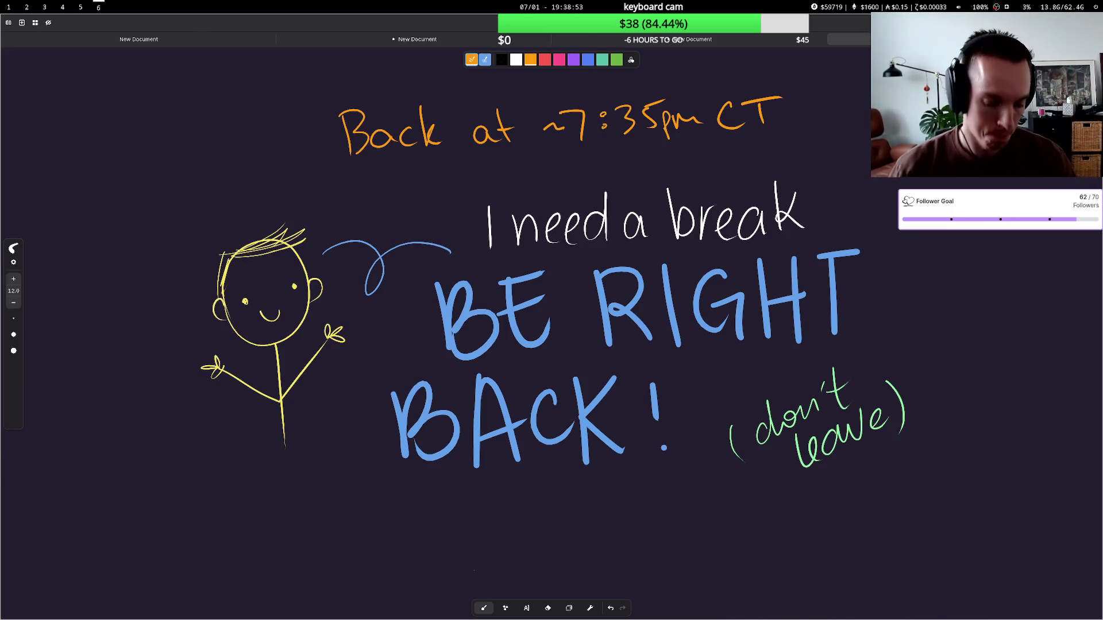
- Leave the be-right-back screen for OBS, then move on to the stream dashboard workspace
{"action": "key", "text": "super+5"}
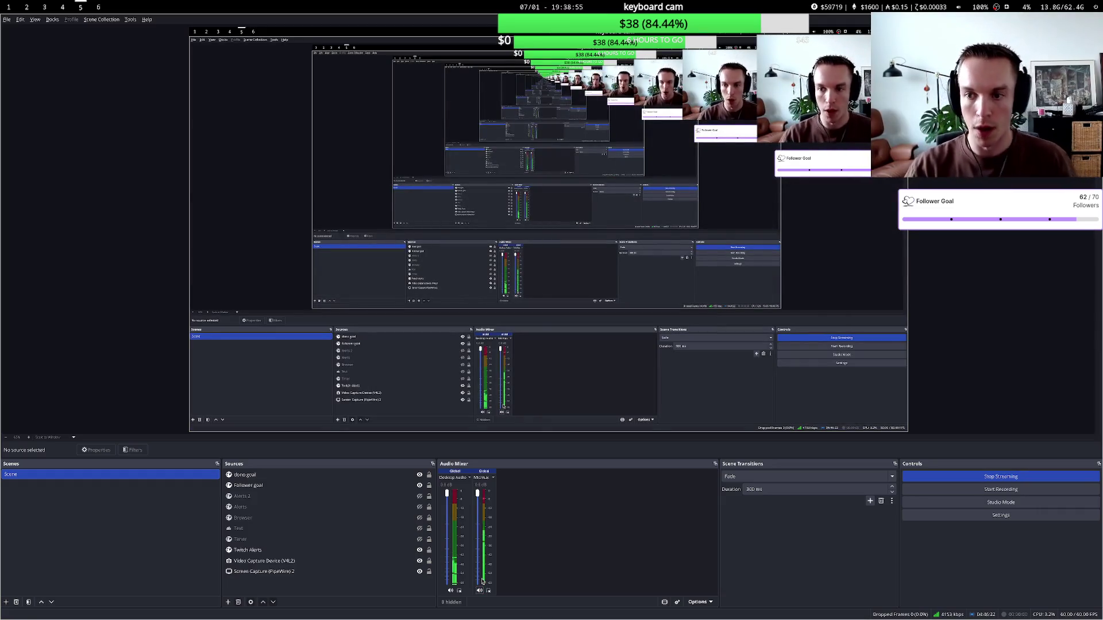
{"action": "key", "text": "super+1"}
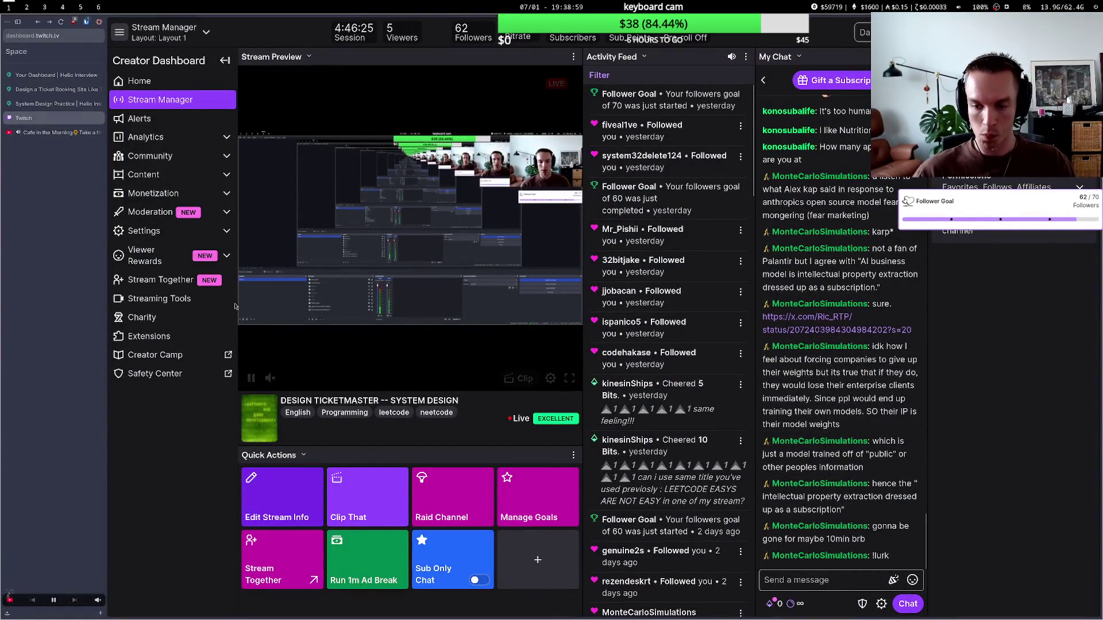
- Close the Ticket Booking write-up and Dashboard tabs, returning to the System Design Practice question
{"action": "left_click", "coordinate": [50, 103]}
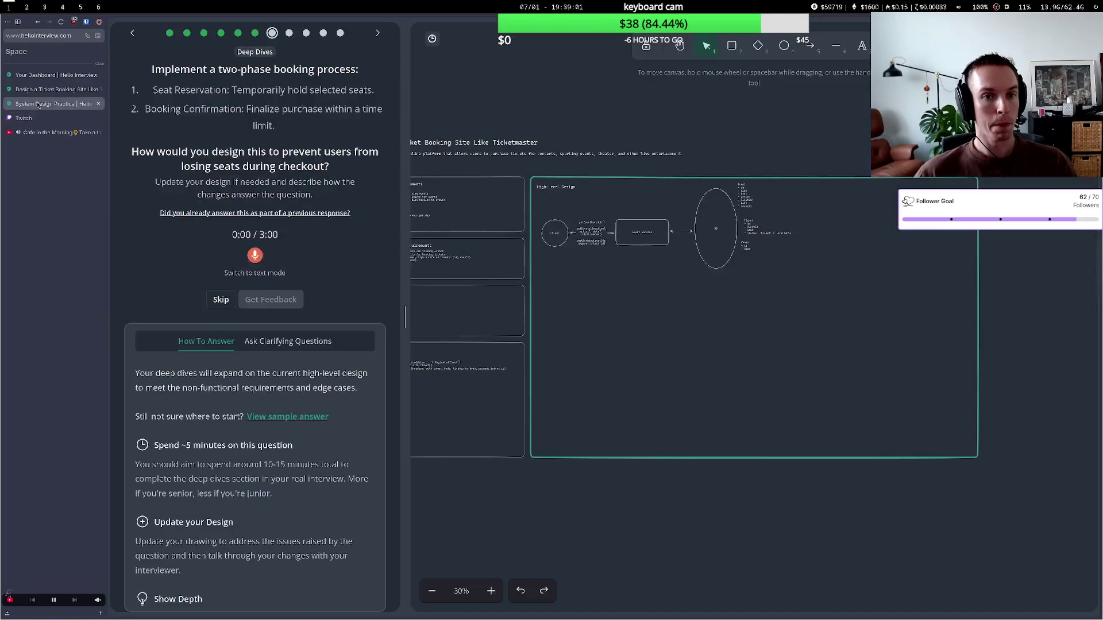
{"action": "left_click", "coordinate": [57, 89]}
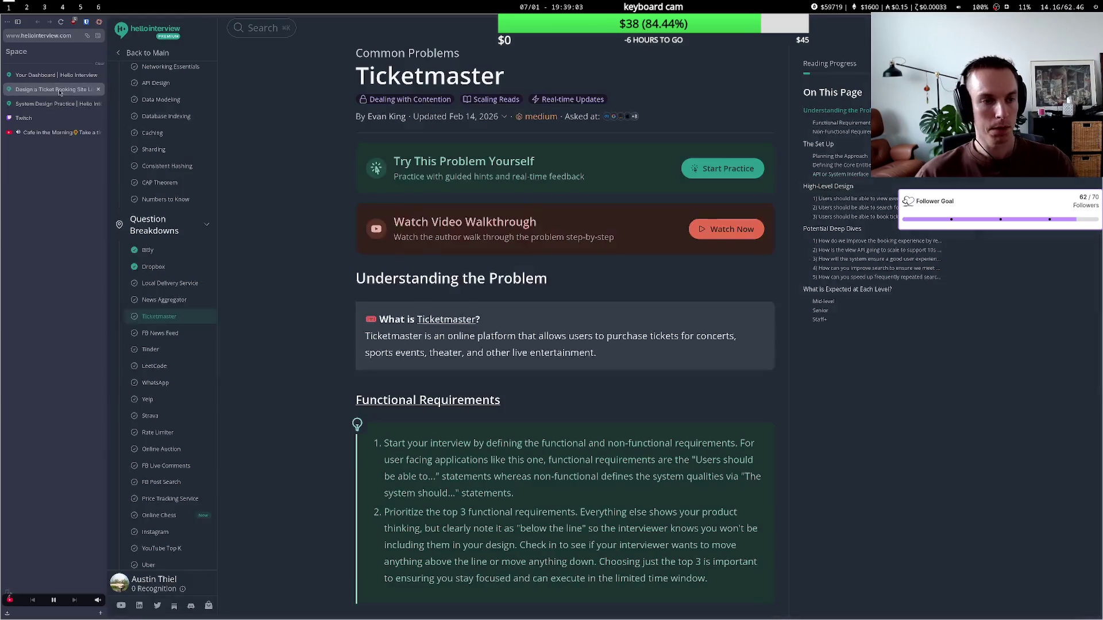
{"action": "left_click", "coordinate": [98, 89]}
{"action": "left_click", "coordinate": [99, 78]}
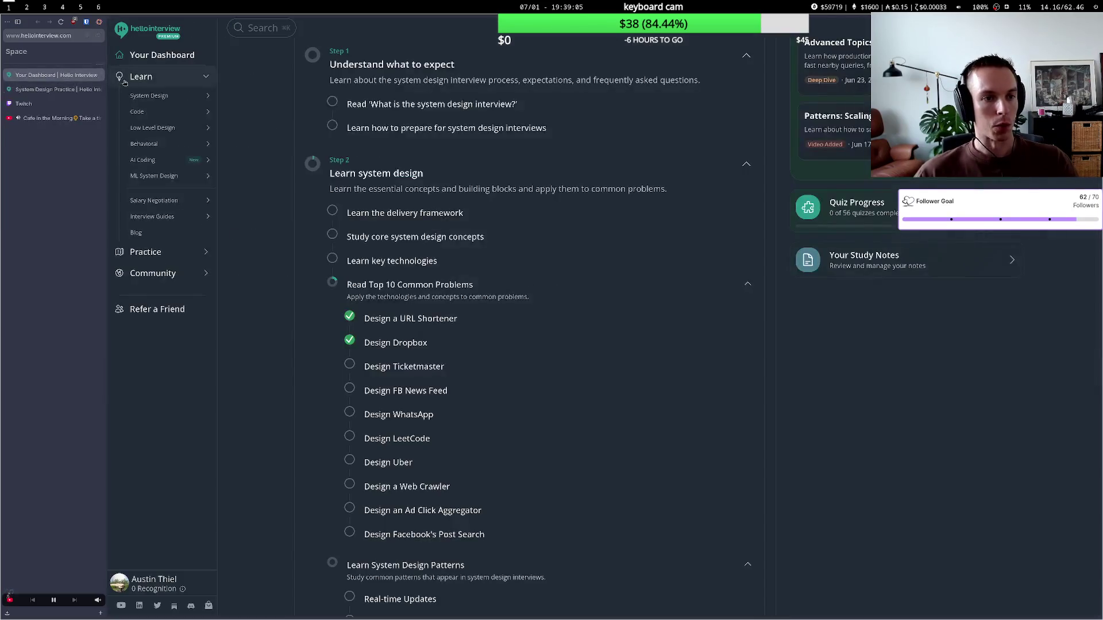
{"action": "left_click", "coordinate": [99, 75]}
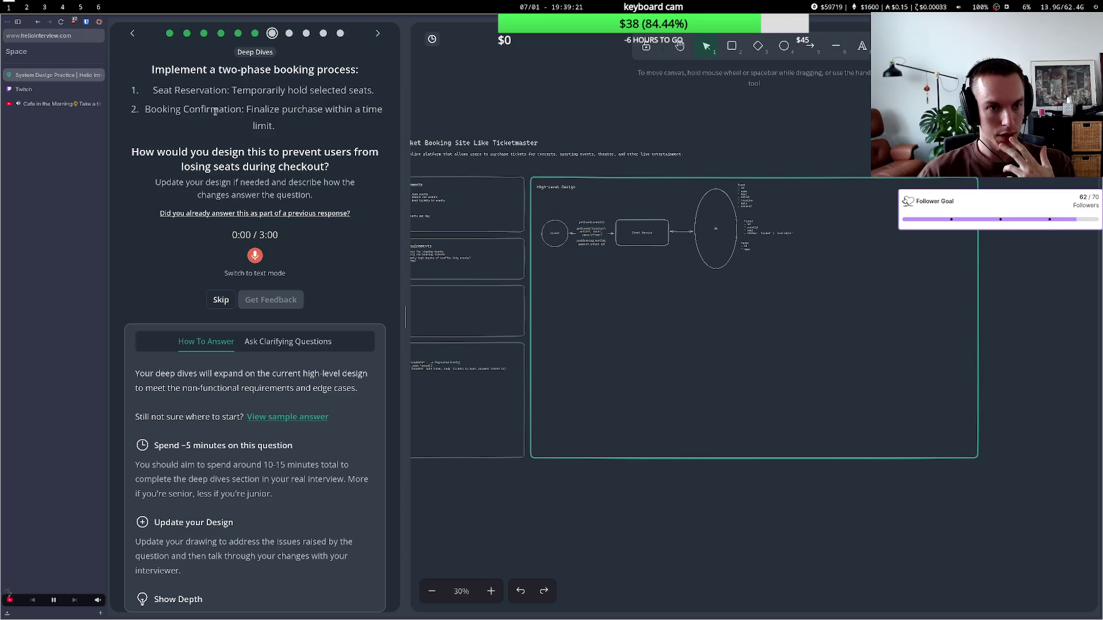
- Highlight the booking confirmation step and deep-dive question while reading, then clear the highlight
{"action": "left_click_drag", "start_coordinate": [206, 110], "coordinate": [339, 121]}
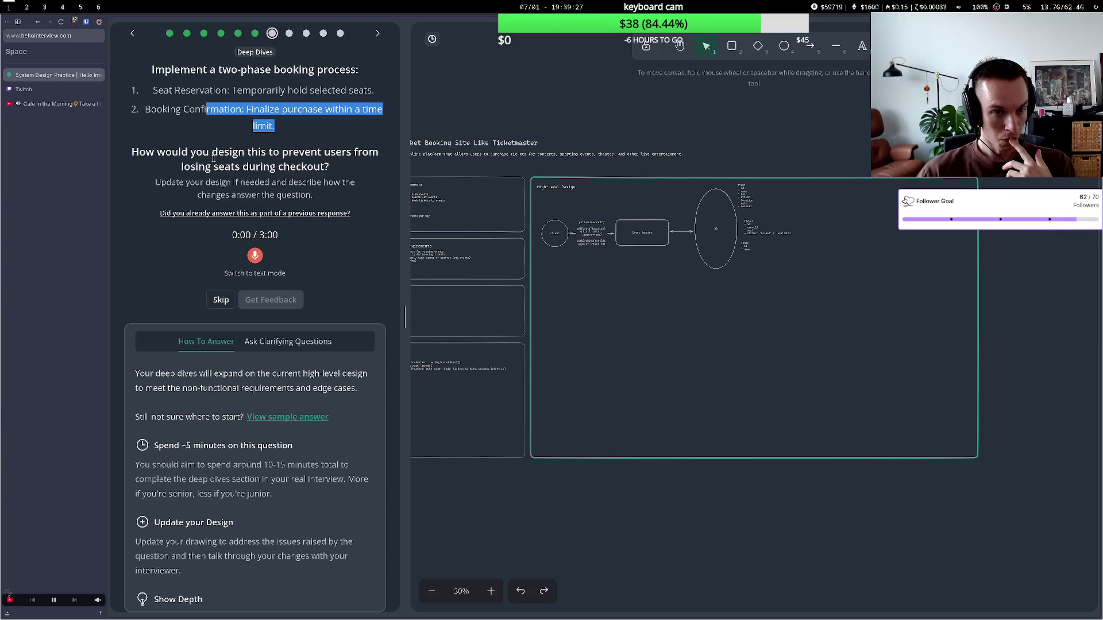
{"action": "left_click_drag", "start_coordinate": [165, 155], "coordinate": [263, 158]}
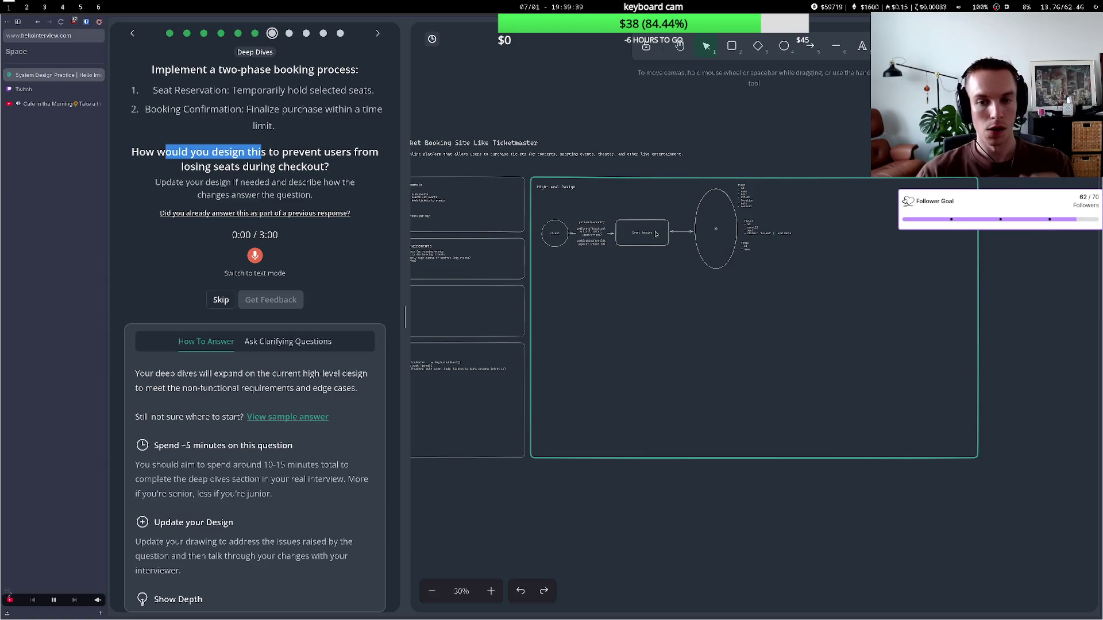
{"action": "left_click", "coordinate": [645, 239]}
- Bring the High-Level Design into view and draw a new circle below Event Service
{"action": "scroll", "coordinate": [636, 258], "scroll_direction": "up", "scroll_amount": 4}
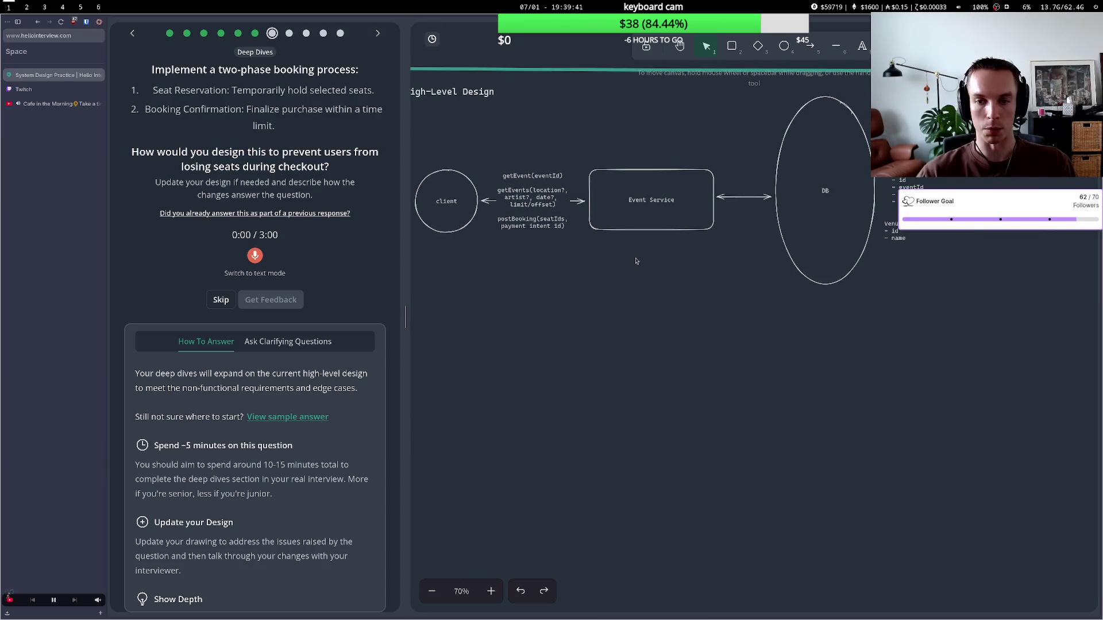
{"action": "scroll", "coordinate": [636, 261], "scroll_direction": "up", "scroll_amount": 1}
{"action": "key", "text": "h"}
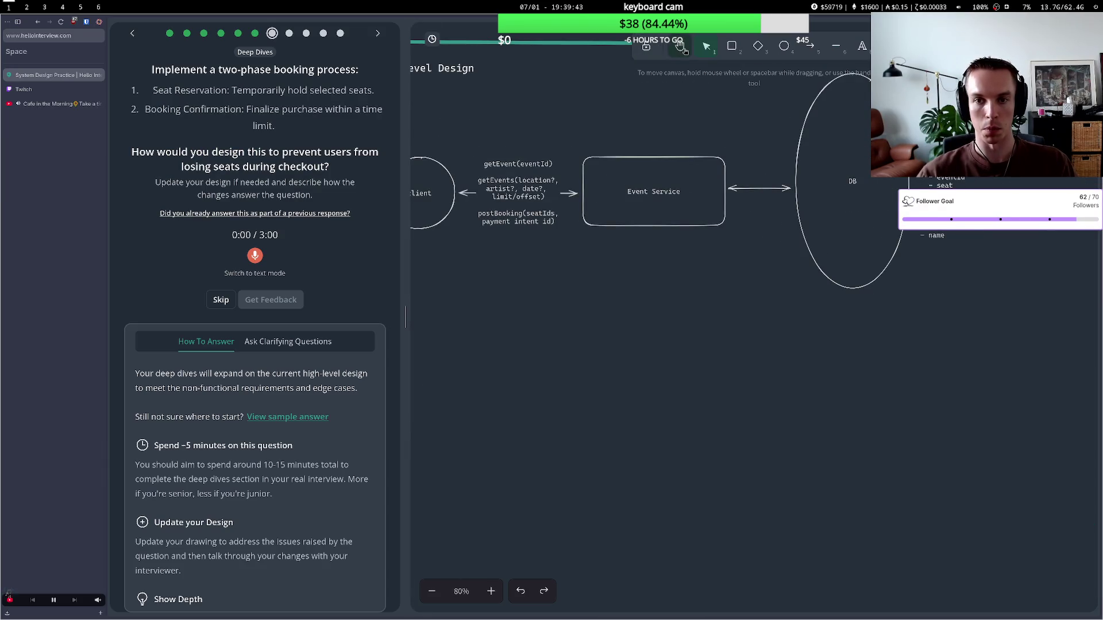
{"action": "mouse_move", "coordinate": [550, 104]}
{"action": "left_mouse_down"}
{"action": "mouse_move", "coordinate": [599, 194]}
{"action": "mouse_move", "coordinate": [603, 184]}
{"action": "left_mouse_up"}
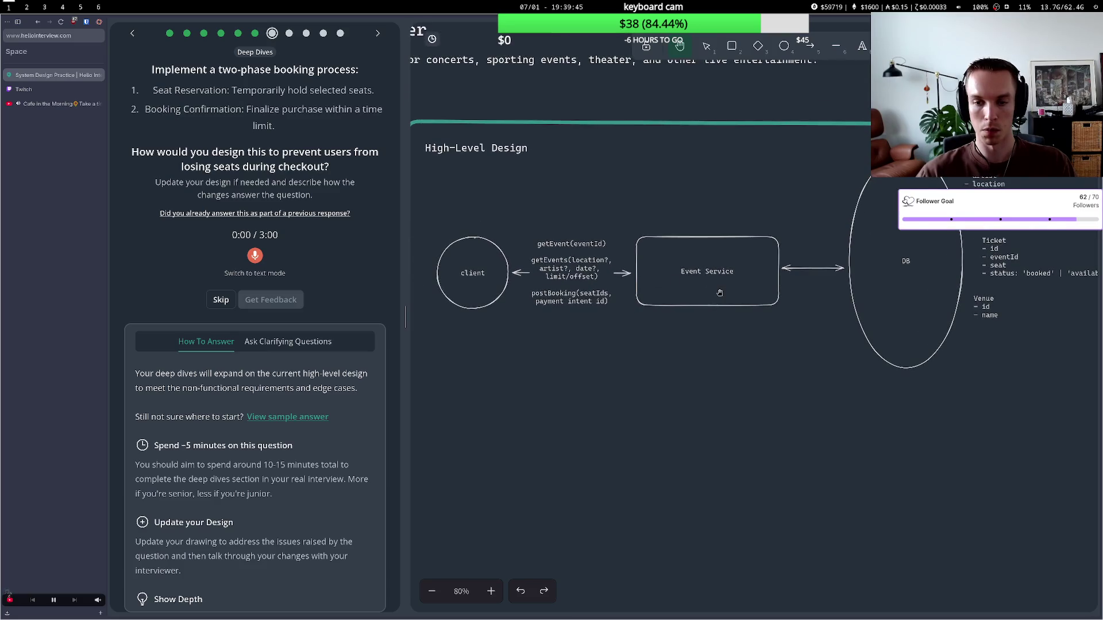
{"action": "left_click", "coordinate": [783, 48]}
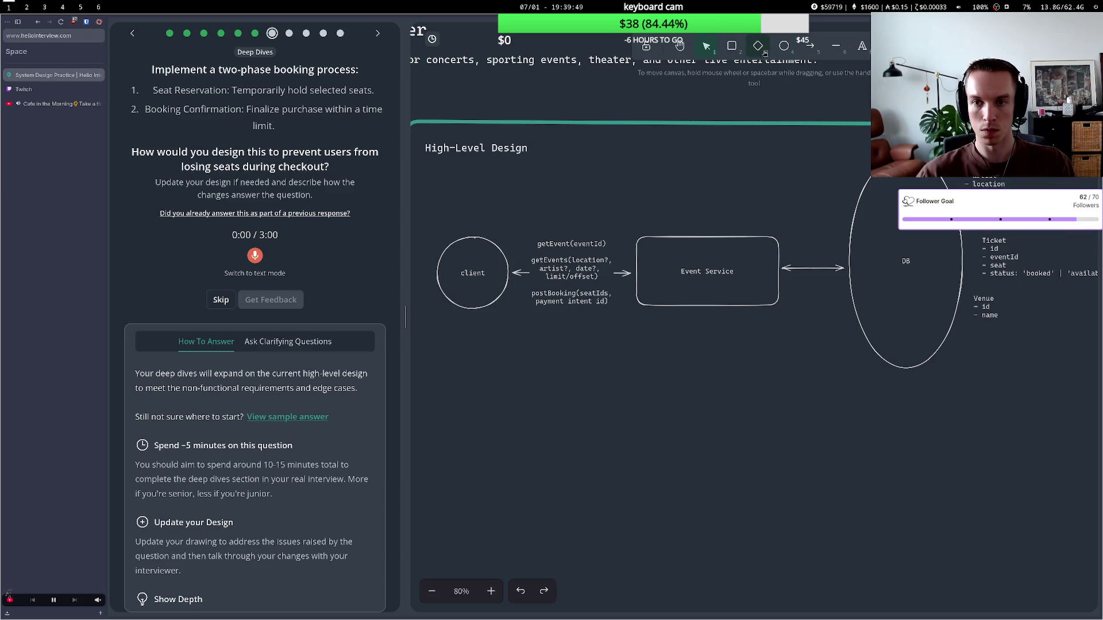
{"action": "mouse_move", "coordinate": [763, 338]}
{"action": "left_mouse_down"}
{"action": "mouse_move", "coordinate": [802, 388]}
{"action": "mouse_move", "coordinate": [831, 403]}
{"action": "left_mouse_up"}
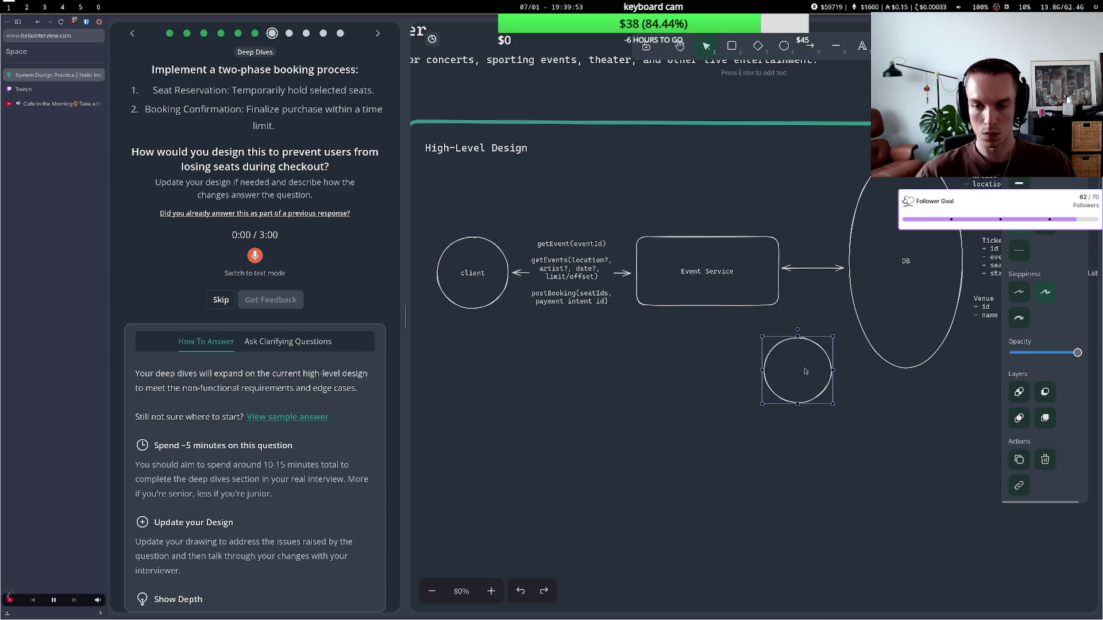
- Label the new circle 'Distributed Lock (redis)'
{"action": "key", "text": "Return"}
{"action": "type", "text": "Dis"}
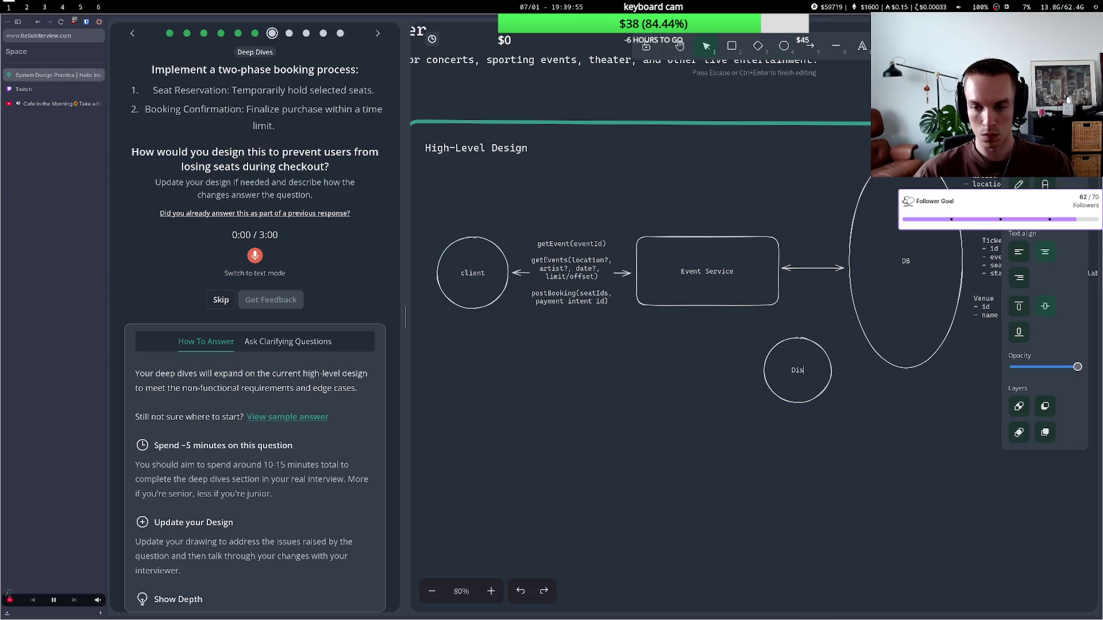
{"action": "type", "text": "tribute"}
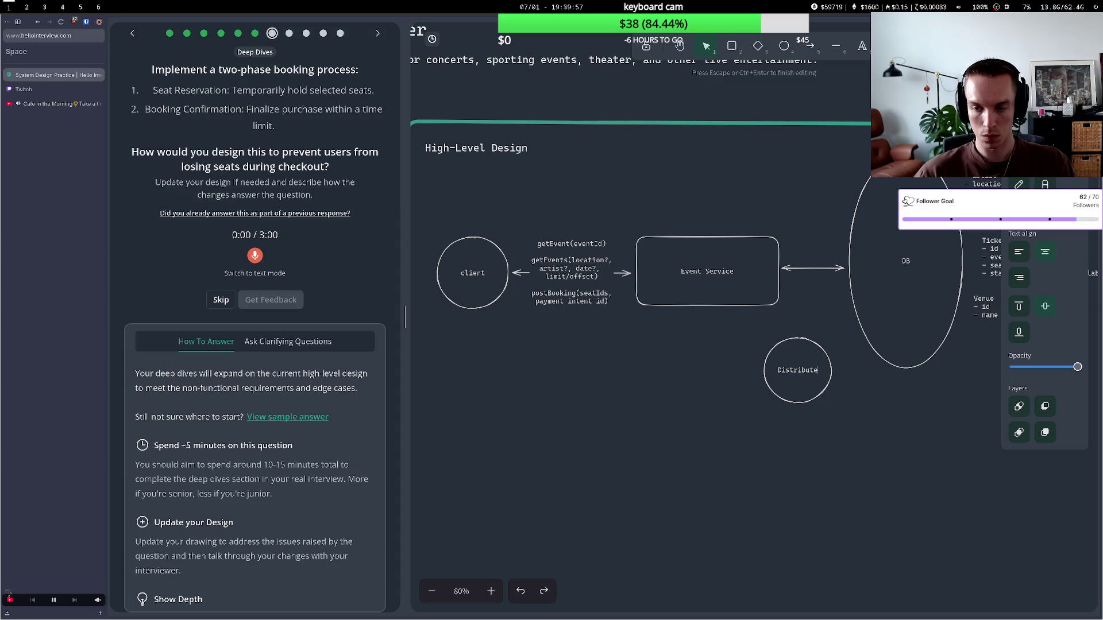
{"action": "type", "text": "d"}
{"action": "key", "text": "BackSpace"}
{"action": "type", "text": "e"}
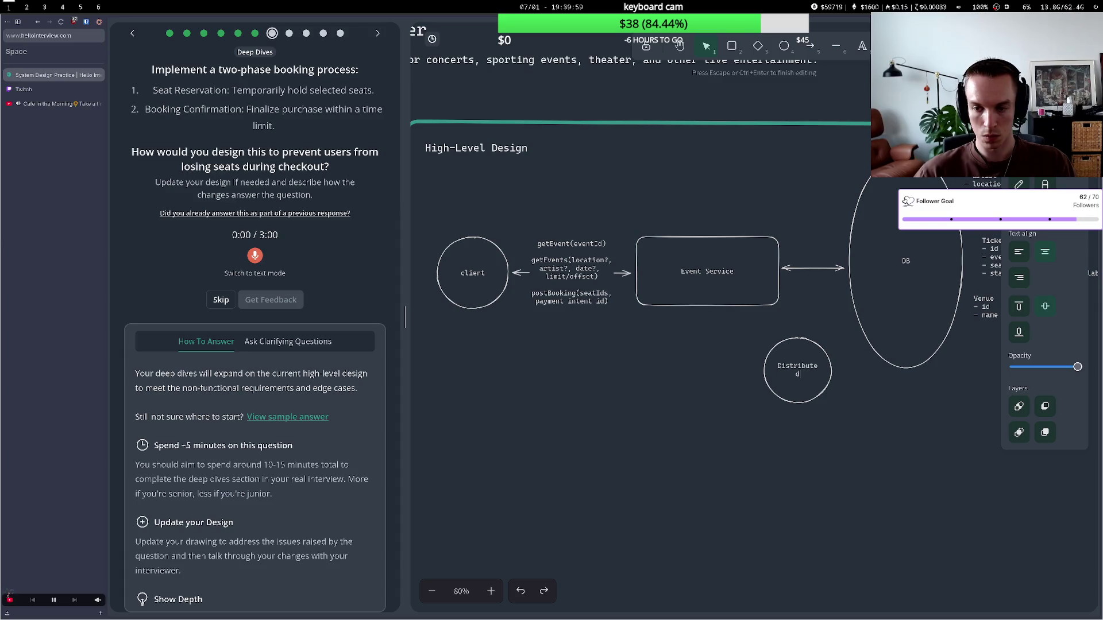
{"action": "type", "text": " La"}
{"action": "type", "text": "ck (rade"}
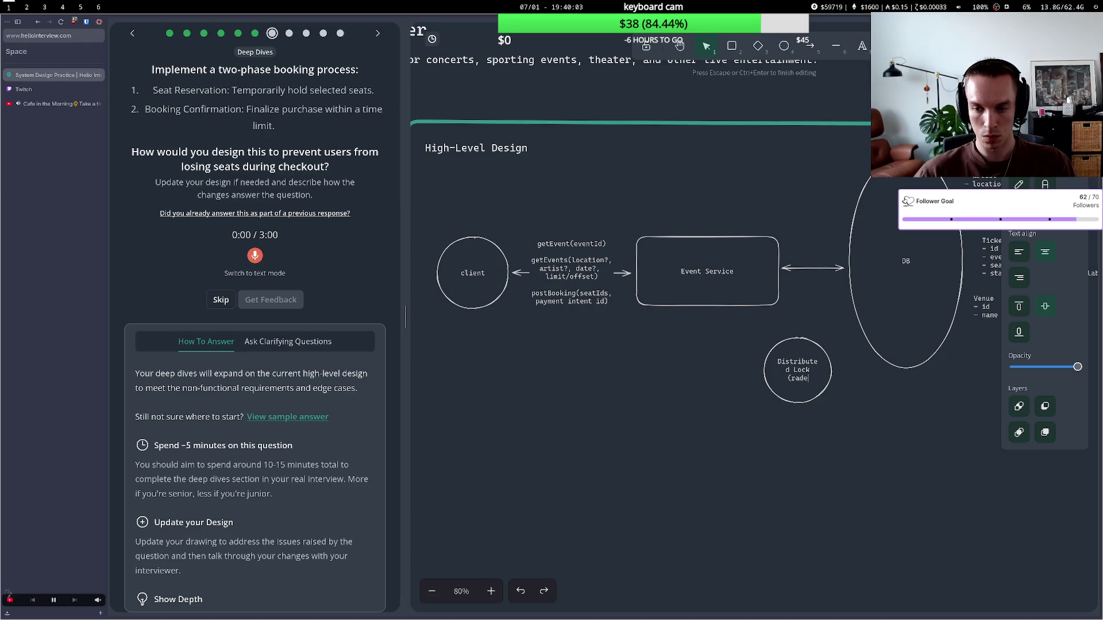
{"action": "key", "text": "BackSpace"}
{"action": "key", "text": "BackSpace"}
{"action": "key", "text": "BackSpace"}
{"action": "type", "text": "(redis"}
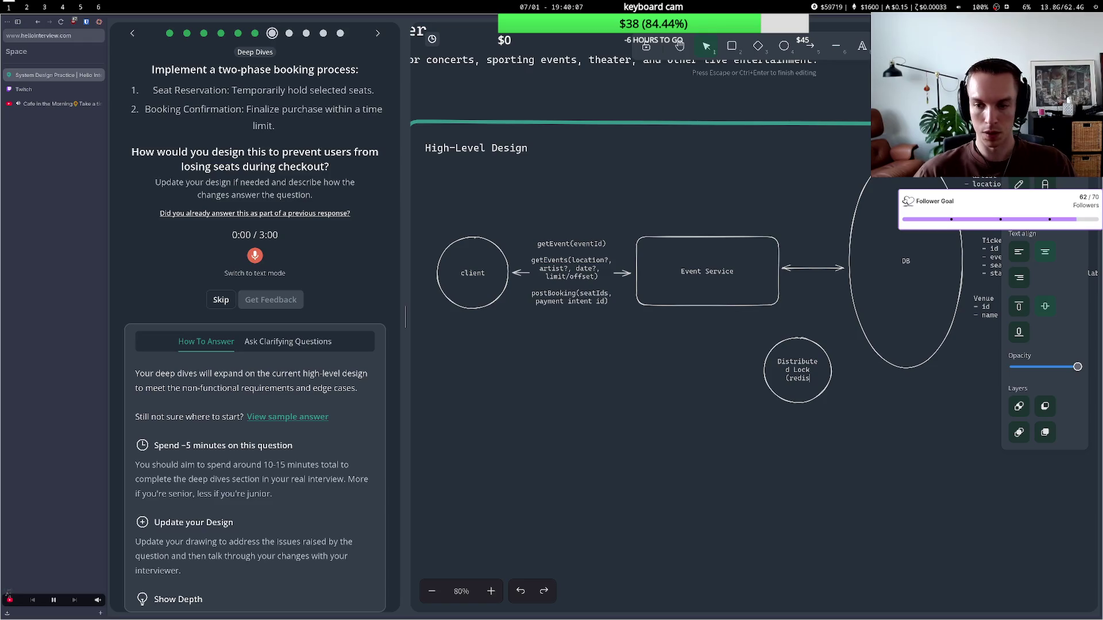
{"action": "type", "text": ")"}
{"action": "key", "text": "Escape"}
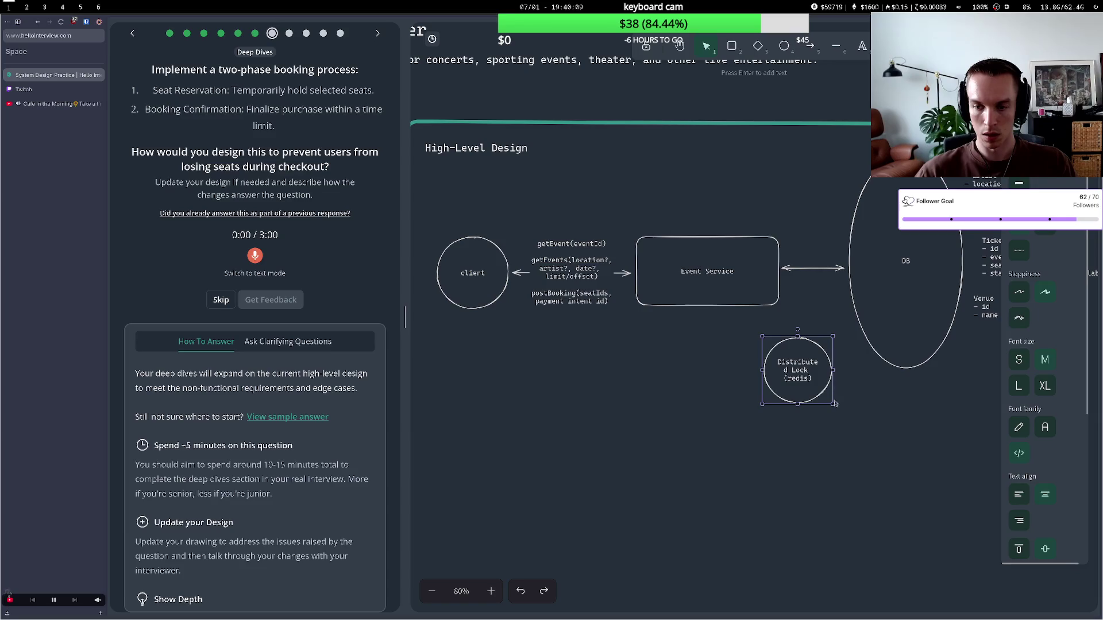
- Enlarge and reposition the lock circle, and connect it to Event Service with an arrow
{"action": "left_click_drag", "start_coordinate": [834, 404], "coordinate": [842, 415]}
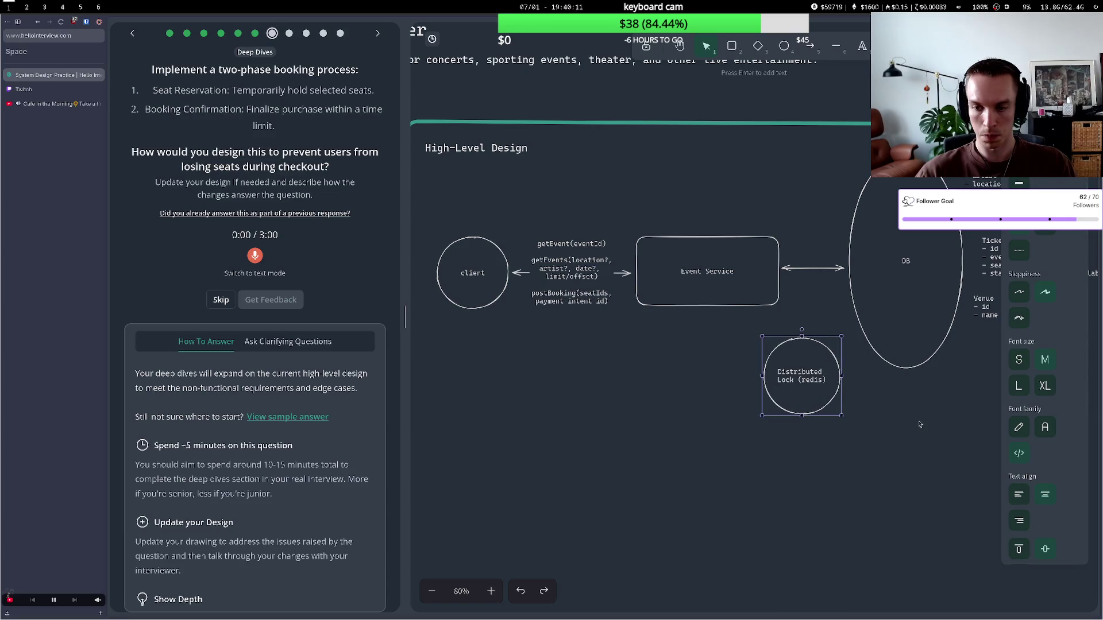
{"action": "left_click_drag", "start_coordinate": [806, 372], "coordinate": [813, 386]}
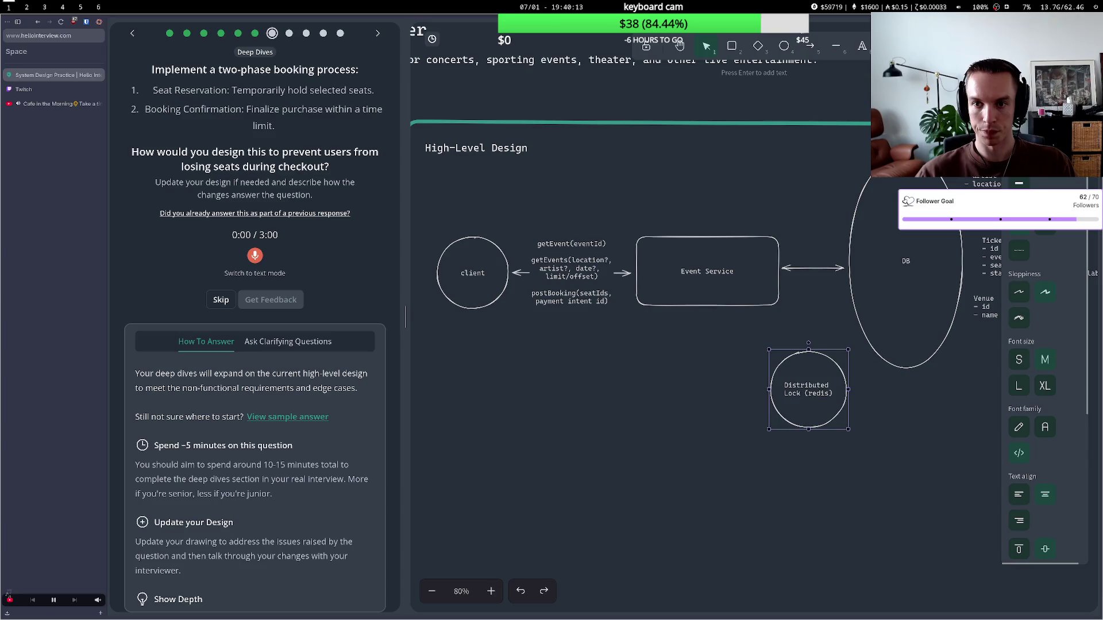
{"action": "key", "text": "a"}
{"action": "left_click_drag", "start_coordinate": [766, 309], "coordinate": [788, 356]}
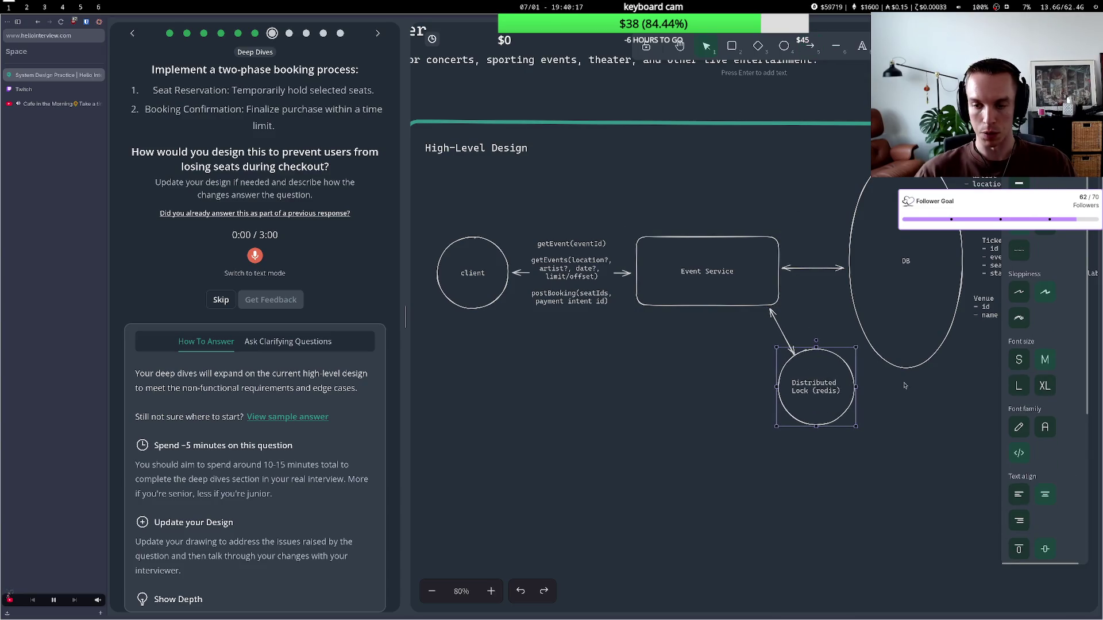
{"action": "left_click", "coordinate": [921, 392]}
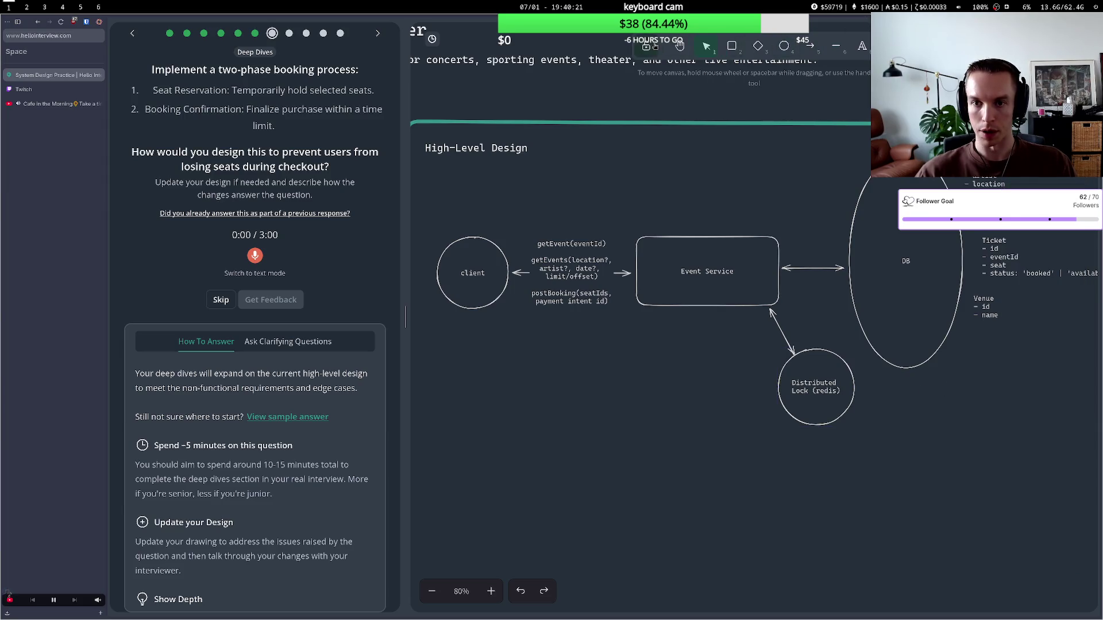
- Open the Ticket schema text and remove the old 'booked' value from the status line
{"action": "left_click", "coordinate": [679, 46]}
{"action": "left_click_drag", "start_coordinate": [765, 178], "coordinate": [609, 181]}
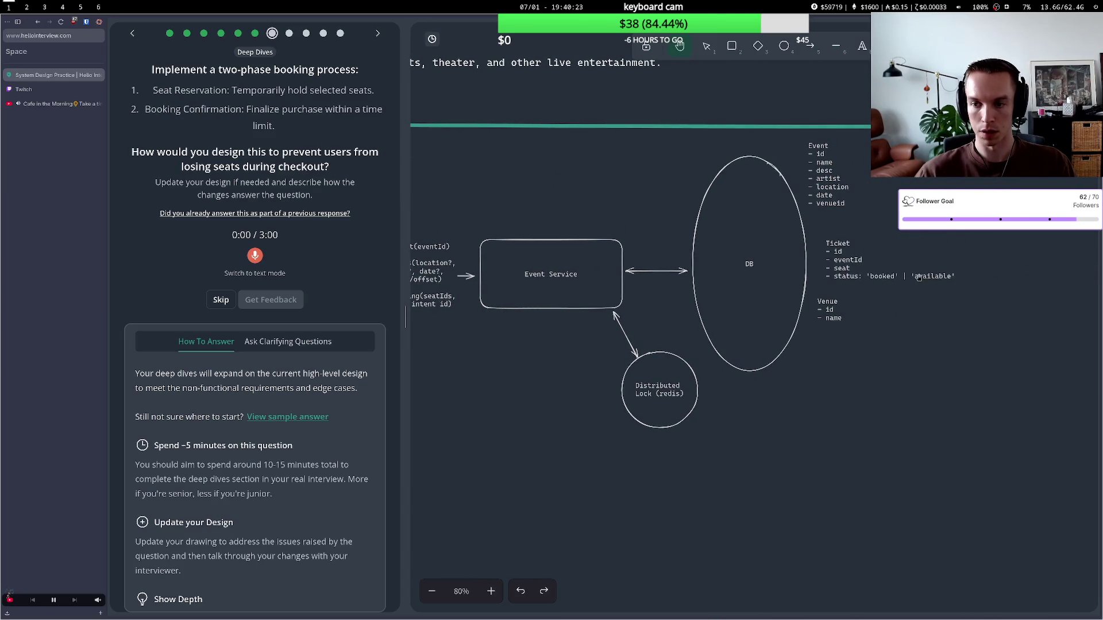
{"action": "left_click", "coordinate": [707, 47]}
{"action": "double_click", "coordinate": [934, 276]}
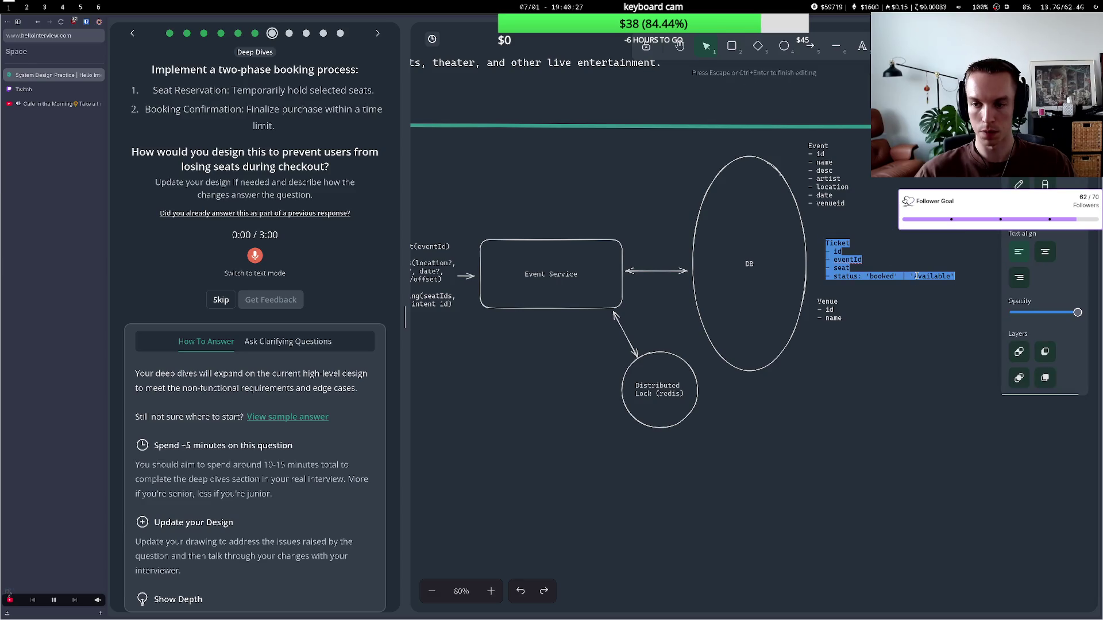
{"action": "left_click_drag", "start_coordinate": [953, 276], "coordinate": [869, 277]}
{"action": "left_click", "coordinate": [911, 276]}
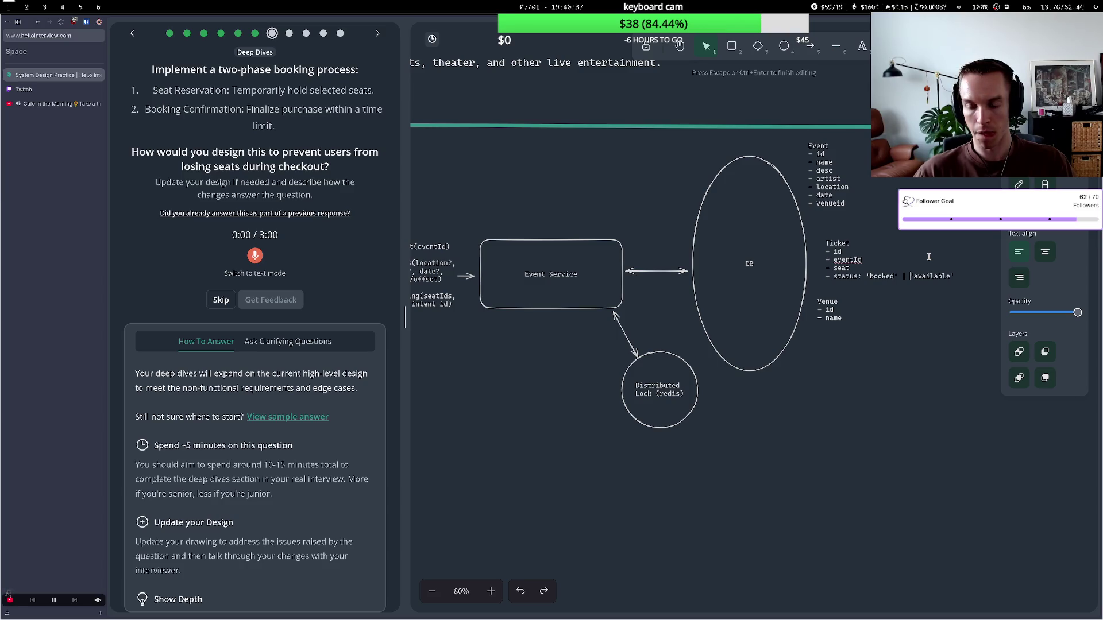
{"action": "type", "text": "in"}
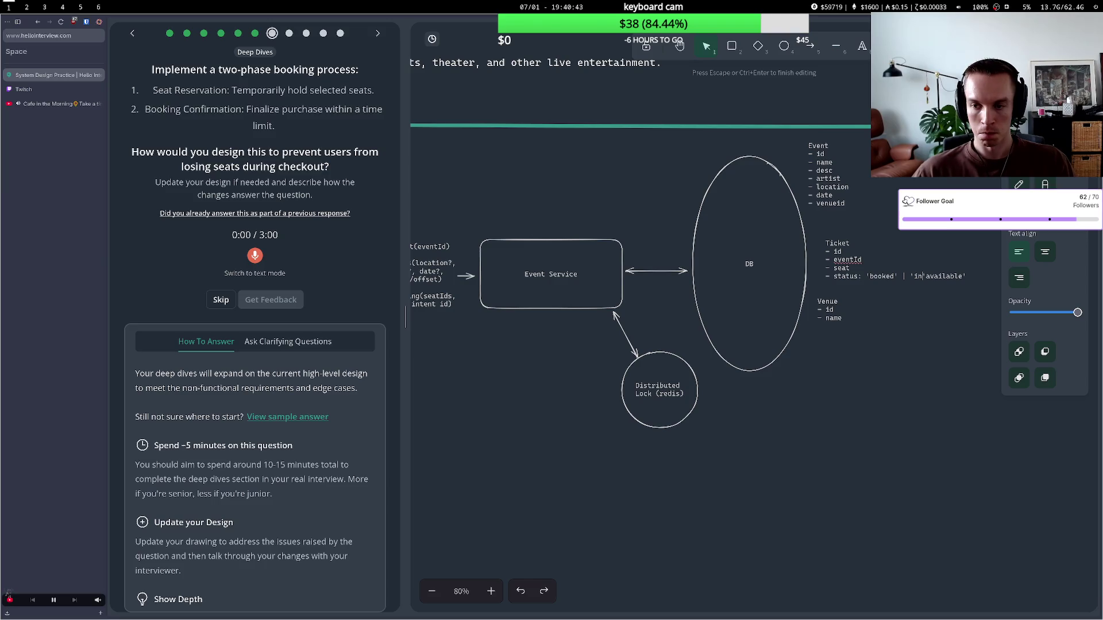
{"action": "key", "text": "BackSpace"}
{"action": "key", "text": "BackSpace"}
{"action": "key", "text": "BackSpace"}
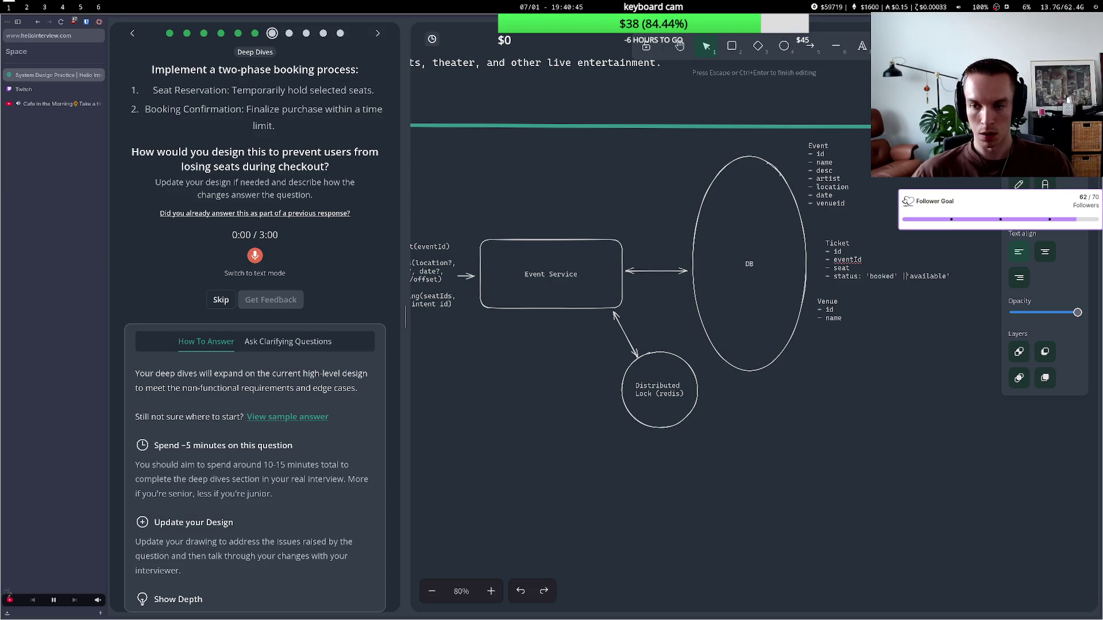
{"action": "key", "text": "BackSpace"}
{"action": "key", "text": "BackSpace"}
{"action": "key", "text": "BackSpace"}
- Insert 'unavailable' before 'available' and begin appending a 'booked' value
{"action": "type", "text": "unav"}
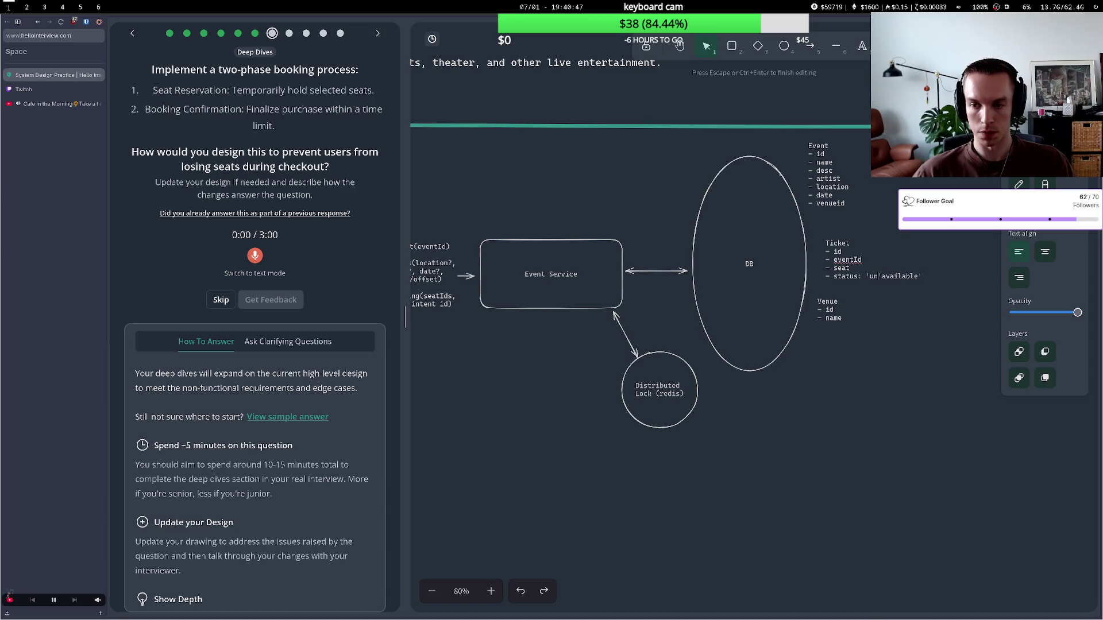
{"action": "type", "text": "ailable"}
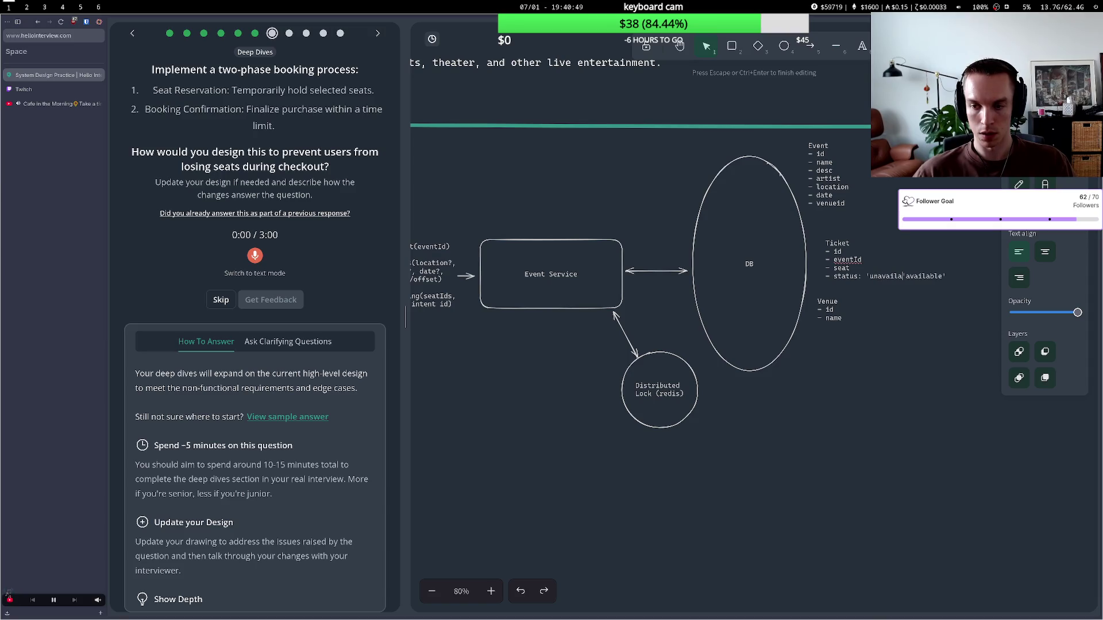
{"action": "type", "text": "'"}
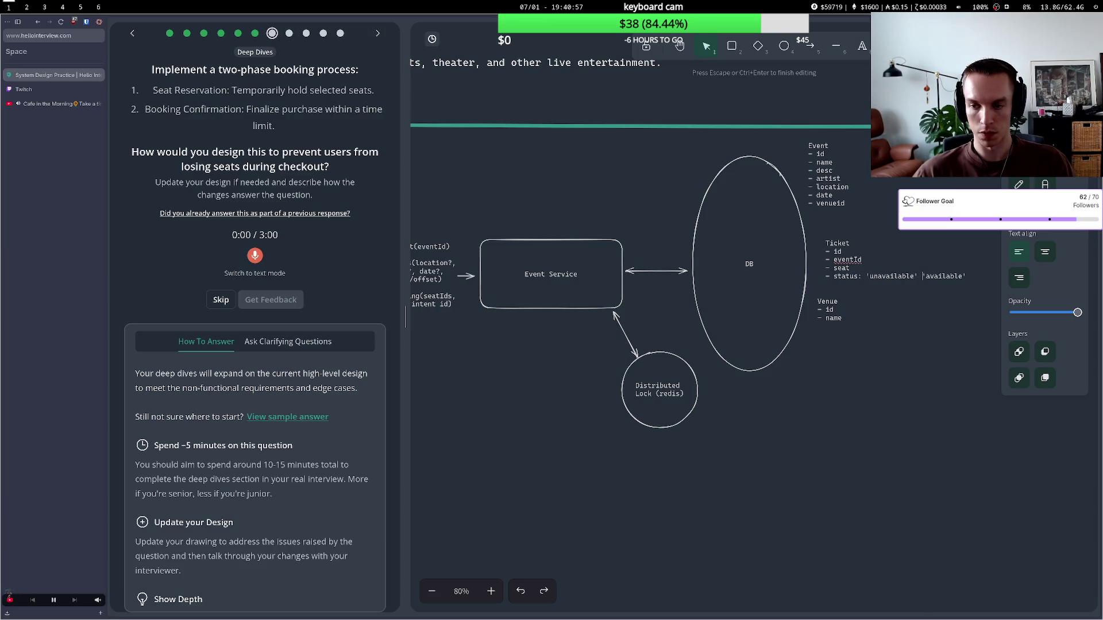
{"action": "type", "text": "|"}
{"action": "key", "text": "Right"}
{"action": "key", "text": "Right"}
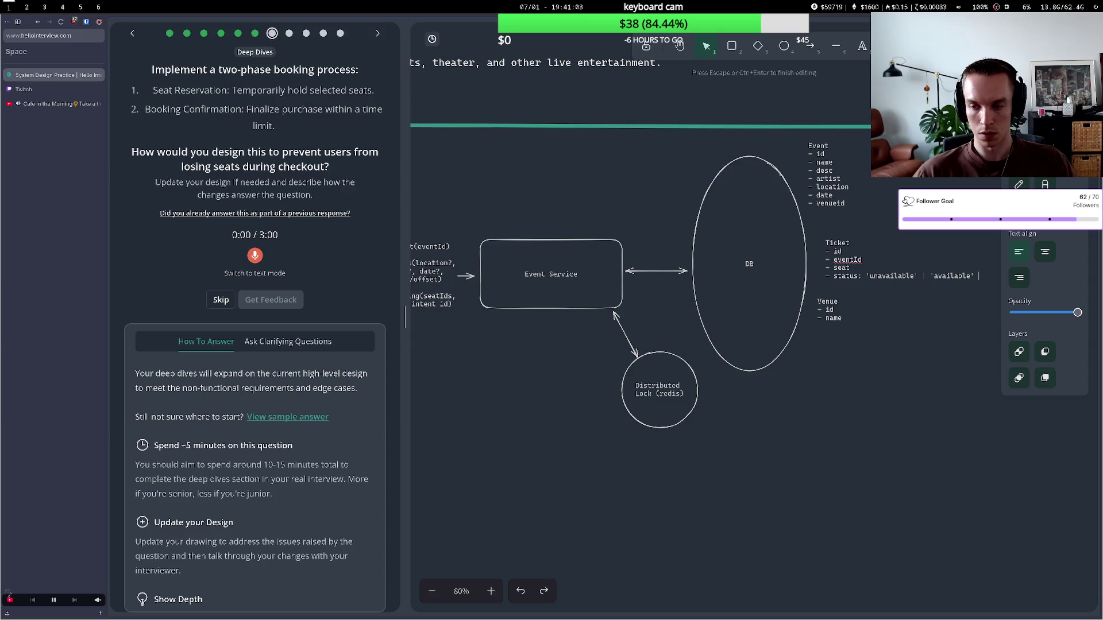
{"action": "key", "text": "BackSpace"}
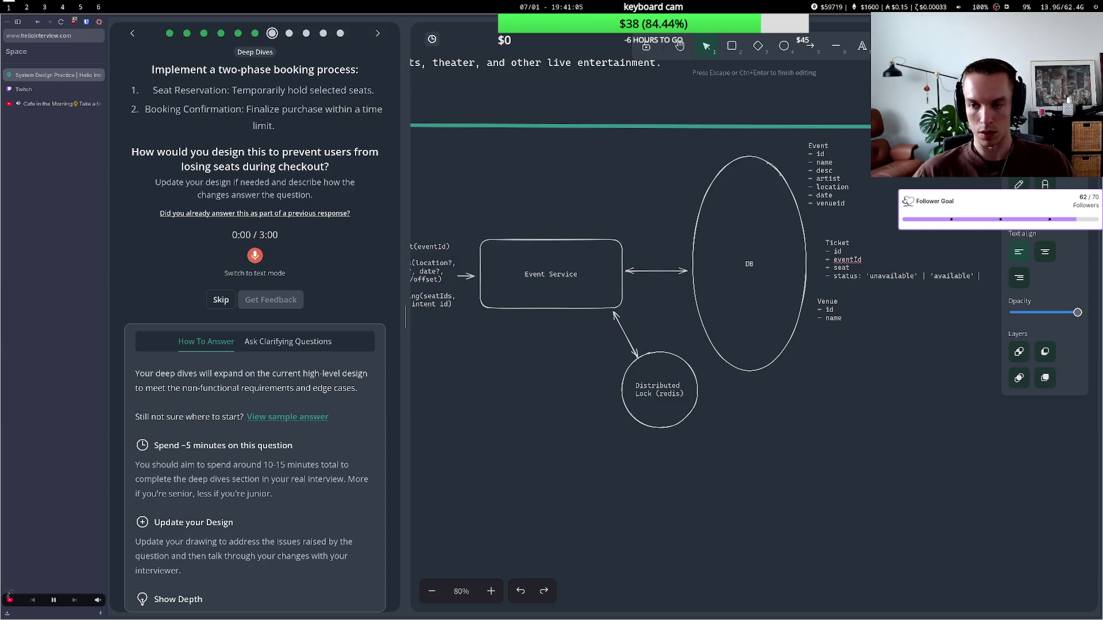
{"action": "type", "text": "| '"}
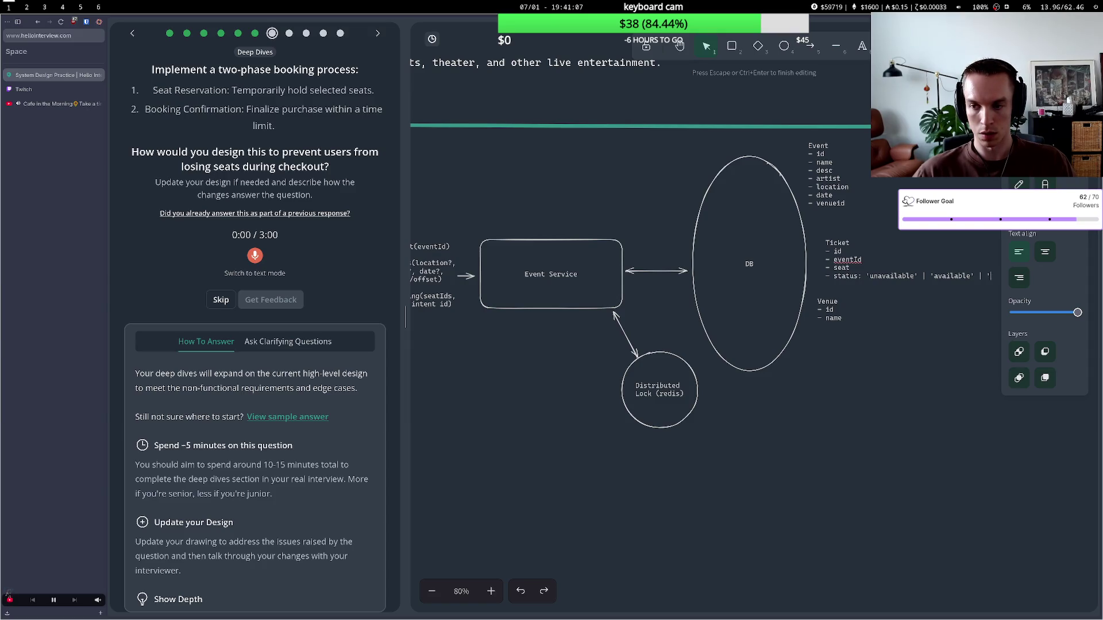
{"action": "type", "text": "boo"}
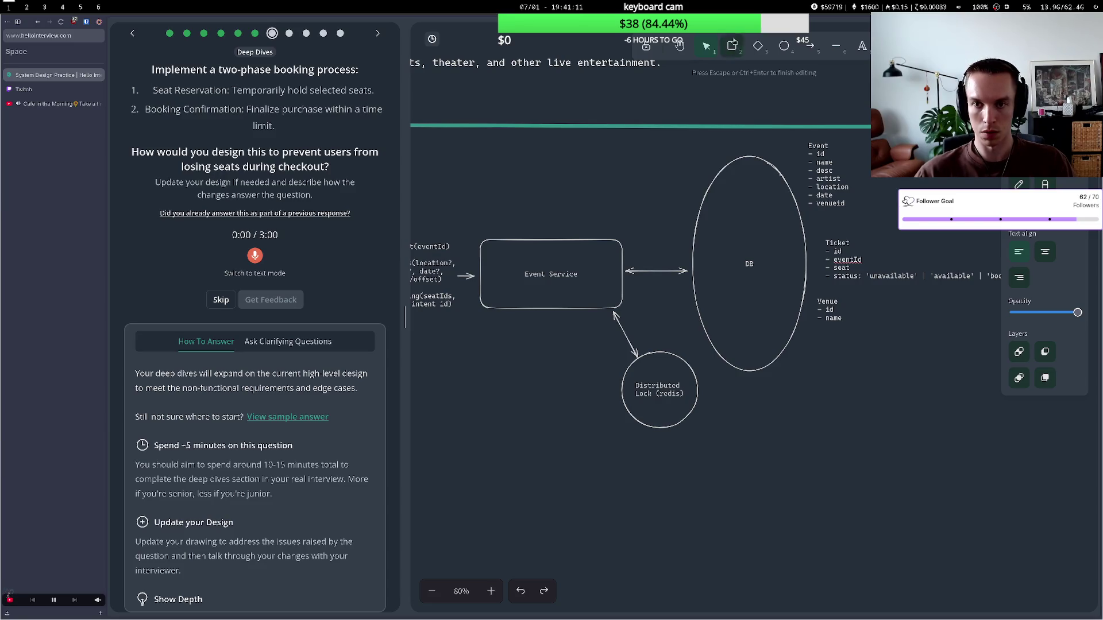
- Write a note under the lock circle: 'Tickets selected by users held for a TTL during checkout'
{"action": "left_click", "coordinate": [680, 46]}
{"action": "left_click_drag", "start_coordinate": [872, 254], "coordinate": [802, 280]}
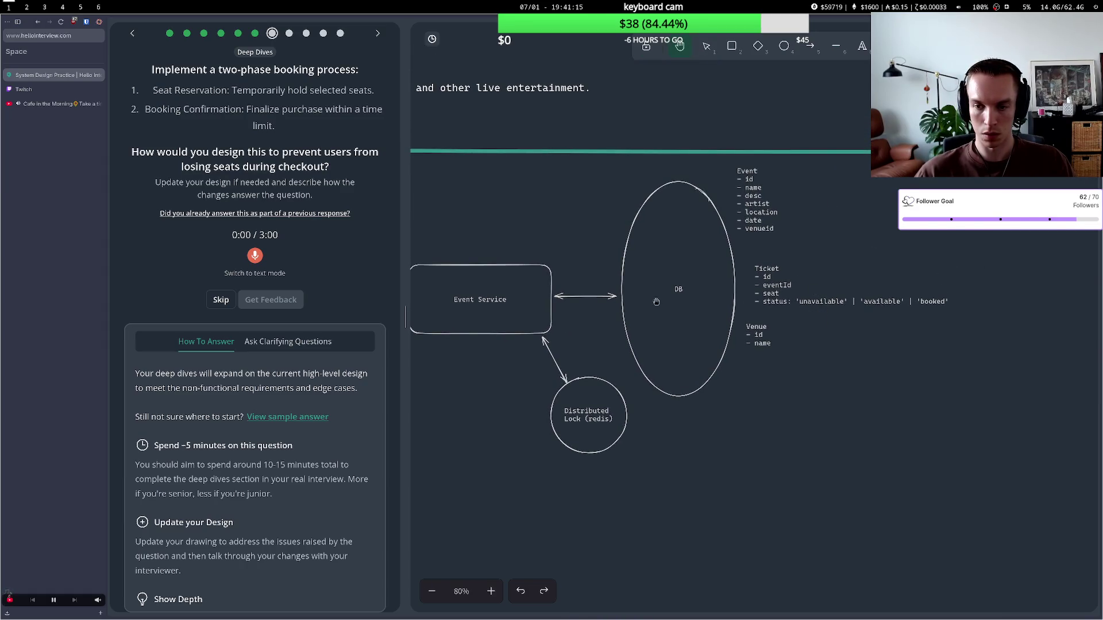
{"action": "left_click_drag", "start_coordinate": [648, 302], "coordinate": [619, 332]}
{"action": "scroll", "coordinate": [620, 332], "scroll_direction": "left", "scroll_amount": 4}
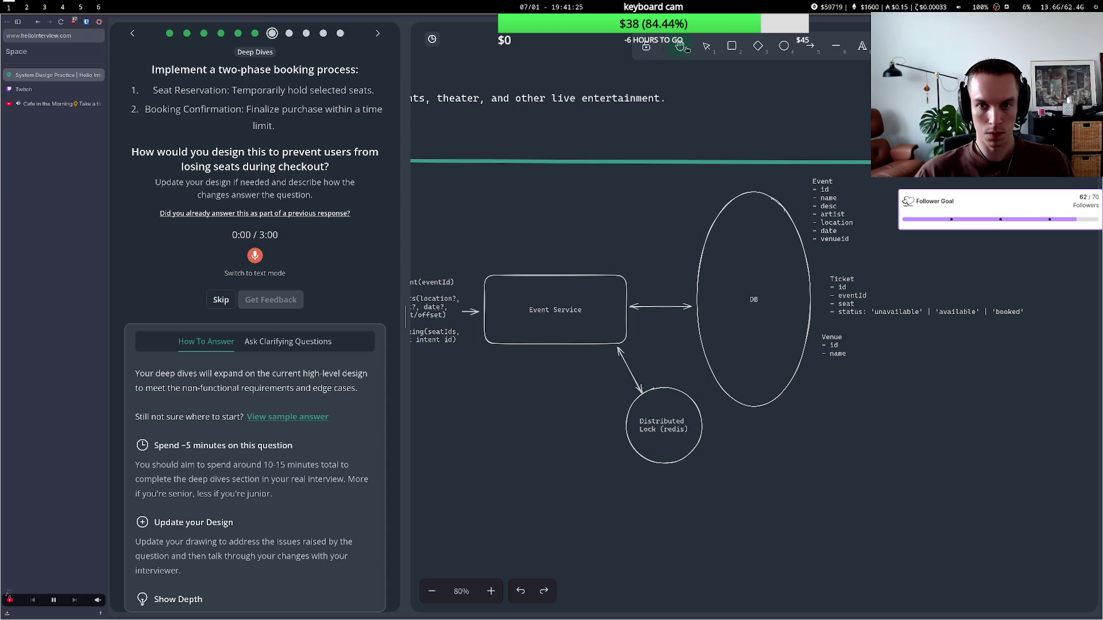
{"action": "left_click", "coordinate": [706, 47]}
{"action": "double_click", "coordinate": [706, 456]}
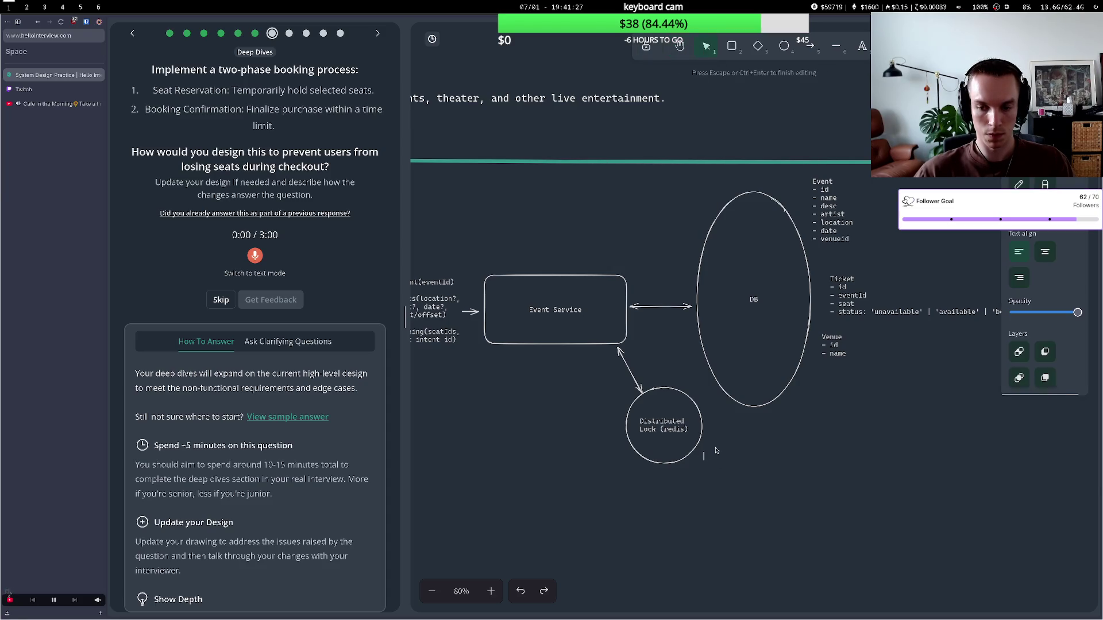
{"action": "type", "text": "Tickets"}
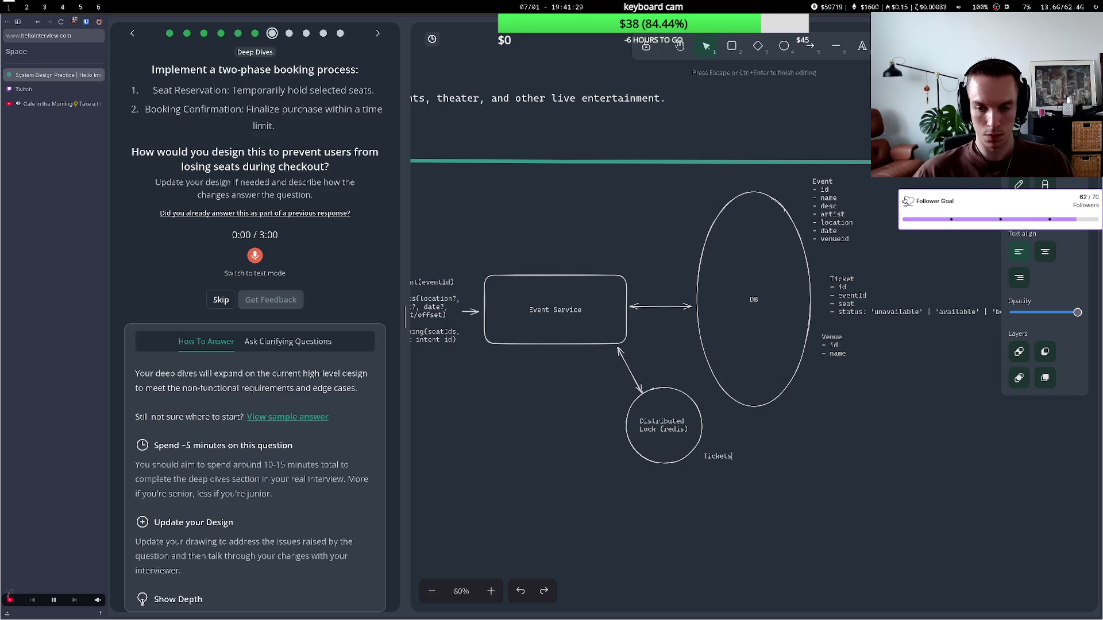
{"action": "type", "text": " with"}
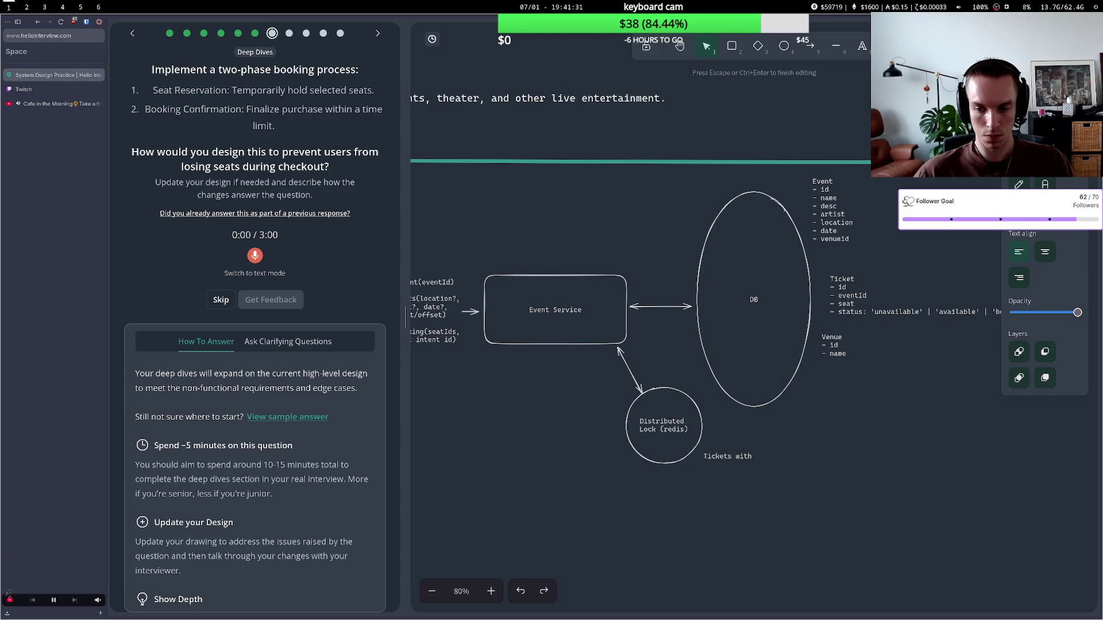
{"action": "key", "text": "BackSpace"}
{"action": "key", "text": "BackSpace"}
{"action": "key", "text": "BackSpace"}
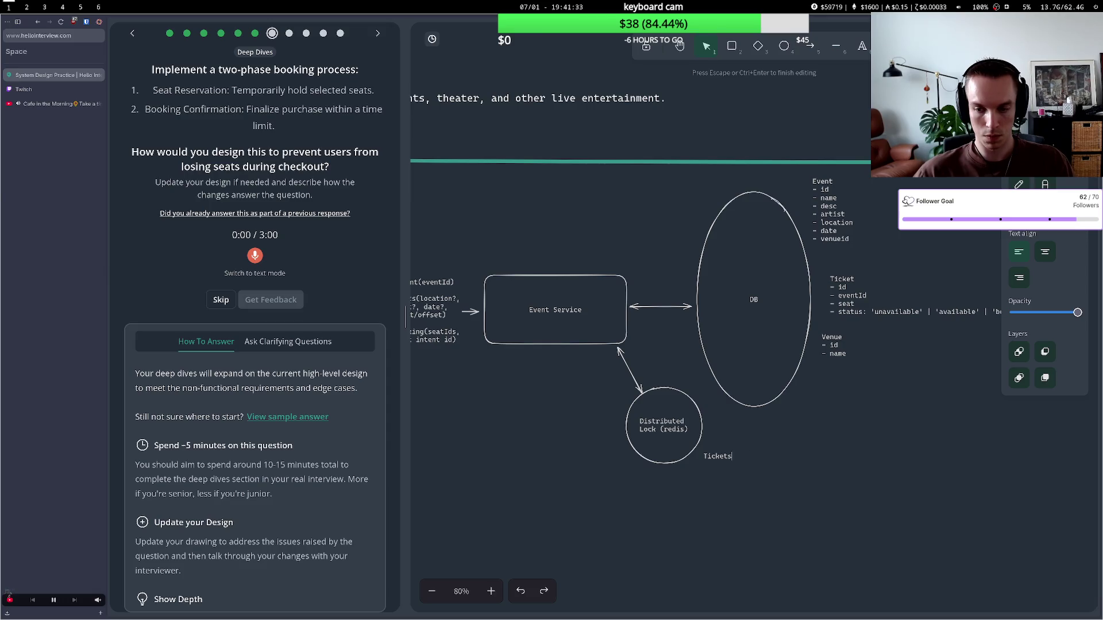
{"action": "type", "text": "A"}
{"action": "key", "text": "BackSpace"}
{"action": "type", "text": "Ta"}
{"action": "key", "text": "BackSpace"}
{"action": "type", "text": "icket"}
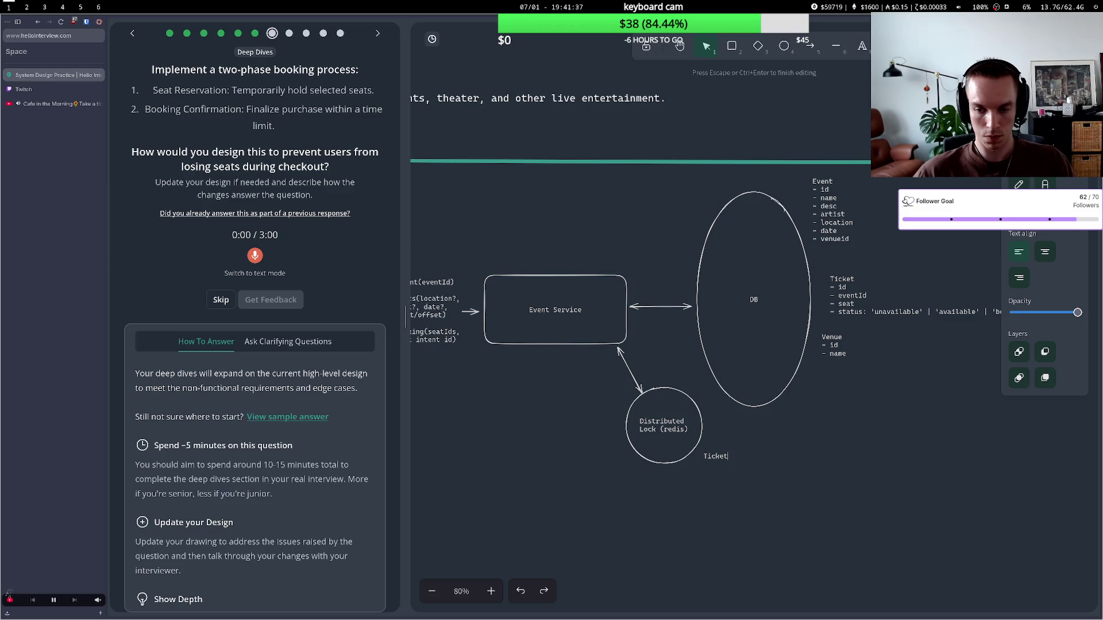
{"action": "type", "text": "s selecete"}
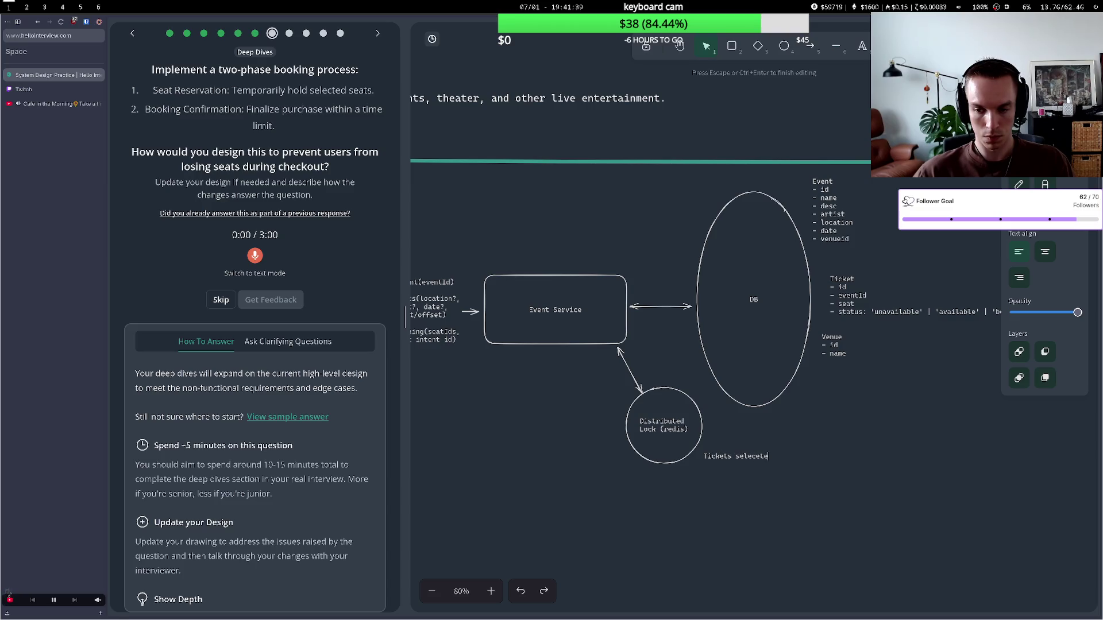
{"action": "key", "text": "BackSpace"}
{"action": "key", "text": "BackSpace"}
{"action": "key", "text": "BackSpace"}
{"action": "type", "text": "ted by users,"}
{"action": "type", "text": " hel"}
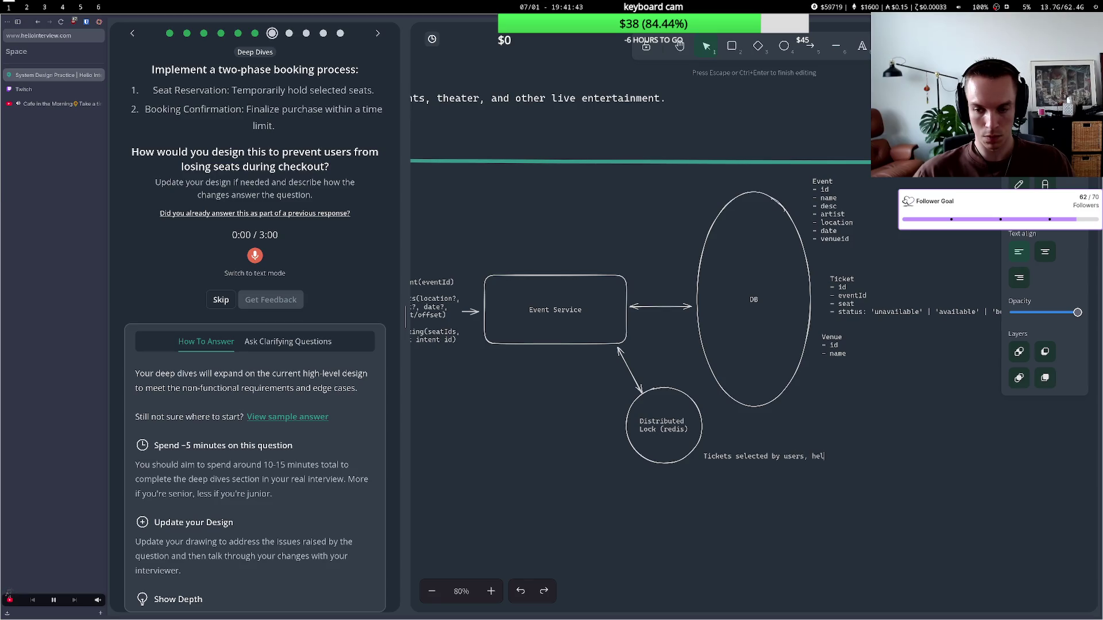
{"action": "type", "text": "por a e"}
{"action": "key", "text": "BackSpace"}
{"action": "type", "text": "TT"}
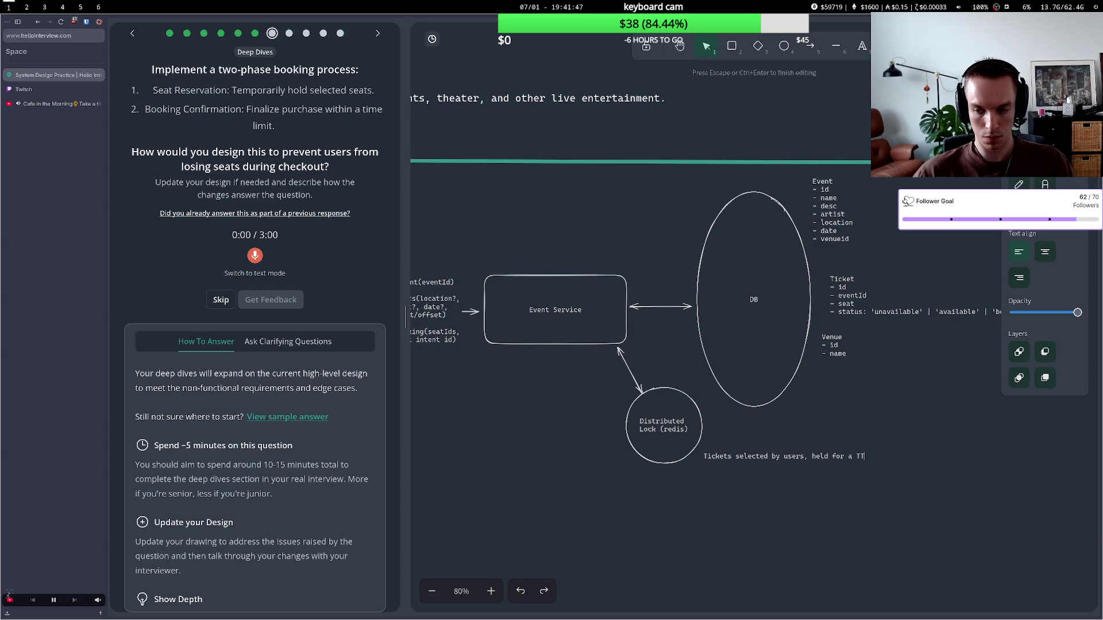
{"action": "type", "text": "L during cha"}
{"action": "type", "text": "eckout"}
{"action": "left_click", "coordinate": [741, 519]}
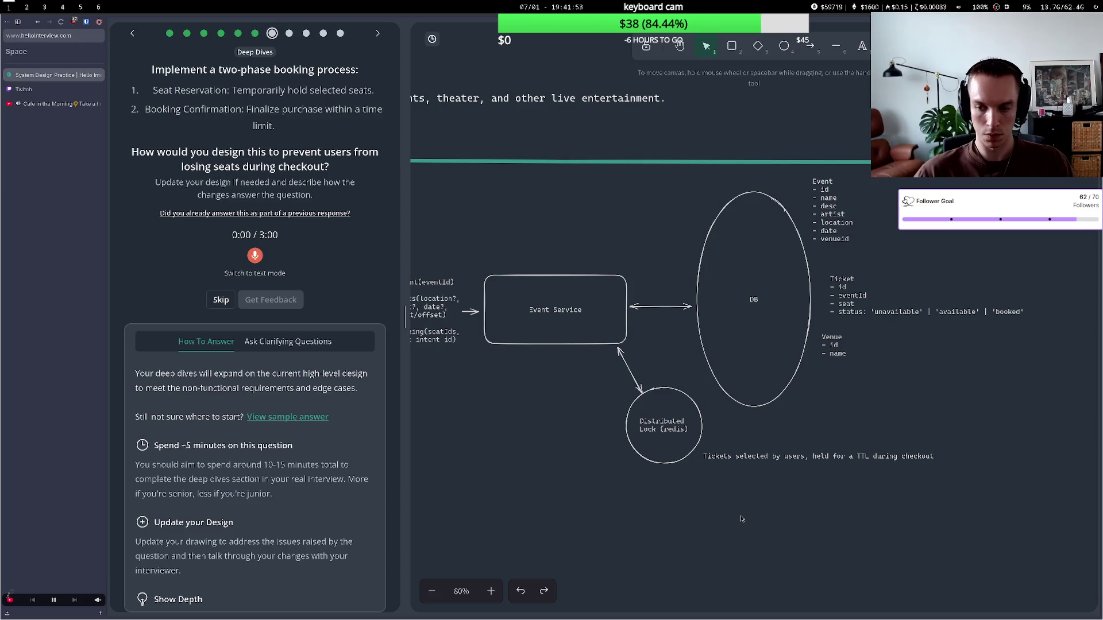
- Move the note under the lock circle and reword it to 'Tickets held for a TTL during user checkout'
{"action": "left_click_drag", "start_coordinate": [738, 455], "coordinate": [615, 479]}
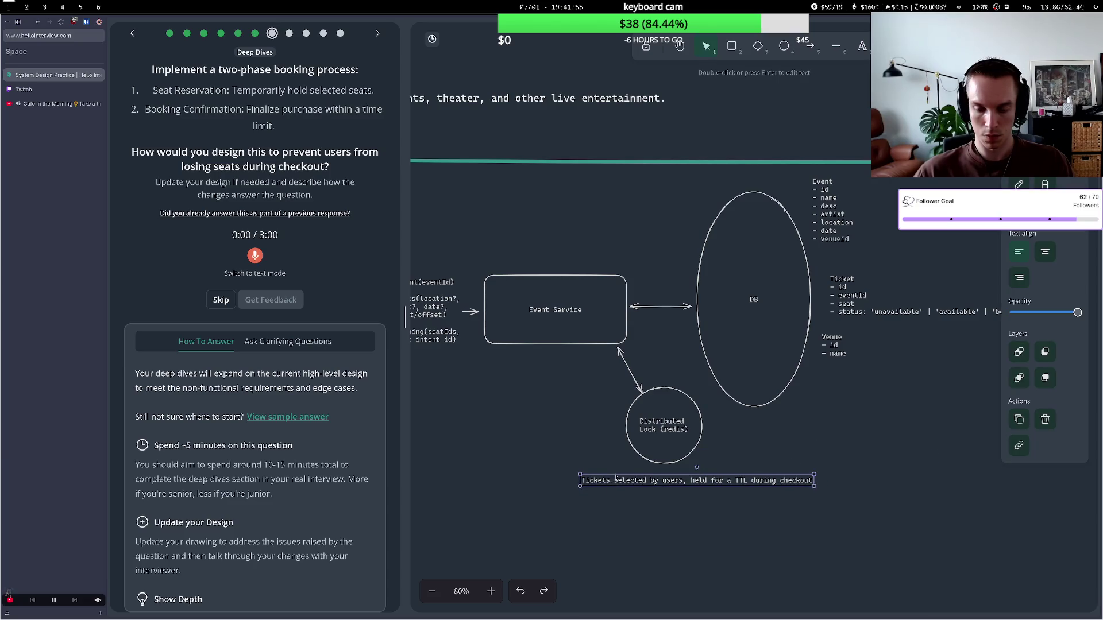
{"action": "double_click", "coordinate": [638, 483]}
{"action": "left_click", "coordinate": [684, 481]}
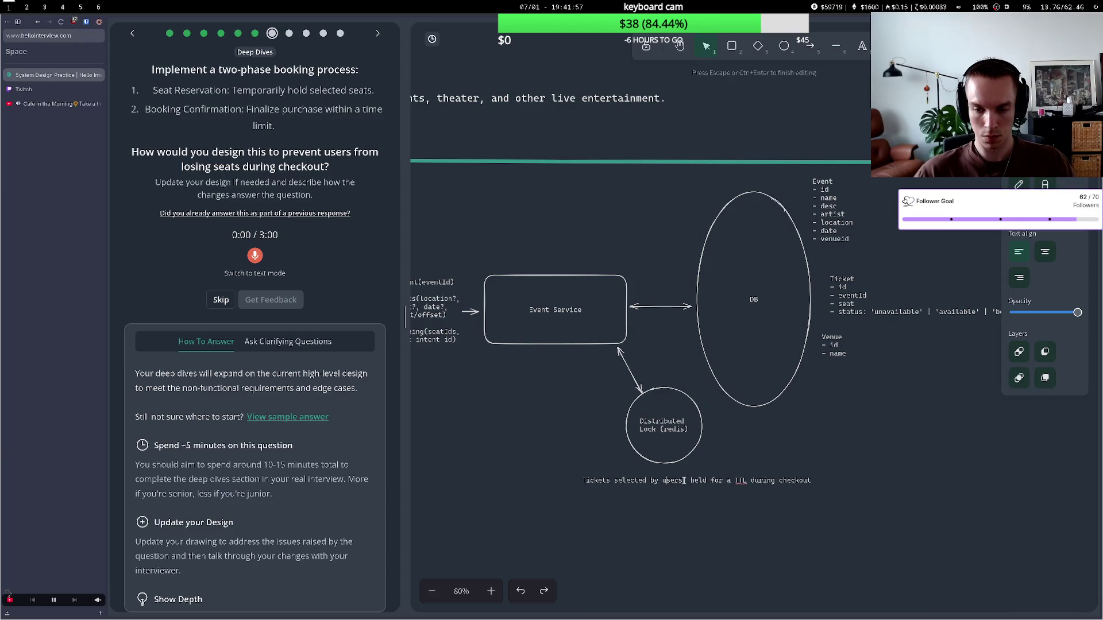
{"action": "type", "text": ","}
{"action": "left_click_drag", "start_coordinate": [690, 481], "coordinate": [614, 479]}
{"action": "key", "text": "BackSpace"}
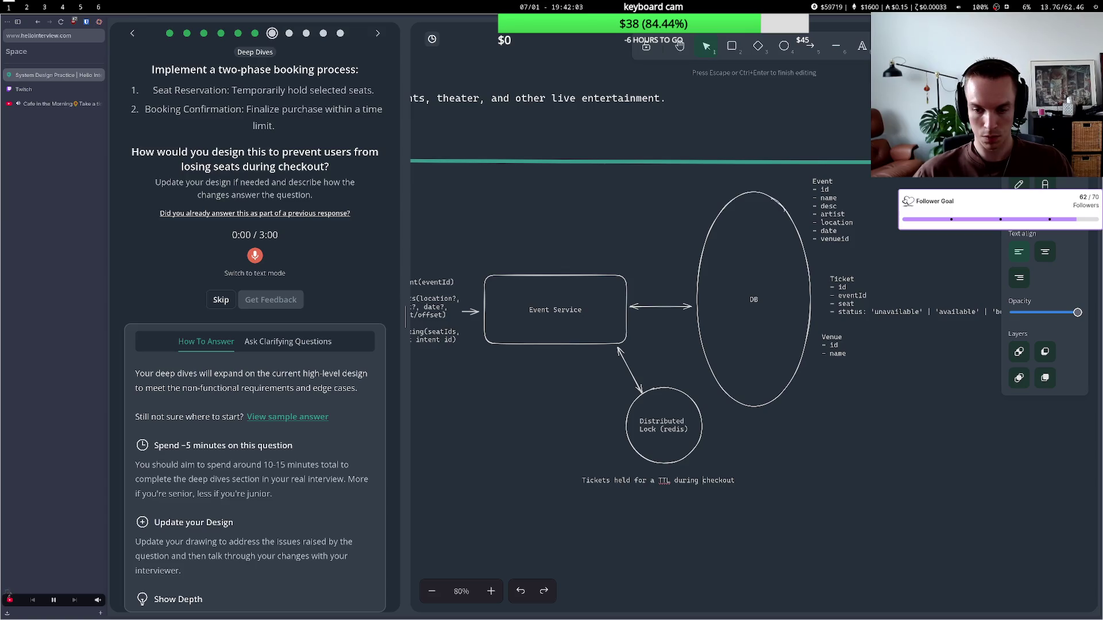
{"action": "type", "text": "user"}
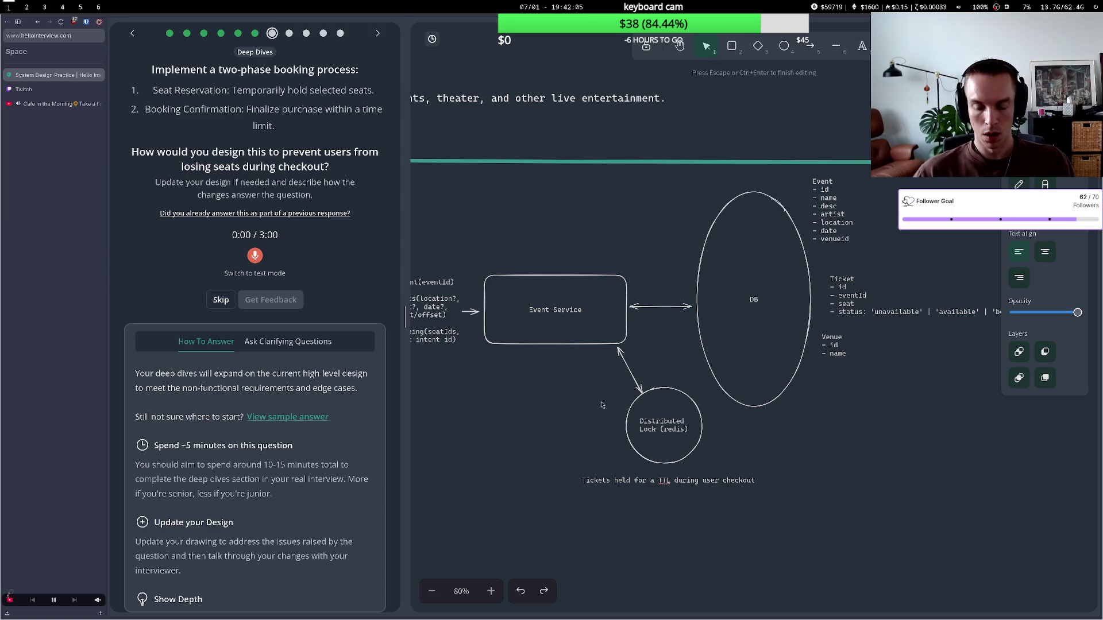
{"action": "left_click", "coordinate": [620, 408]}
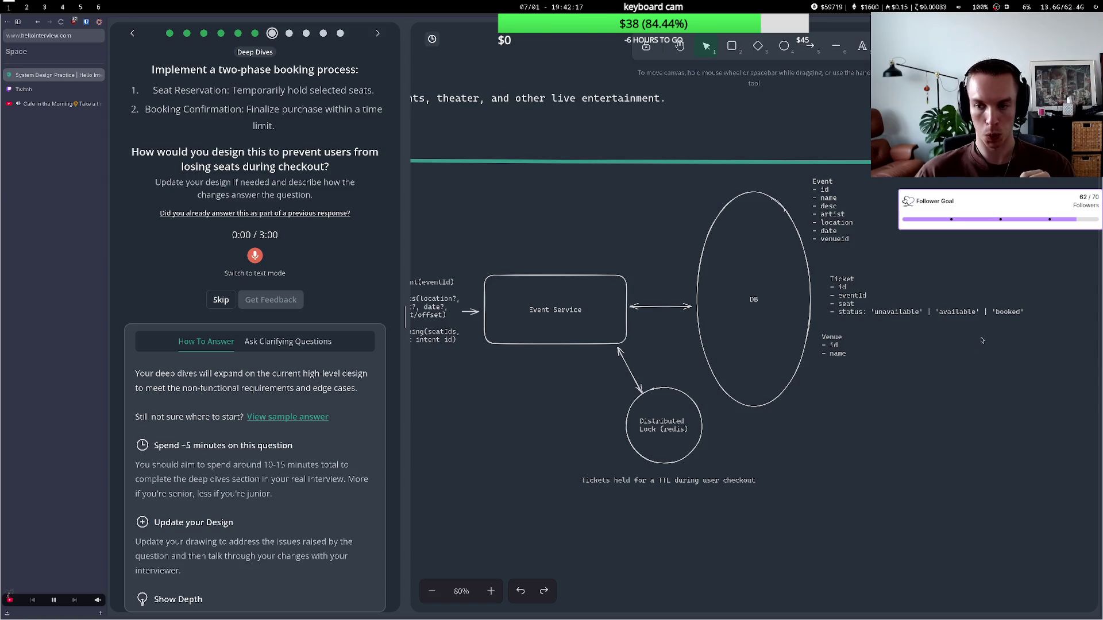
- Retype 'booked' at the end of the Ticket status line, then nudge the lock circle and TTL caption down-left
{"action": "left_click", "coordinate": [998, 312]}
{"action": "double_click", "coordinate": [998, 312]}
{"action": "double_click", "coordinate": [998, 312]}
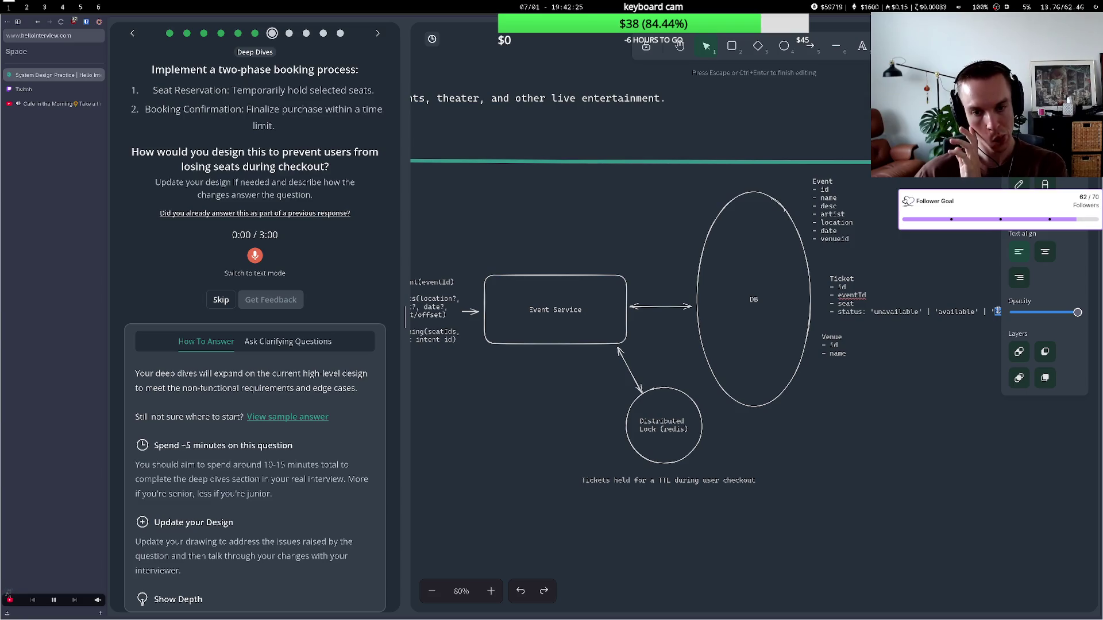
{"action": "key", "text": "BackSpace"}
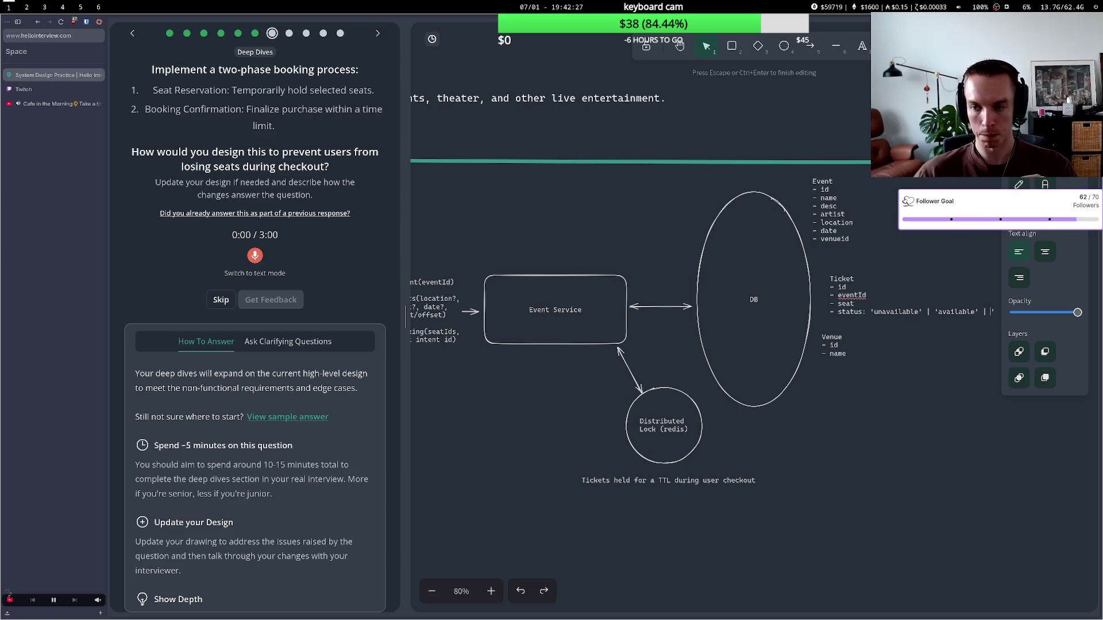
{"action": "key", "text": "Delete"}
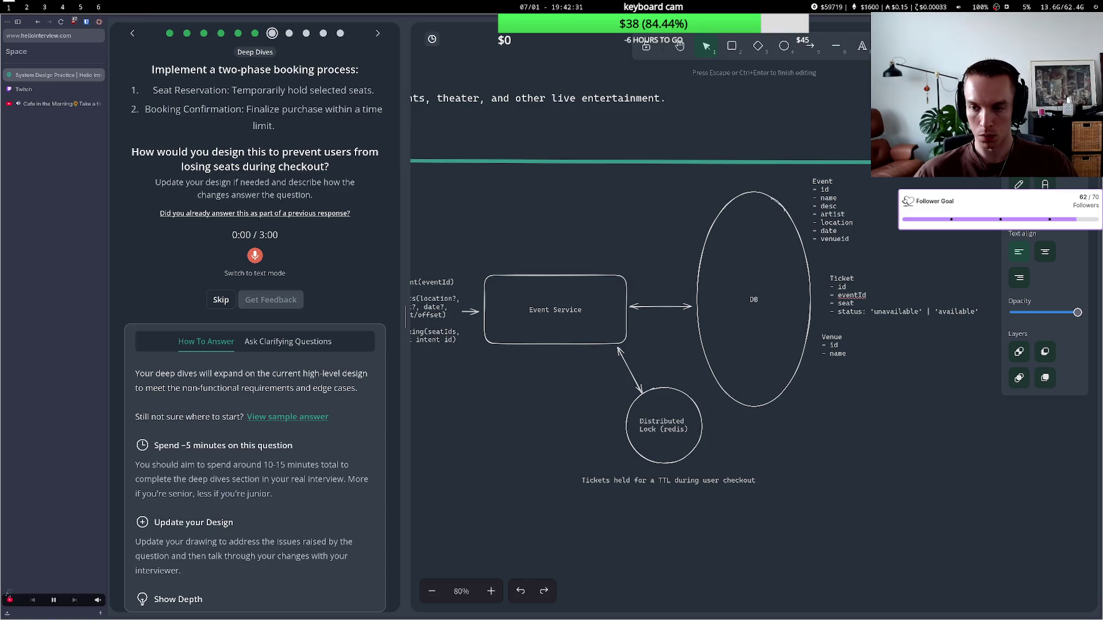
{"action": "type", "text": "'booked'"}
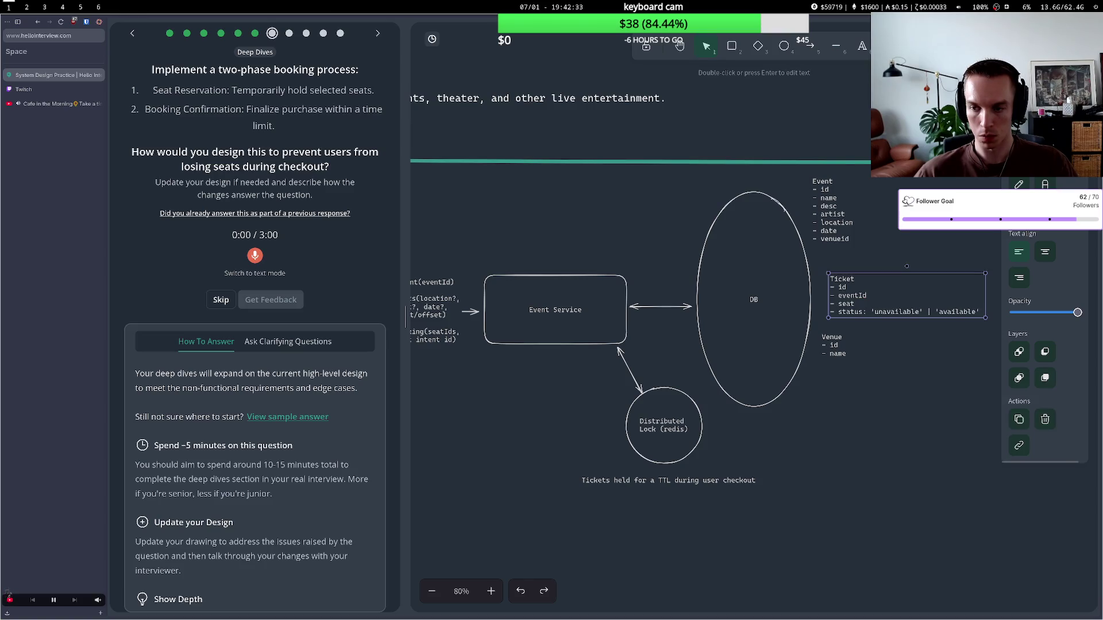
{"action": "key", "text": "Escape"}
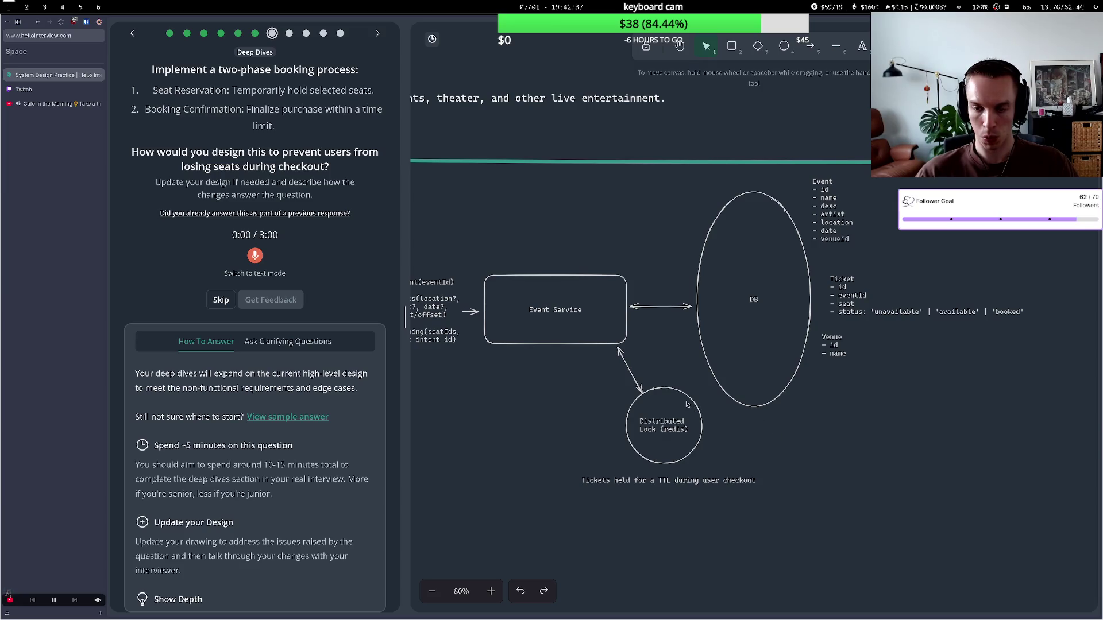
{"action": "left_click_drag", "start_coordinate": [676, 402], "coordinate": [664, 409]}
{"action": "left_click_drag", "start_coordinate": [712, 480], "coordinate": [704, 485]}
{"action": "key", "text": "h"}
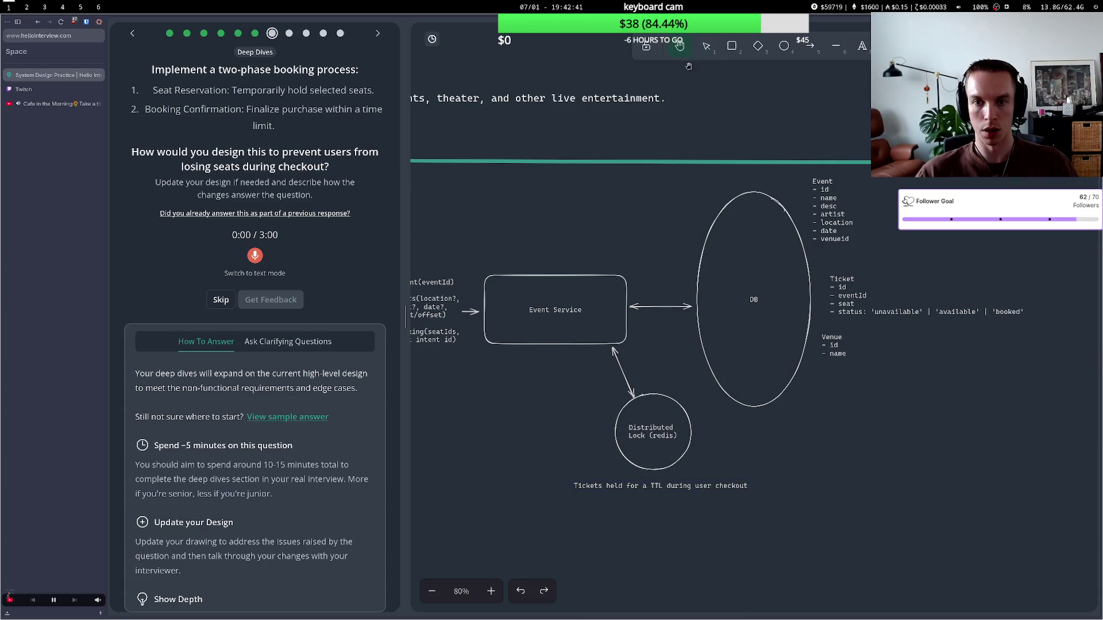
{"action": "left_click_drag", "start_coordinate": [679, 183], "coordinate": [621, 173]}
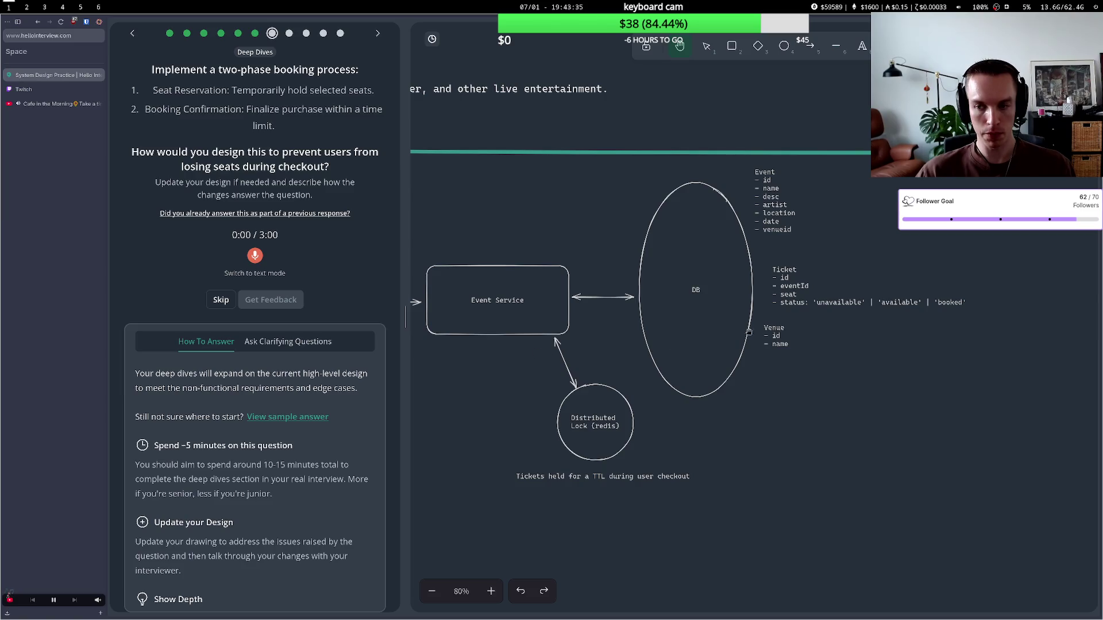
{"action": "left_click", "coordinate": [709, 50]}
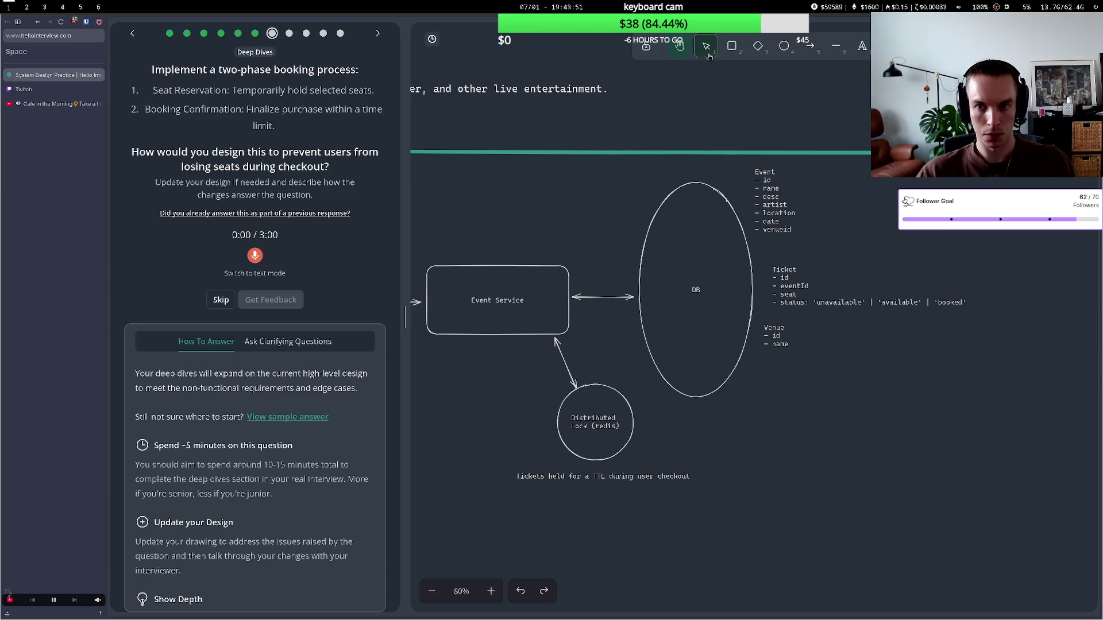
- Start a label on the Event Service–lock arrow about checking whether another user is checking out the tickets
{"action": "left_click", "coordinate": [707, 46]}
{"action": "left_click", "coordinate": [565, 365]}
{"action": "double_click", "coordinate": [566, 365]}
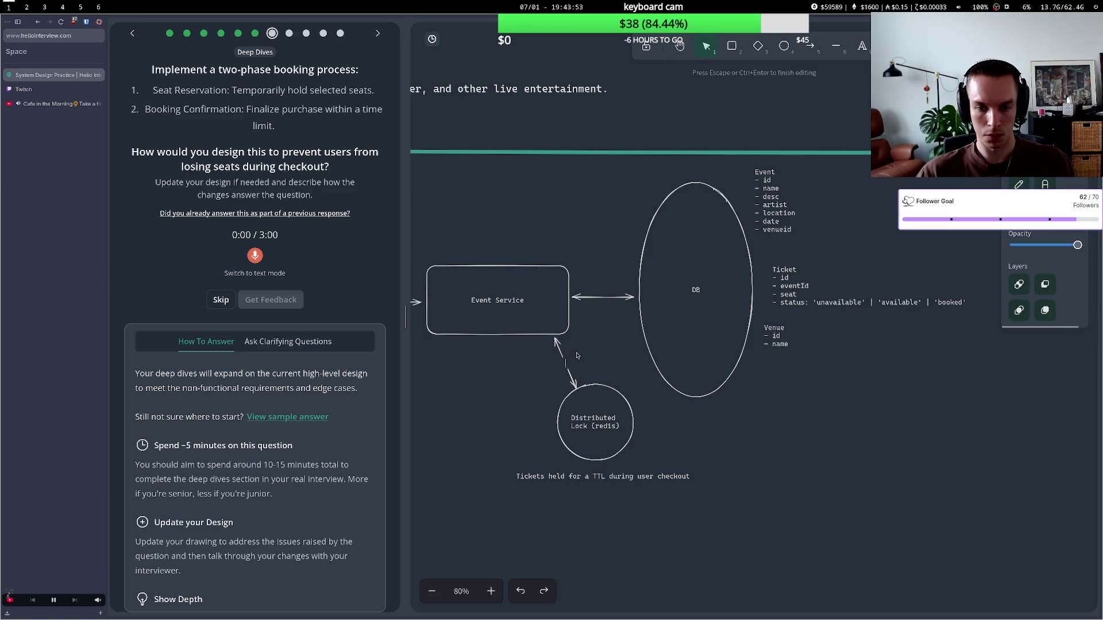
{"action": "type", "text": "check"}
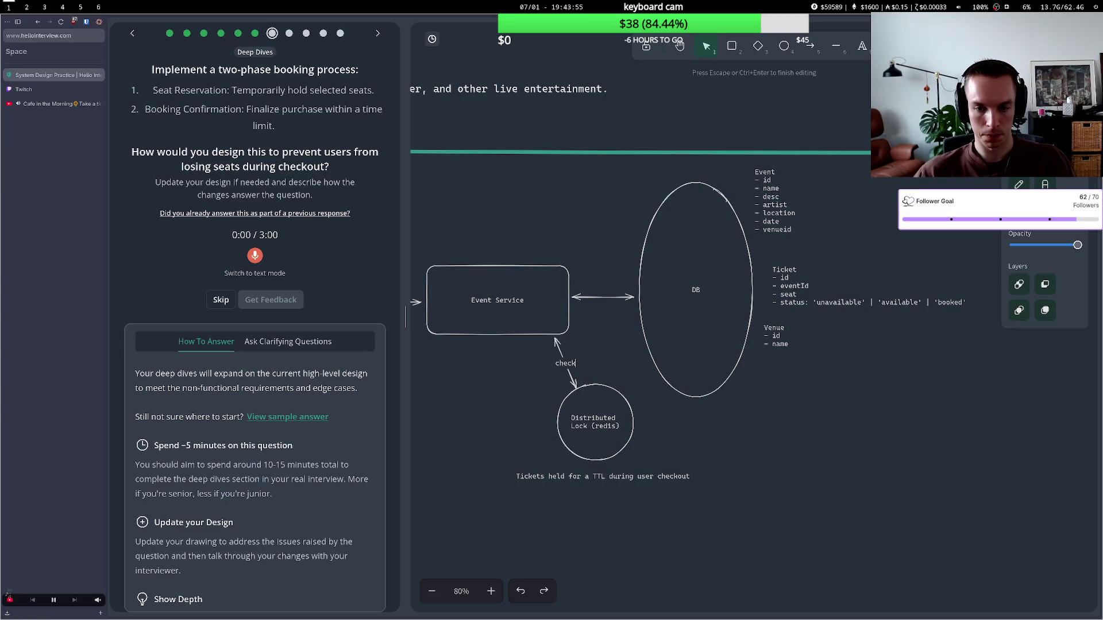
{"action": "type", "text": "ing "}
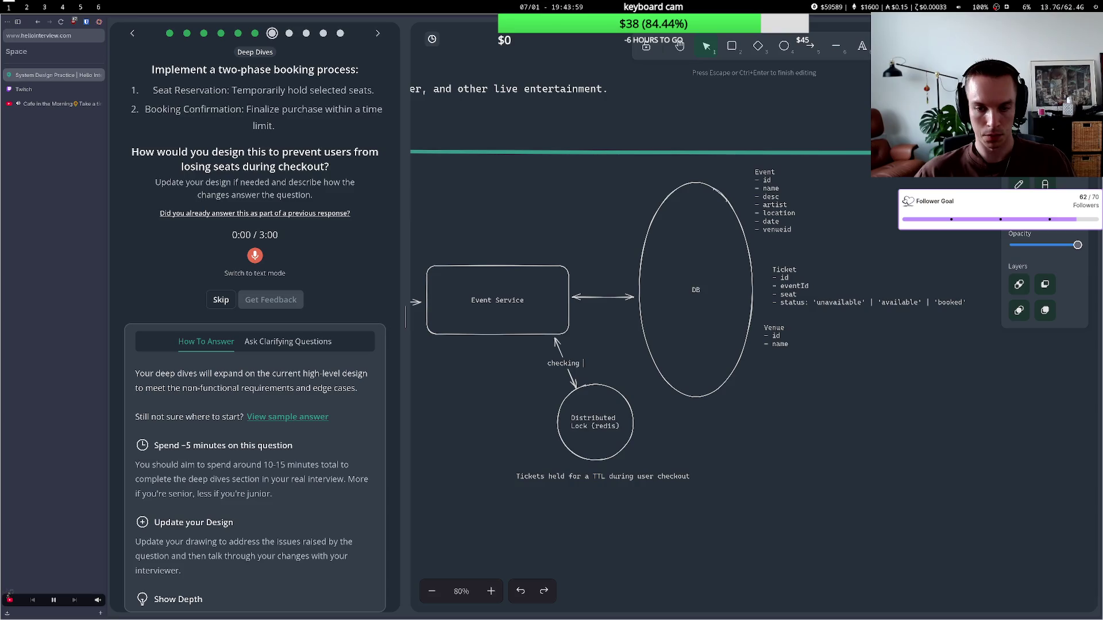
{"action": "type", "text": "if anot"}
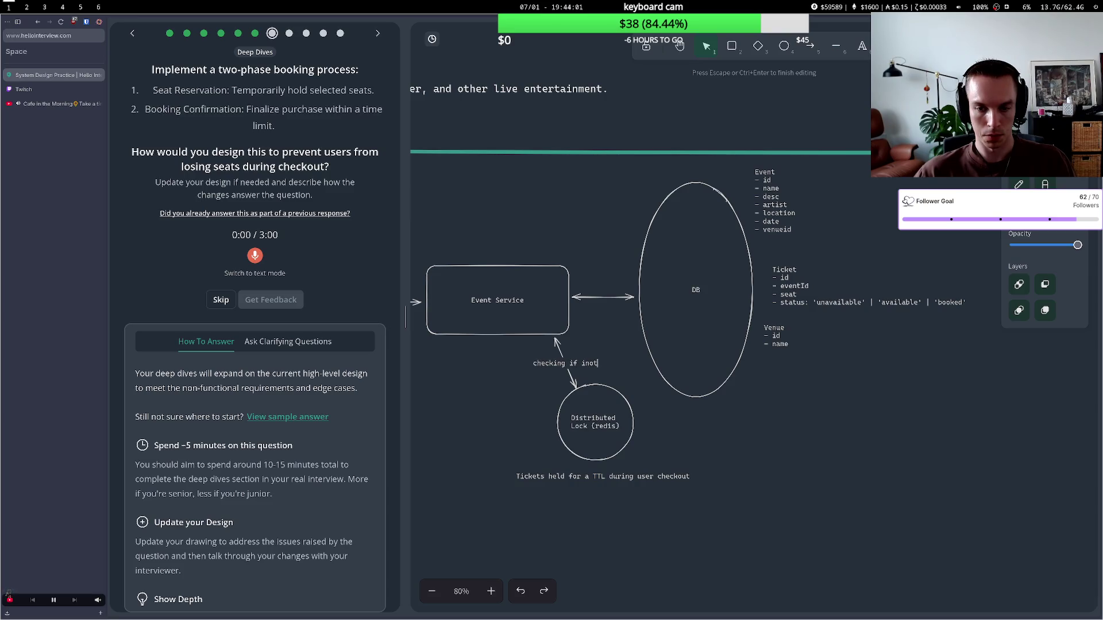
{"action": "type", "text": "her user is ch"}
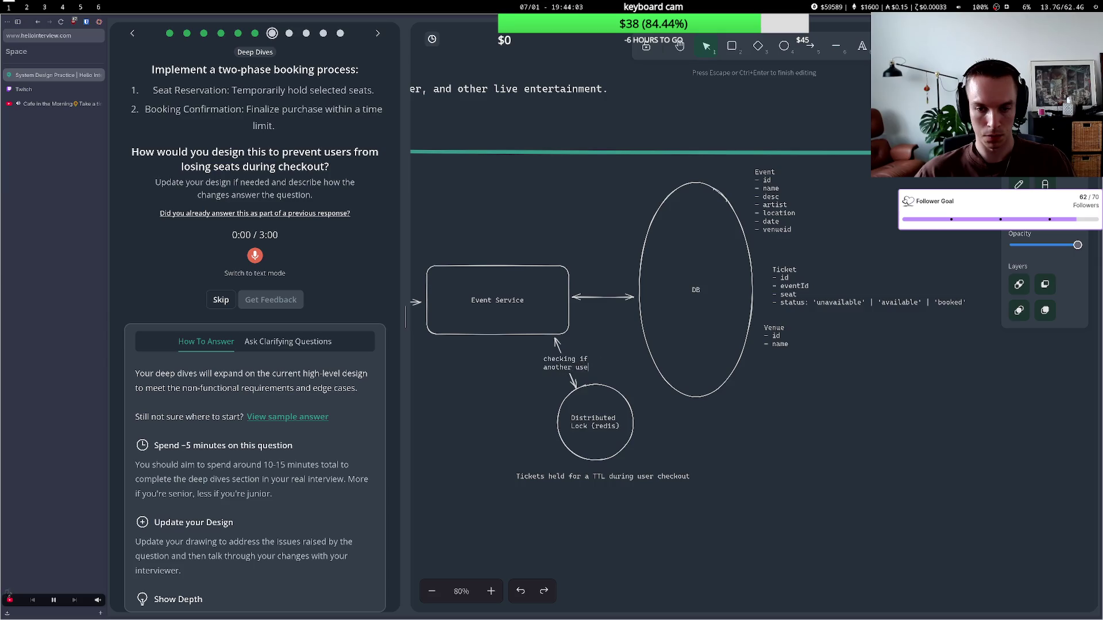
{"action": "type", "text": "ik"}
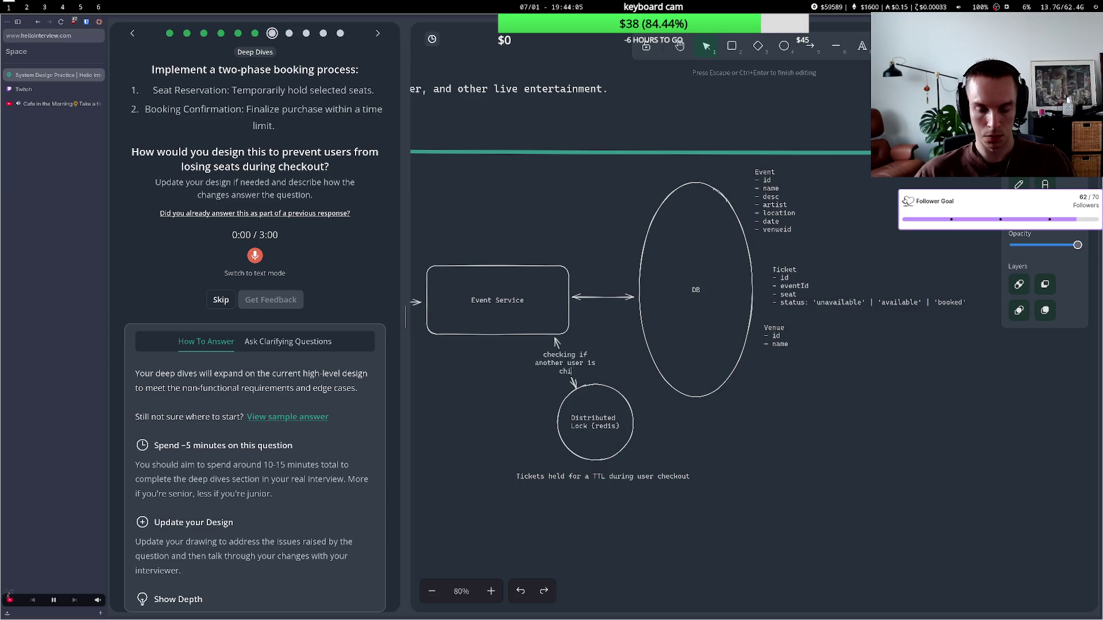
{"action": "key", "text": "BackSpace"}
{"action": "type", "text": "ecking out with "}
{"action": "type", "text": "specific"}
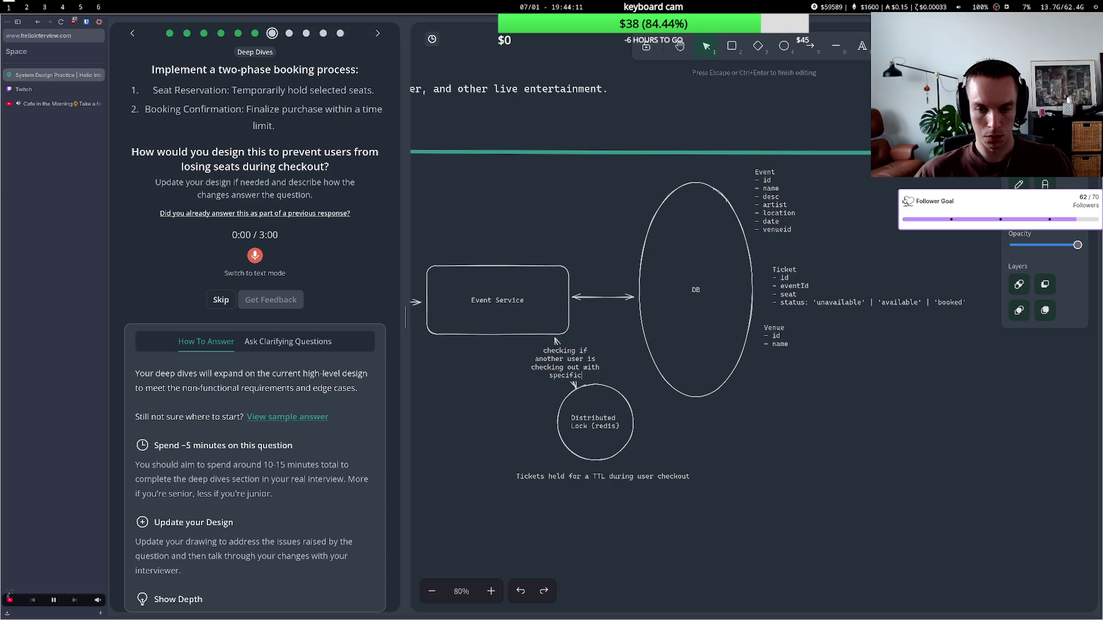
{"action": "type", "text": " tickets,"}
{"action": "type", "text": " and"}
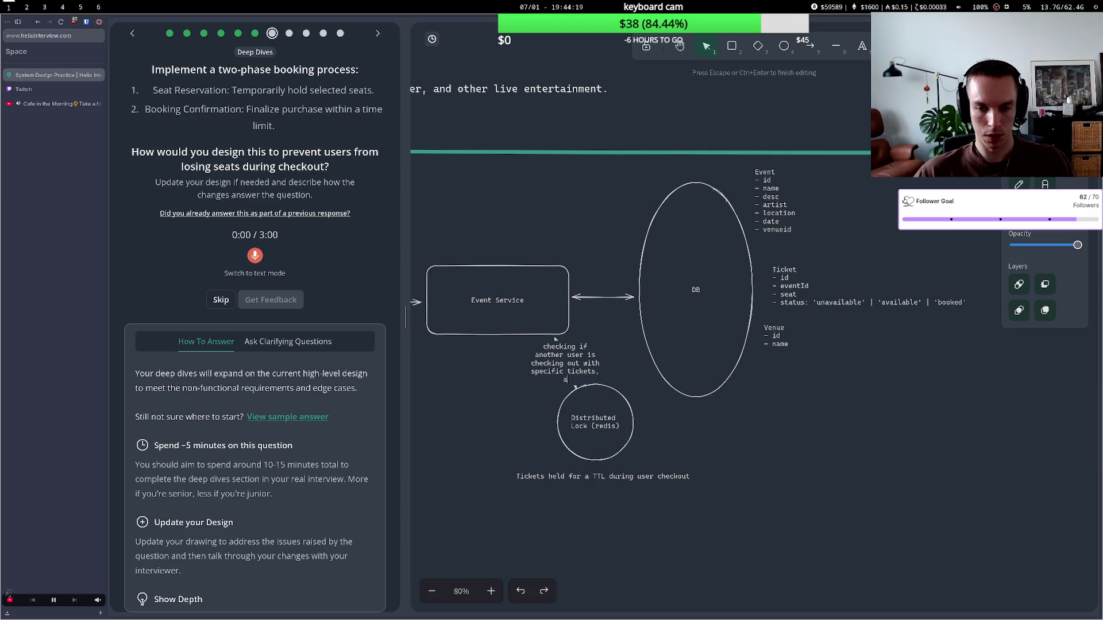
- Replace the arrow label text with 'checkAvailability( )'
{"action": "key", "text": "BackSpace"}
{"action": "key", "text": "BackSpace"}
{"action": "key", "text": "BackSpace"}
{"action": "key", "text": "BackSpace"}
{"action": "key", "text": "BackSpace"}
{"action": "key", "text": "BackSpace"}
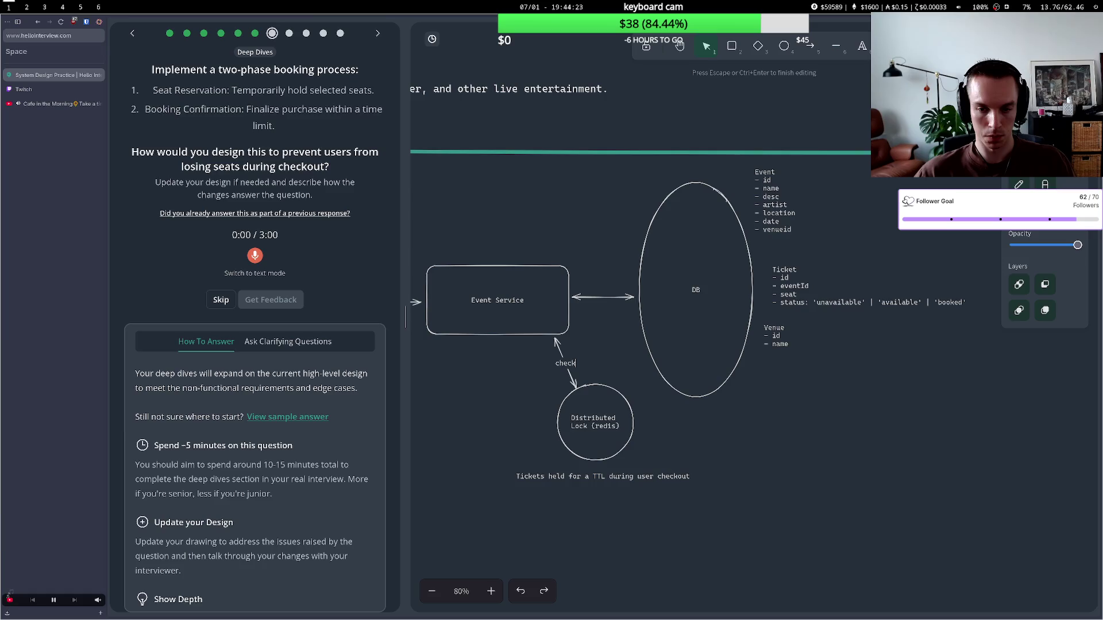
{"action": "type", "text": "Availa"}
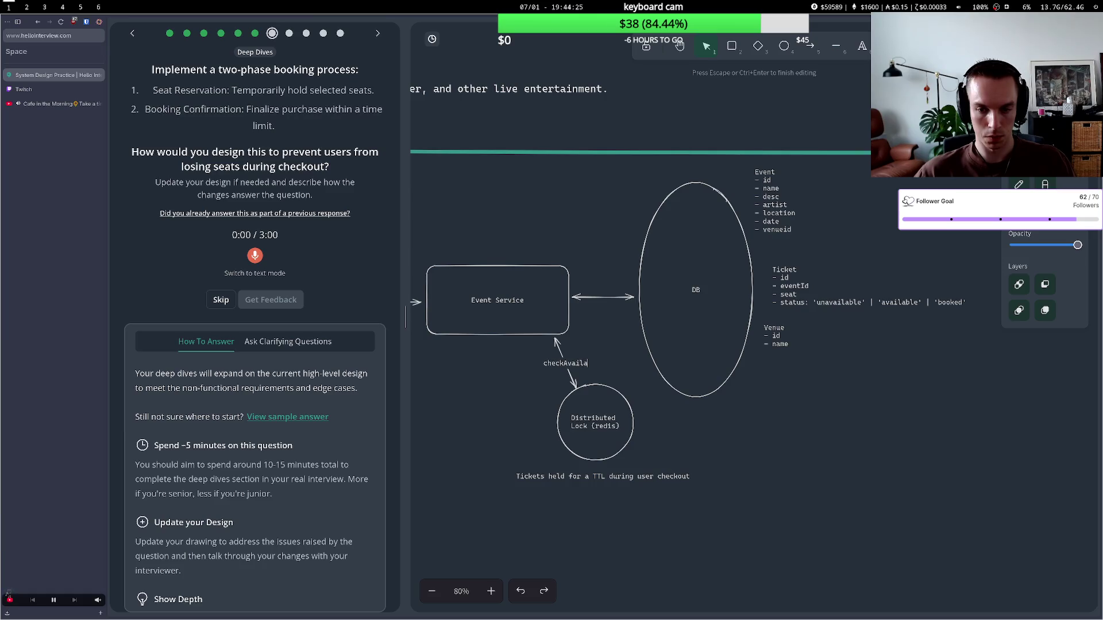
{"action": "type", "text": "bility("}
{"action": "key", "text": "Return"}
{"action": "type", "text": ")"}
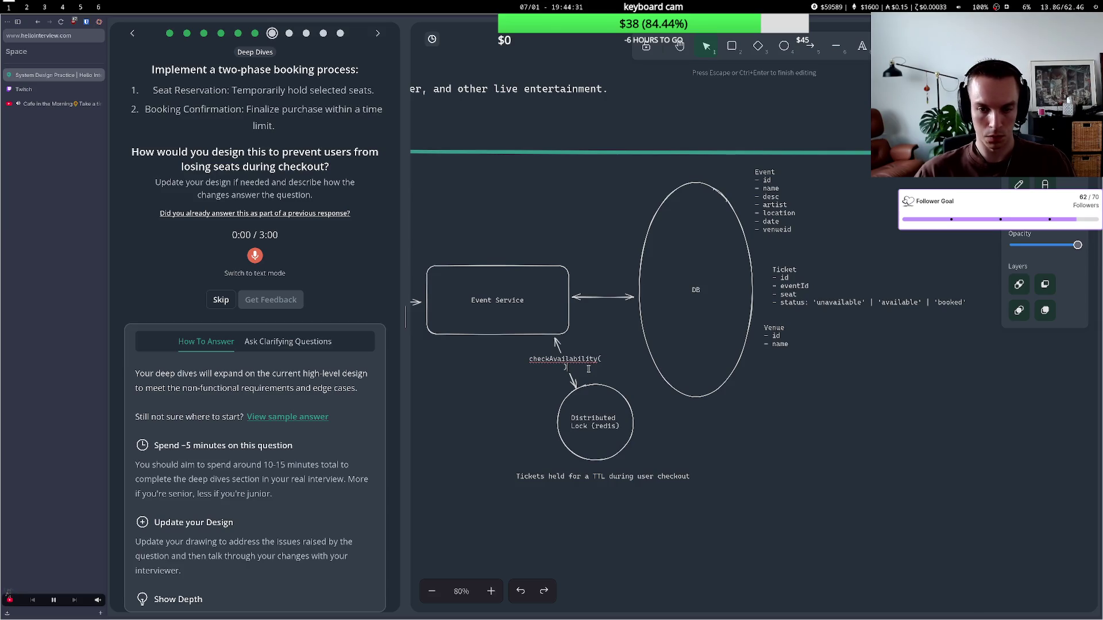
{"action": "key", "text": "Return"}
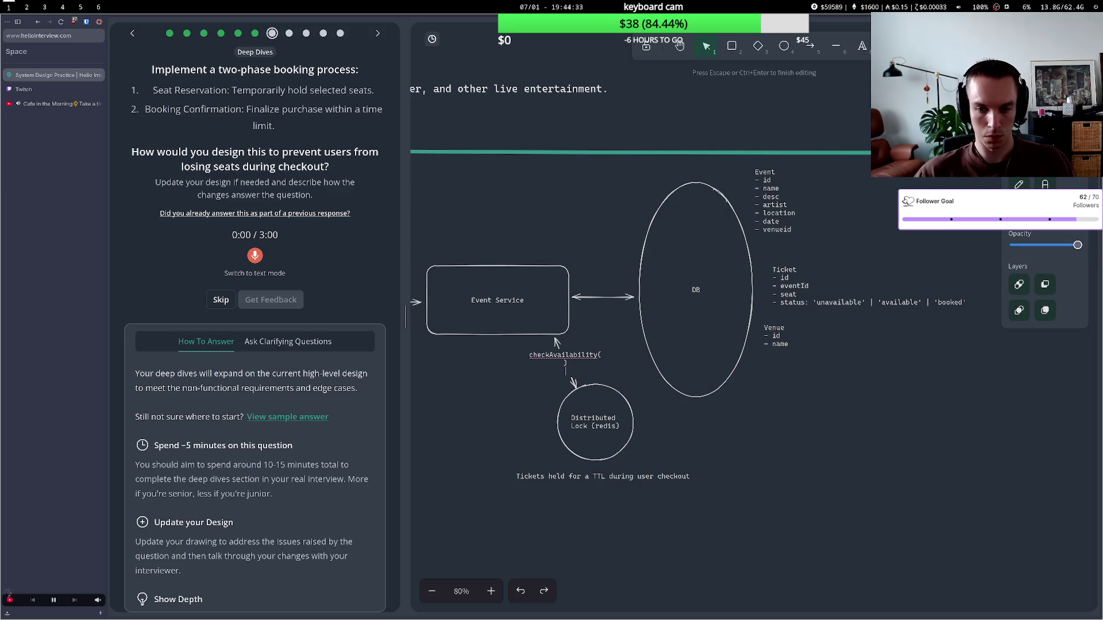
{"action": "key", "text": "BackSpace"}
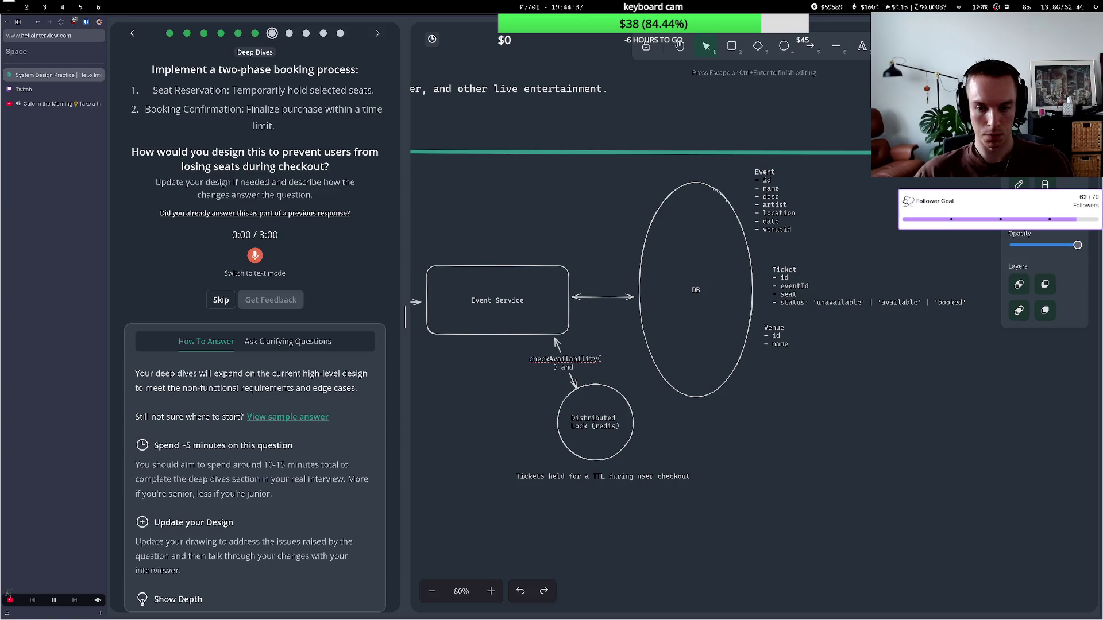
{"action": "type", "text": "che"}
{"action": "type", "text": " in"}
{"action": "key", "text": "BackSpace"}
{"action": "key", "text": "BackSpace"}
{"action": "key", "text": "BackSpace"}
- Reposition the Distributed Lock circle, reattach its arrow endpoint, and settle the TTL note directly beneath it
{"action": "mouse_move", "coordinate": [585, 391]}
{"action": "left_mouse_down"}
{"action": "mouse_move", "coordinate": [598, 409]}
{"action": "mouse_move", "coordinate": [573, 414]}
{"action": "left_mouse_up"}
{"action": "left_click", "coordinate": [574, 374]}
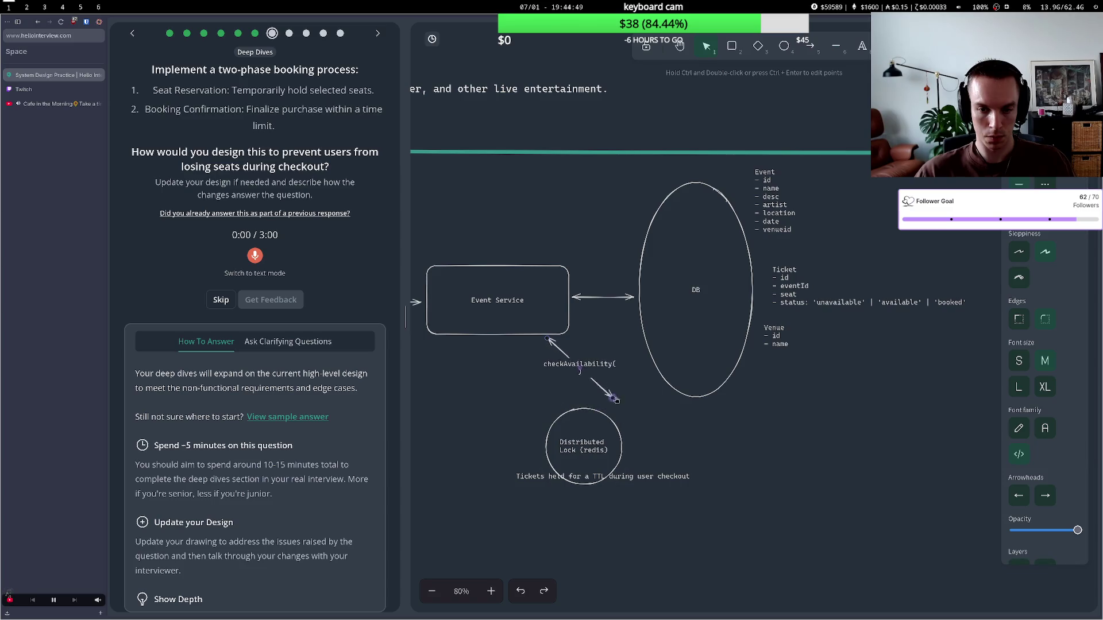
{"action": "mouse_move", "coordinate": [567, 409]}
{"action": "left_mouse_down"}
{"action": "mouse_move", "coordinate": [580, 413]}
{"action": "mouse_move", "coordinate": [564, 409]}
{"action": "left_mouse_up"}
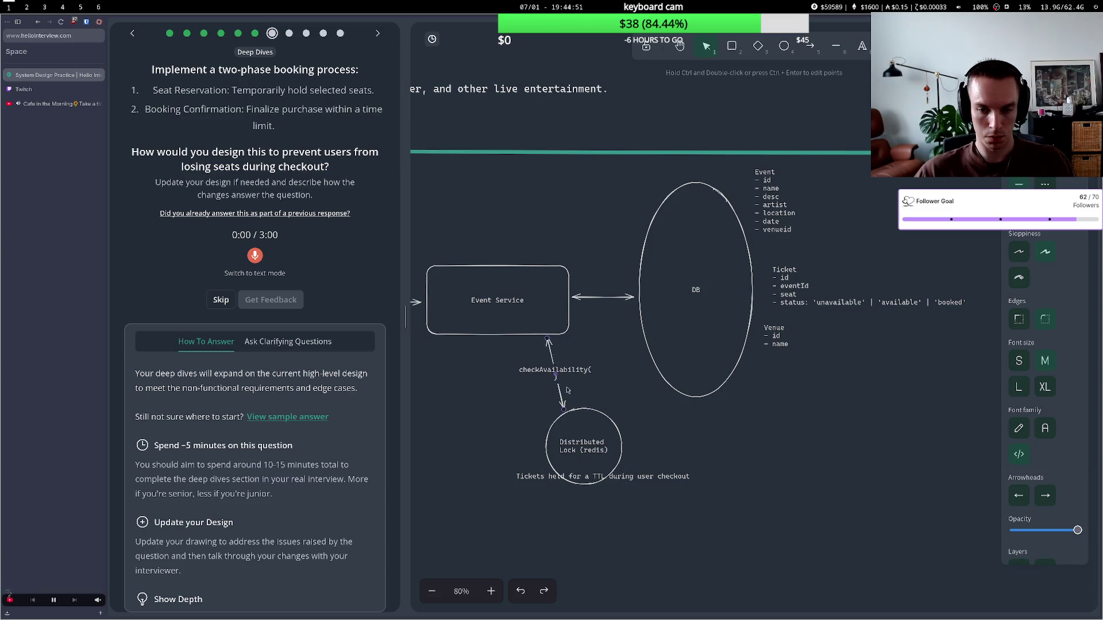
{"action": "left_click", "coordinate": [578, 374]}
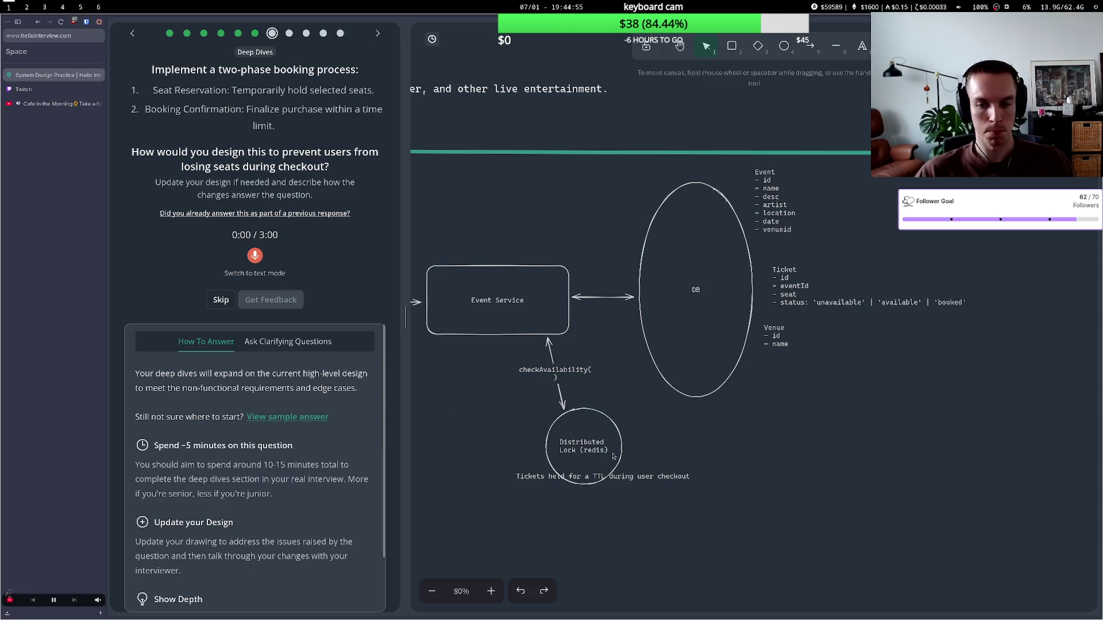
{"action": "left_click_drag", "start_coordinate": [612, 476], "coordinate": [605, 500]}
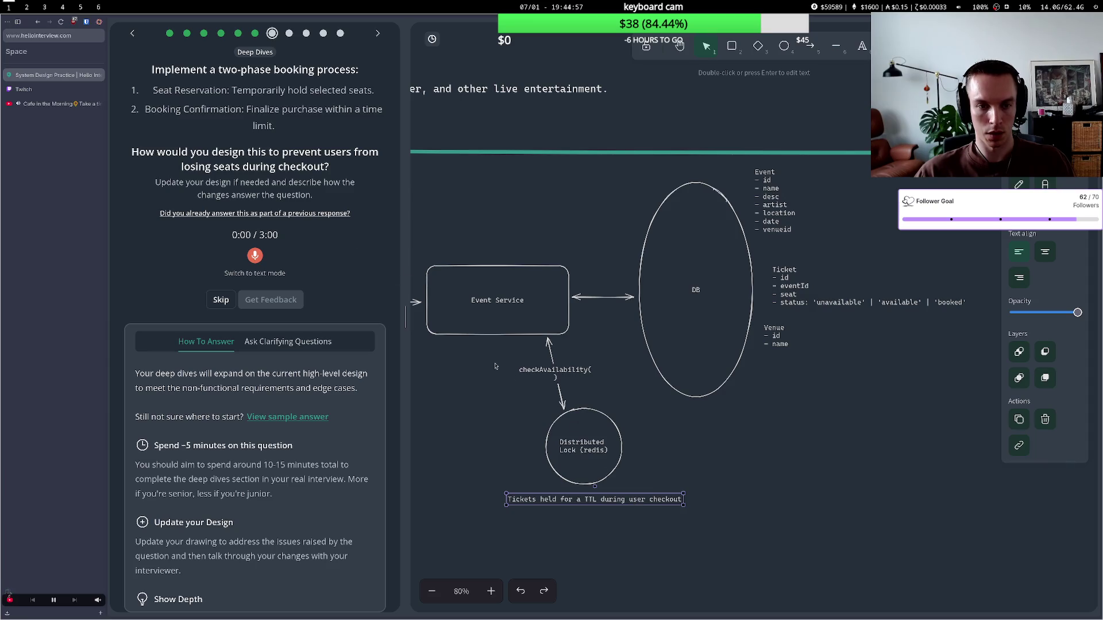
{"action": "left_click_drag", "start_coordinate": [582, 454], "coordinate": [603, 443]}
{"action": "left_click_drag", "start_coordinate": [613, 500], "coordinate": [628, 491]}
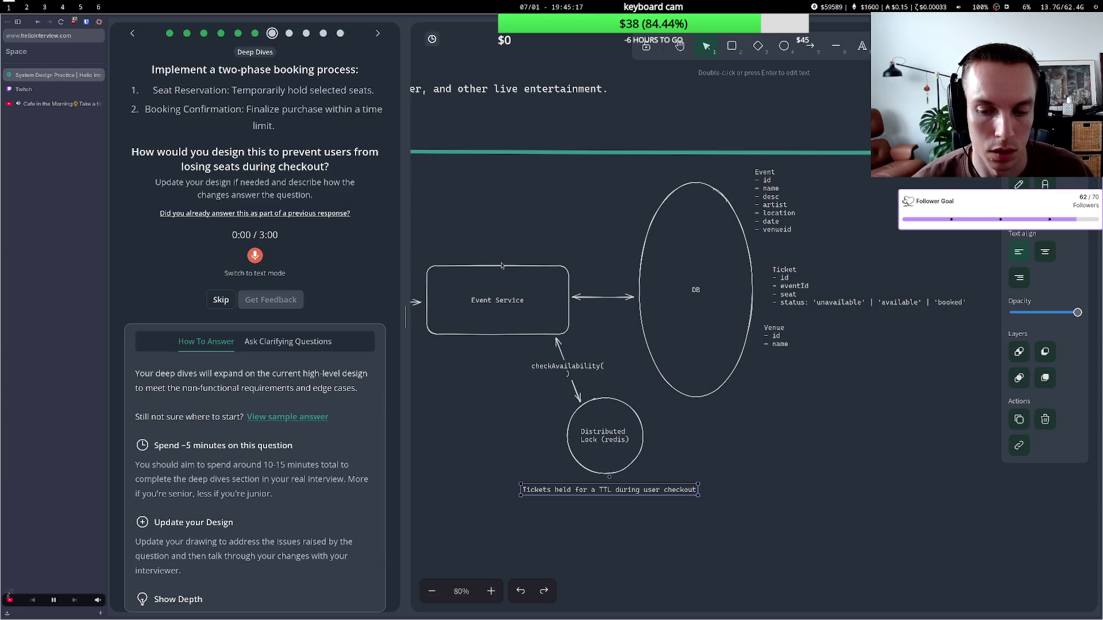
{"action": "left_click", "coordinate": [481, 259]}
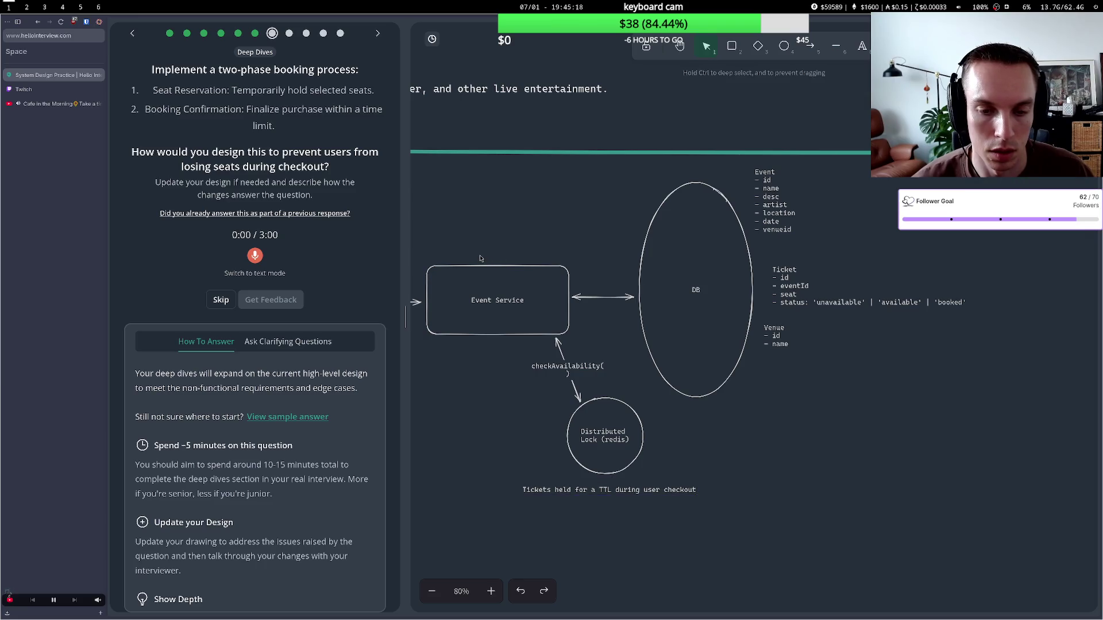
- Pan to show the client and API calls, then start recording the spoken two-phase booking answer
{"action": "left_click", "coordinate": [680, 46]}
{"action": "left_click_drag", "start_coordinate": [488, 223], "coordinate": [675, 206]}
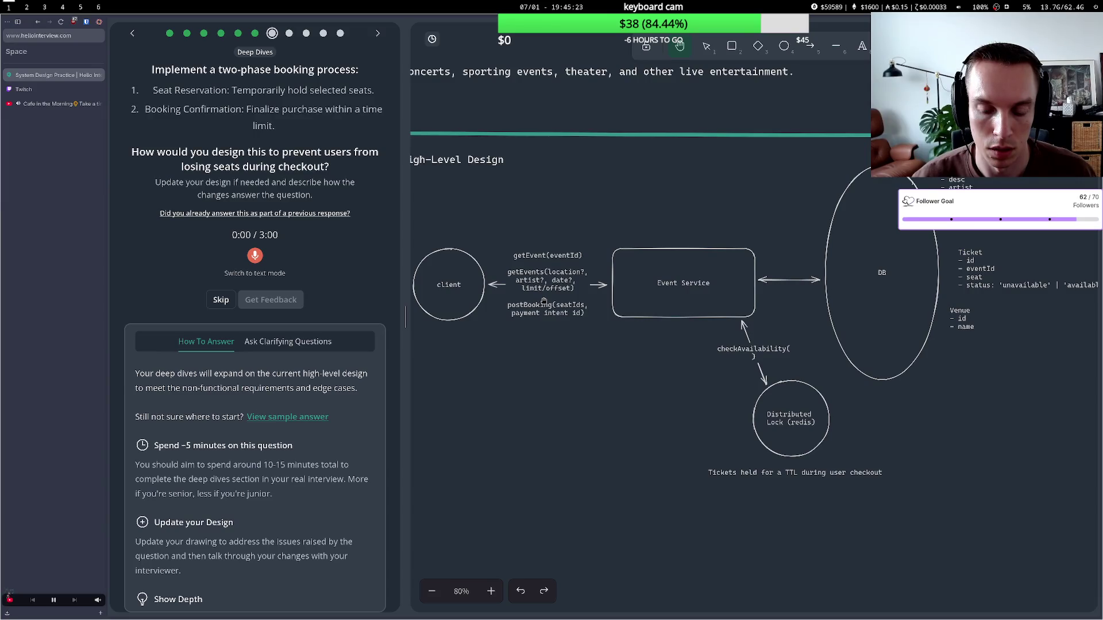
{"action": "left_click", "coordinate": [255, 256]}
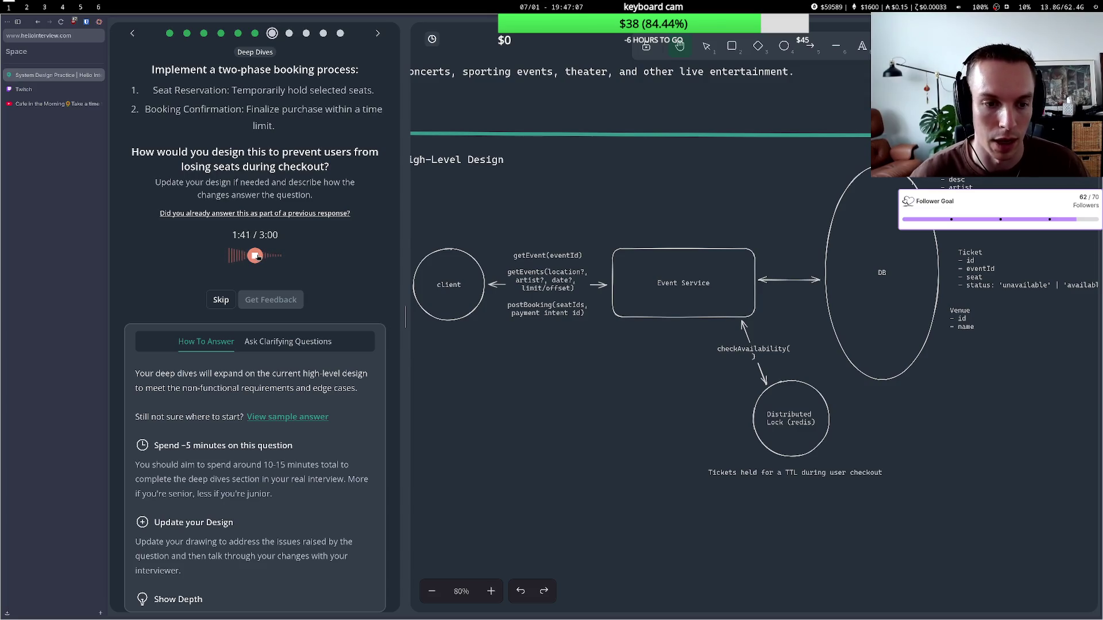
- Stop recording and submit the answer, receiving 'Great answer. You're flying!' feedback
{"action": "left_click", "coordinate": [255, 256]}
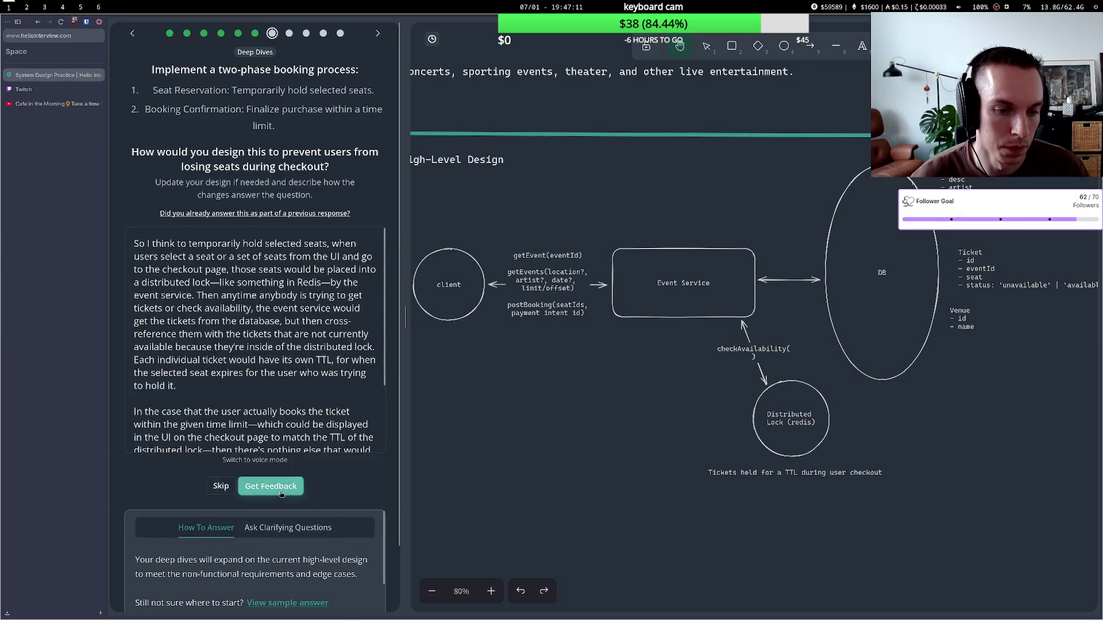
{"action": "left_click", "coordinate": [270, 486]}
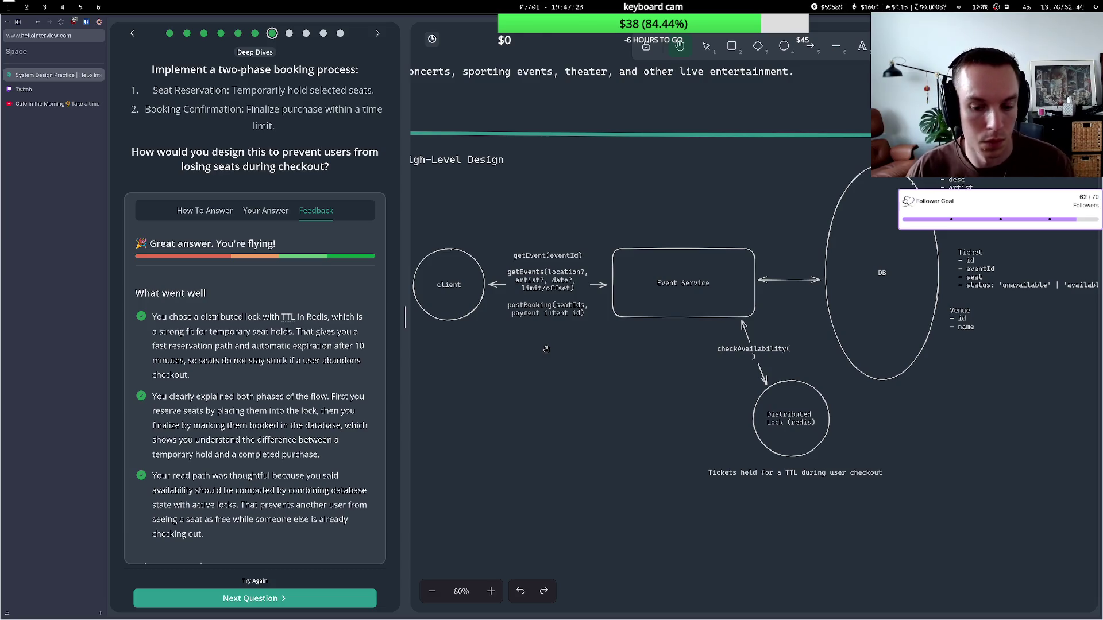
- Scroll to the minor suggestions and read the first one, shifting the whiteboard left to show the entities
{"action": "scroll", "coordinate": [311, 379], "scroll_direction": "down", "scroll_amount": 5}
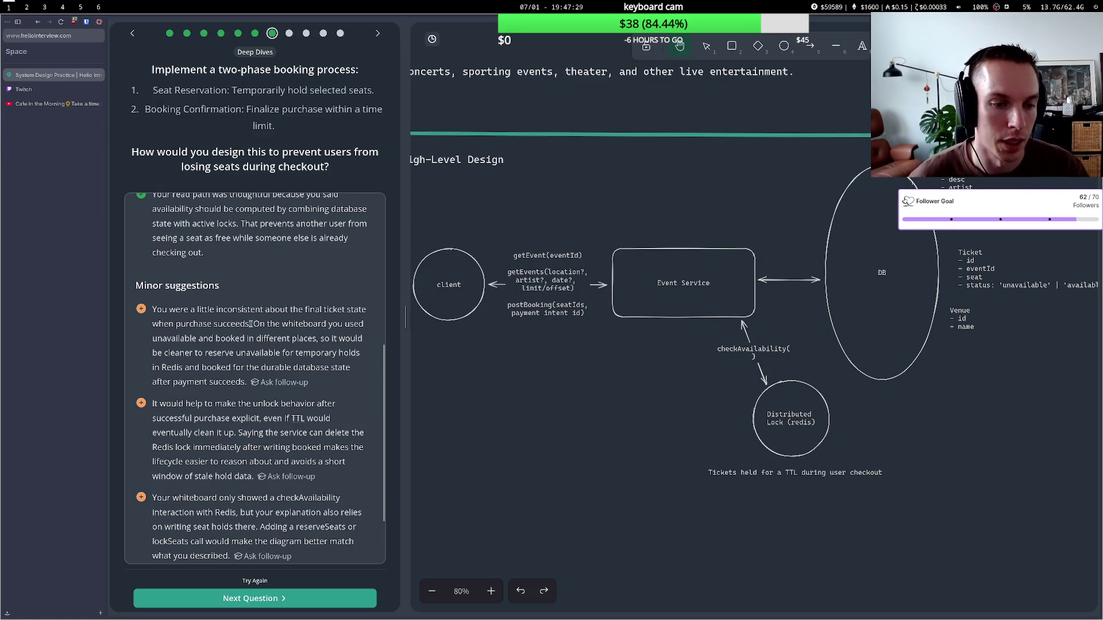
{"action": "left_click_drag", "start_coordinate": [250, 324], "coordinate": [297, 323]}
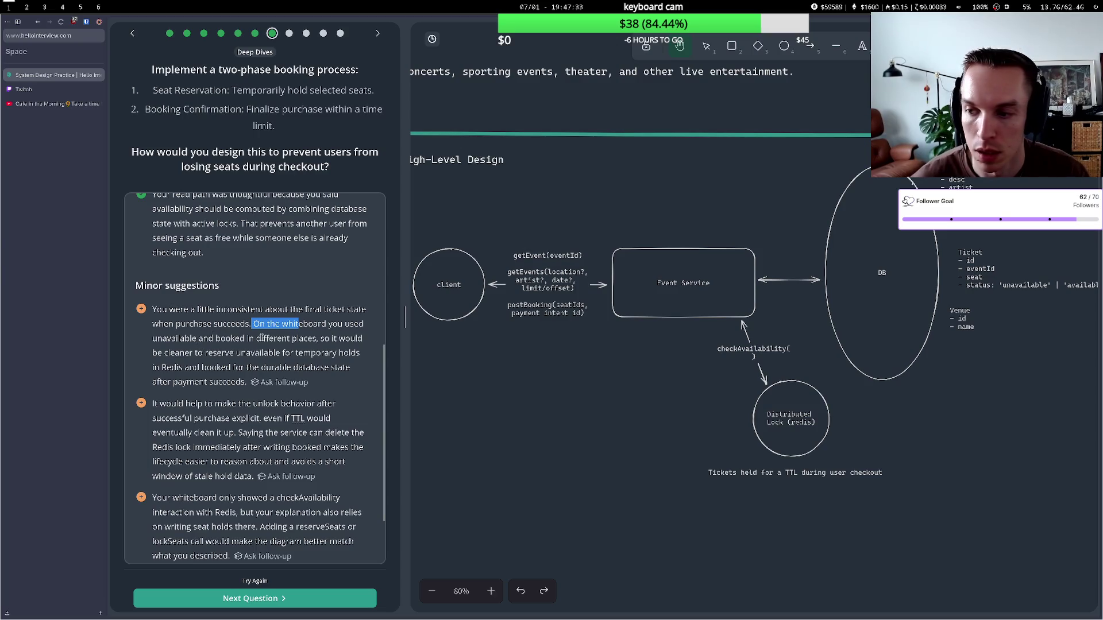
{"action": "left_click_drag", "start_coordinate": [573, 222], "coordinate": [477, 218]}
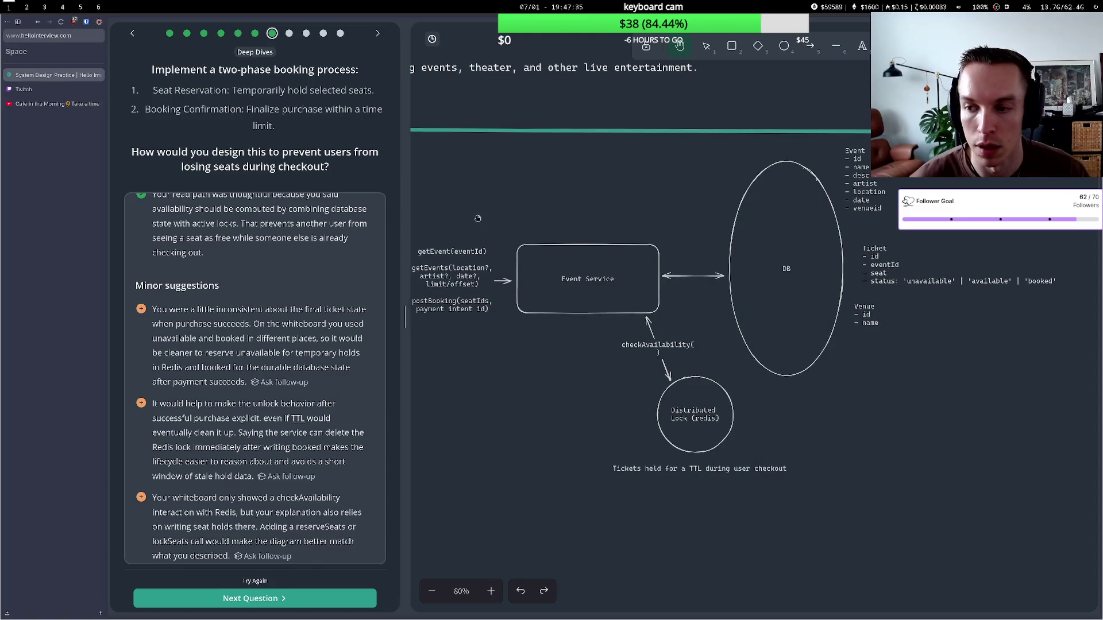
{"action": "left_click_drag", "start_coordinate": [212, 353], "coordinate": [299, 368]}
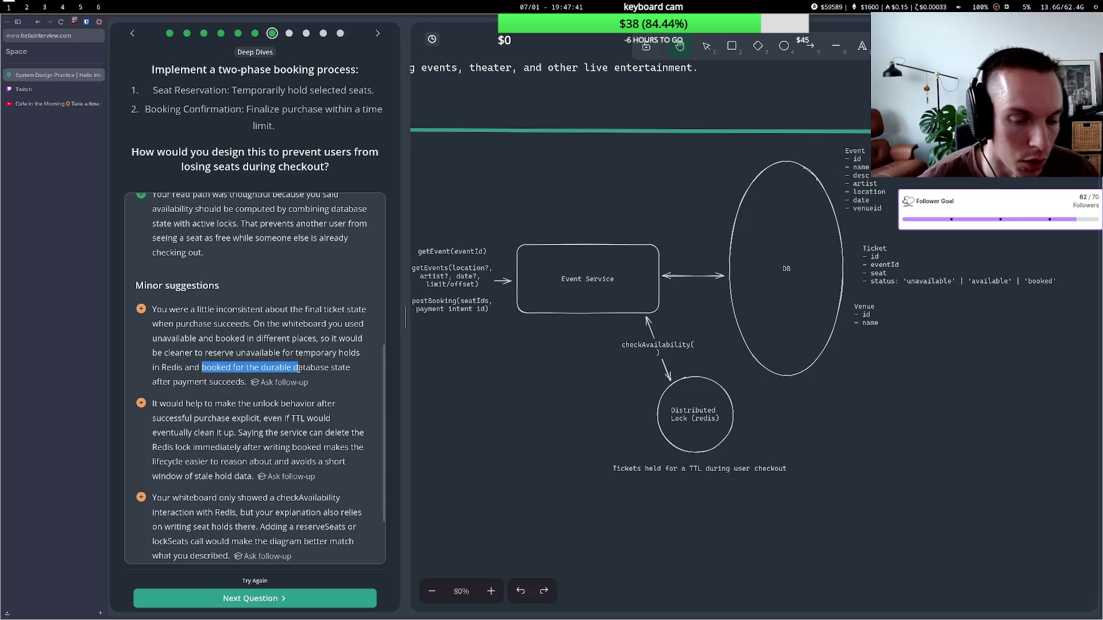
- Read the unlock-behaviour and checkAvailability suggestions, then clear the text highlight
{"action": "left_click_drag", "start_coordinate": [190, 403], "coordinate": [306, 430]}
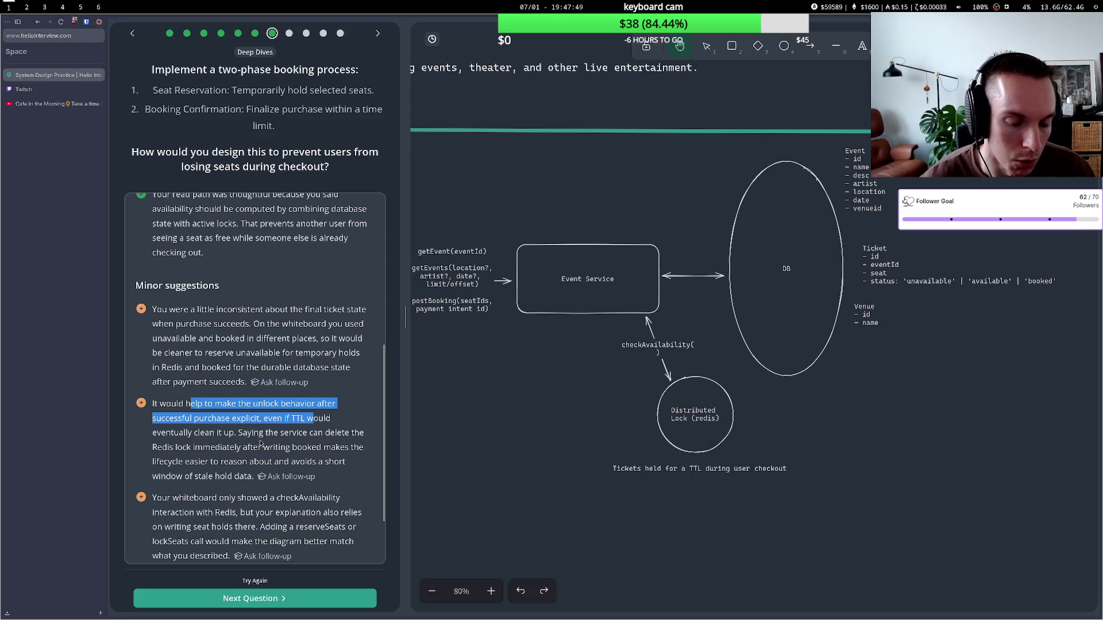
{"action": "left_click_drag", "start_coordinate": [247, 433], "coordinate": [289, 434]}
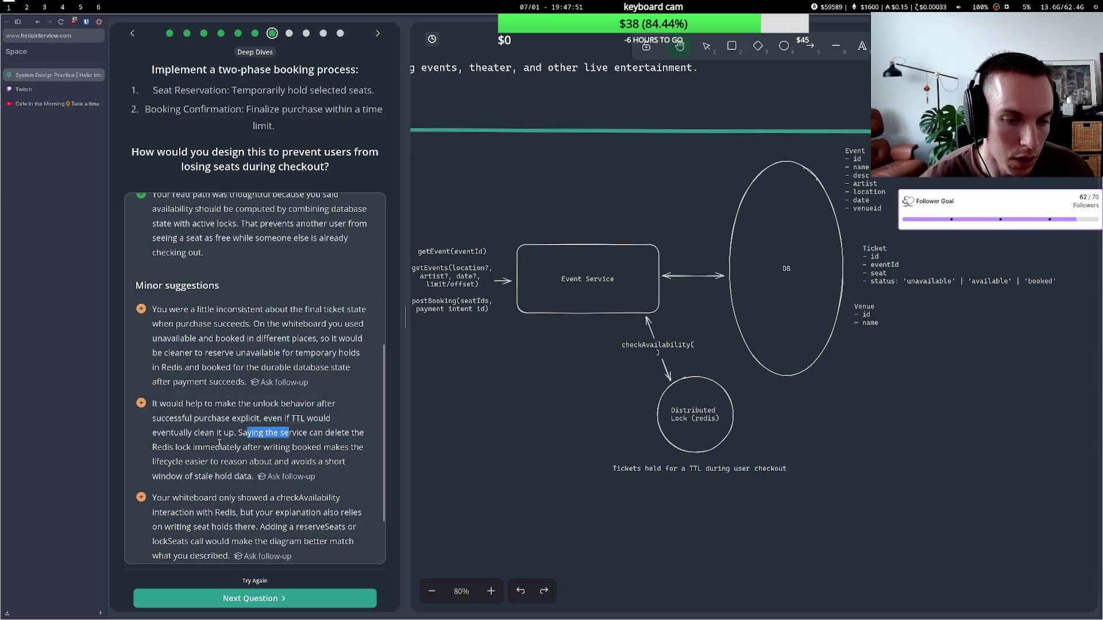
{"action": "mouse_move", "coordinate": [193, 447]}
{"action": "left_mouse_down"}
{"action": "mouse_move", "coordinate": [242, 449]}
{"action": "mouse_move", "coordinate": [212, 463]}
{"action": "mouse_move", "coordinate": [244, 464]}
{"action": "left_mouse_up"}
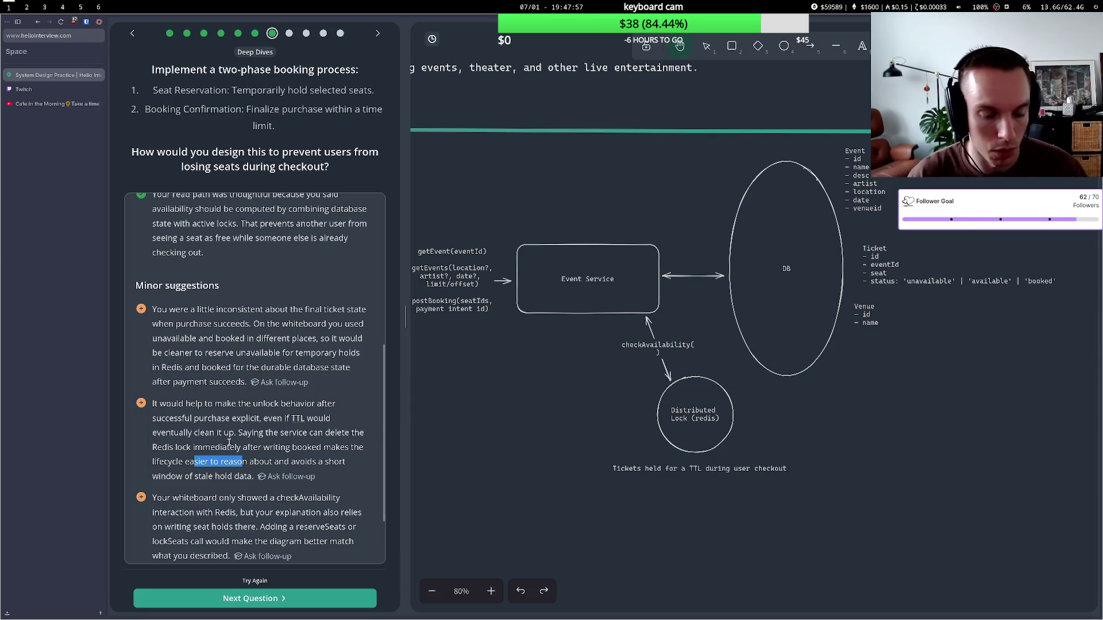
{"action": "scroll", "coordinate": [227, 440], "scroll_direction": "down", "scroll_amount": 3}
{"action": "mouse_move", "coordinate": [184, 421]}
{"action": "left_mouse_down"}
{"action": "mouse_move", "coordinate": [224, 421]}
{"action": "mouse_move", "coordinate": [242, 435]}
{"action": "left_mouse_up"}
{"action": "left_click", "coordinate": [222, 421]}
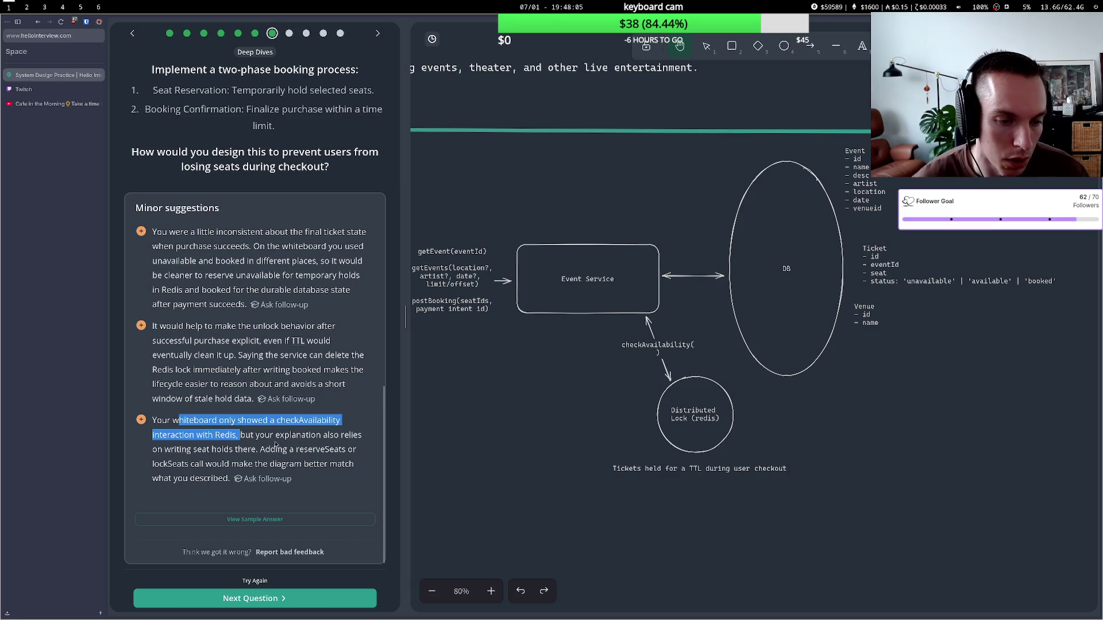
{"action": "left_click", "coordinate": [666, 359]}
- Add a reserveSeat() line beneath checkAvailability() on the arrow into the Distributed Lock
{"action": "left_click", "coordinate": [706, 46]}
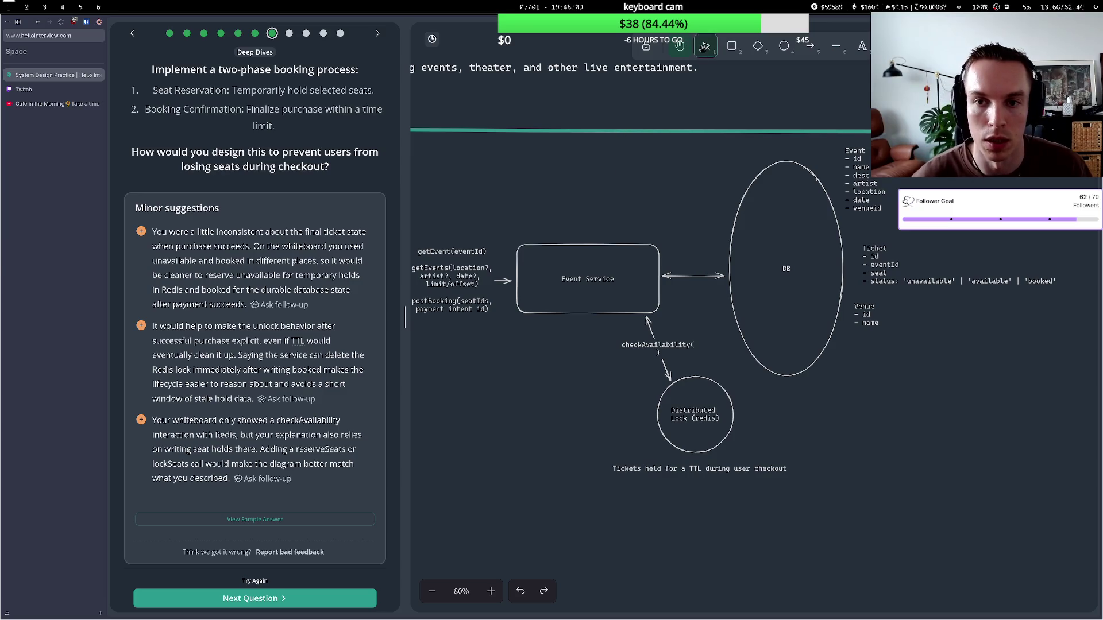
{"action": "left_click", "coordinate": [664, 349]}
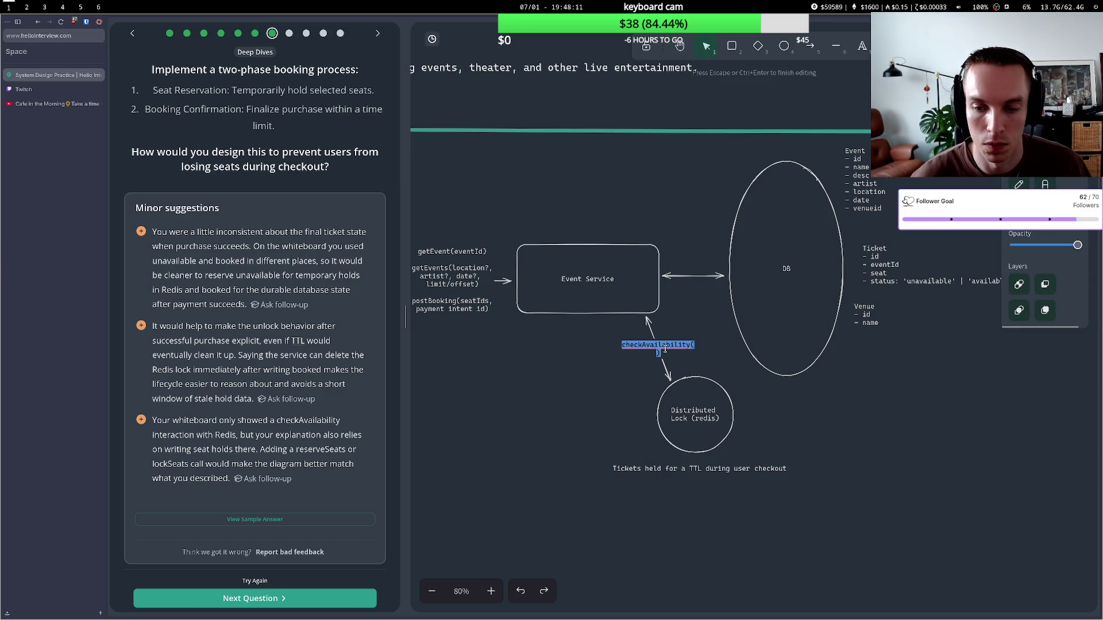
{"action": "double_click", "coordinate": [664, 348]}
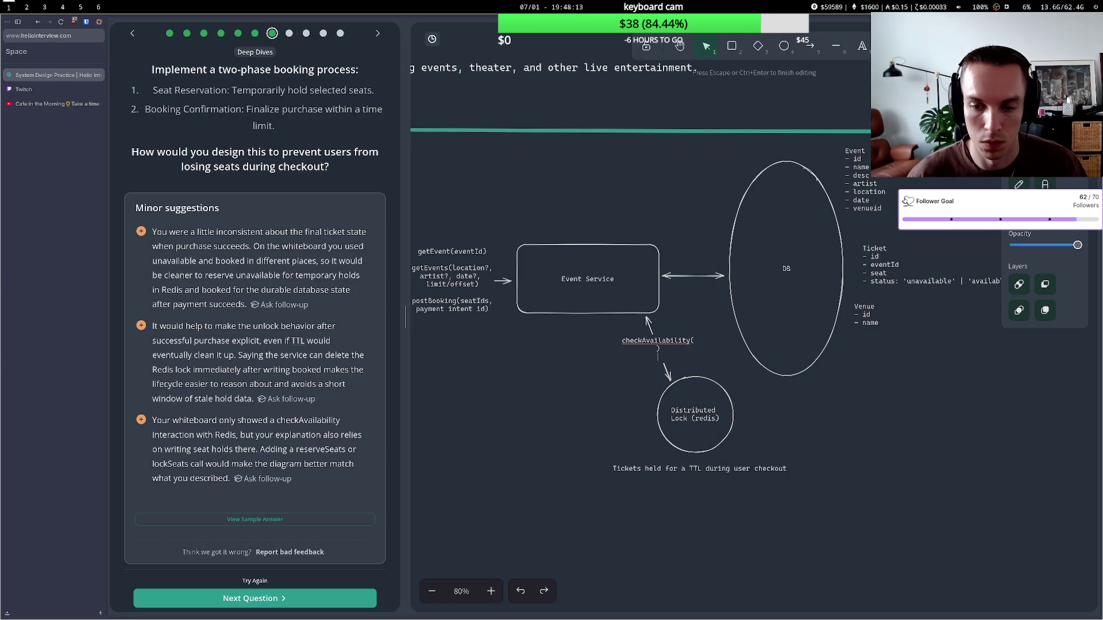
{"action": "key", "text": "Return"}
{"action": "type", "text": "a"}
{"action": "key", "text": "Return"}
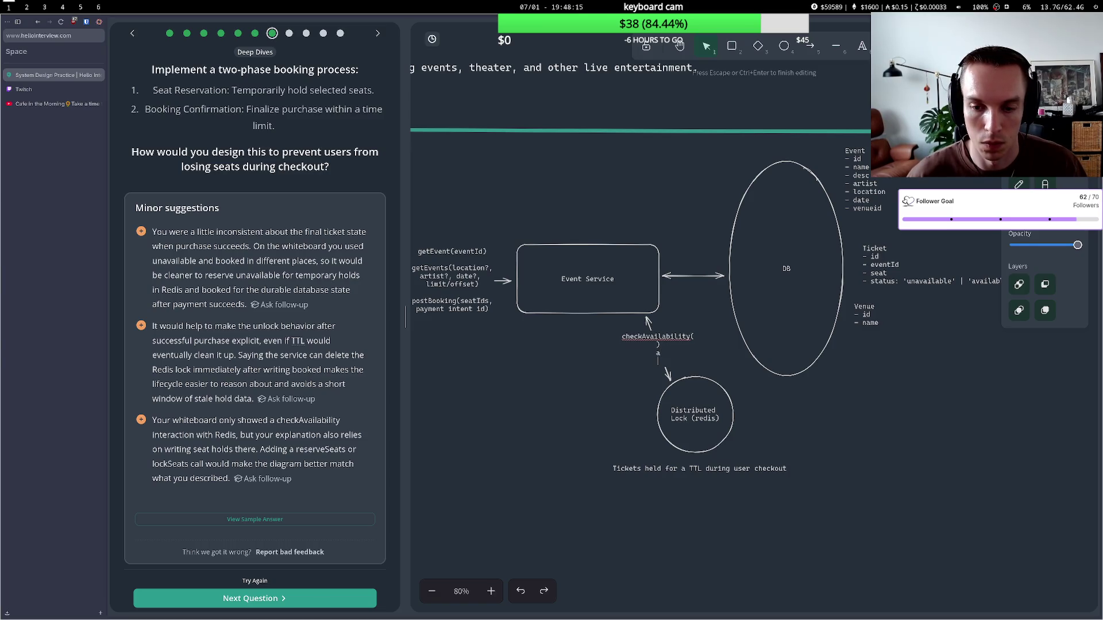
{"action": "key", "text": "BackSpace"}
{"action": "key", "text": "BackSpace"}
{"action": "key", "text": "Return"}
{"action": "type", "text": "a"}
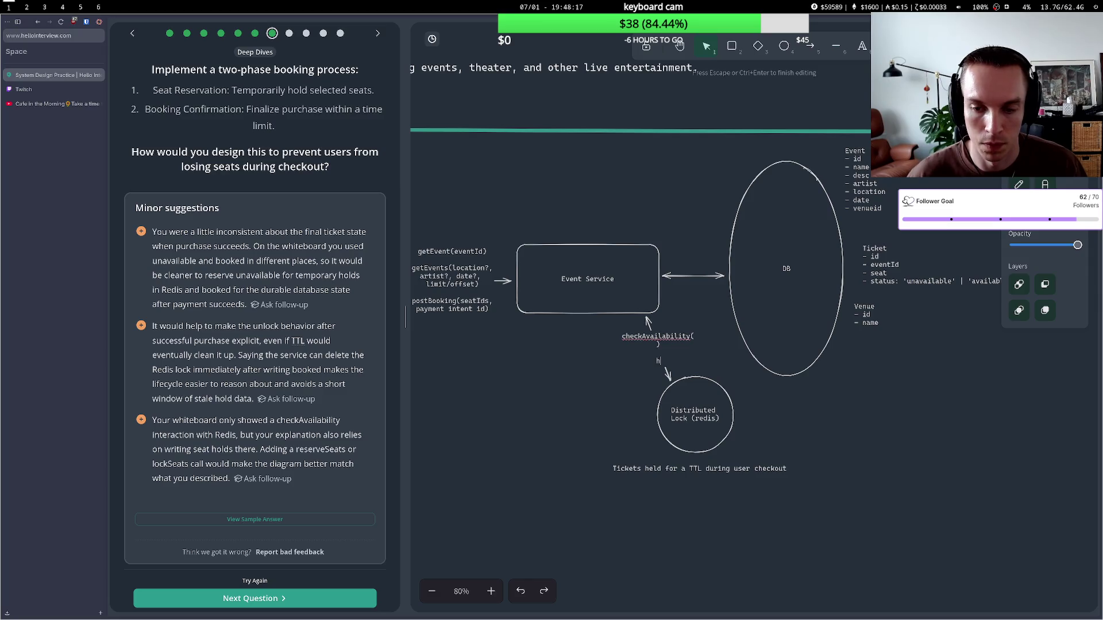
{"action": "key", "text": "BackSpace"}
{"action": "type", "text": "re"}
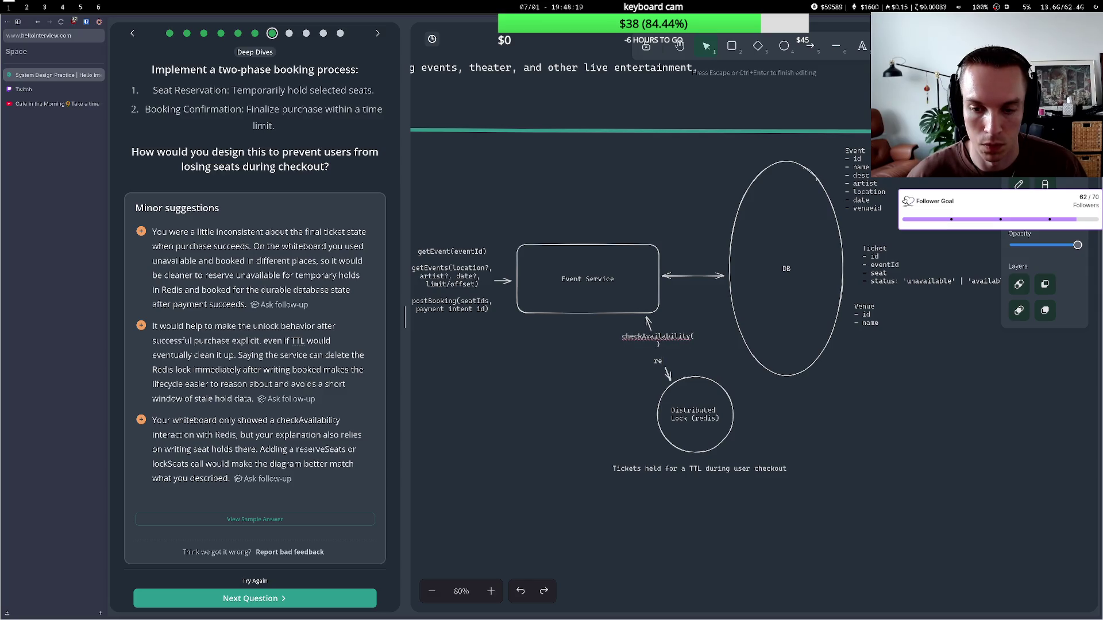
{"action": "type", "text": "serv"}
{"action": "type", "text": "eSeat23"}
{"action": "key", "text": "BackSpace"}
{"action": "key", "text": "BackSpace"}
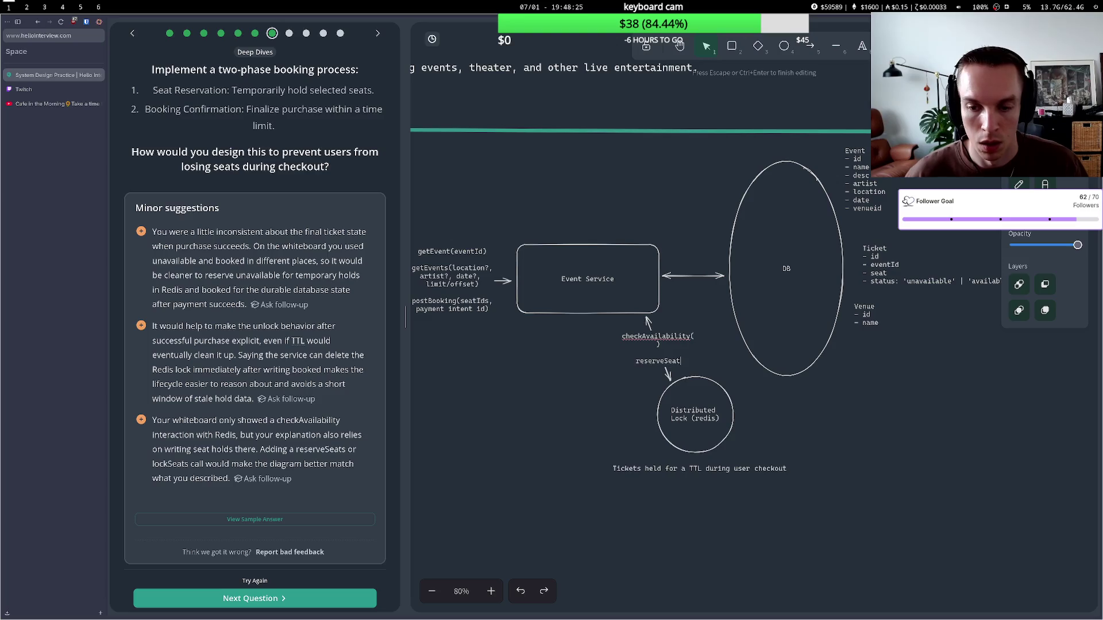
{"action": "type", "text": "()"}
{"action": "left_click", "coordinate": [412, 447]}
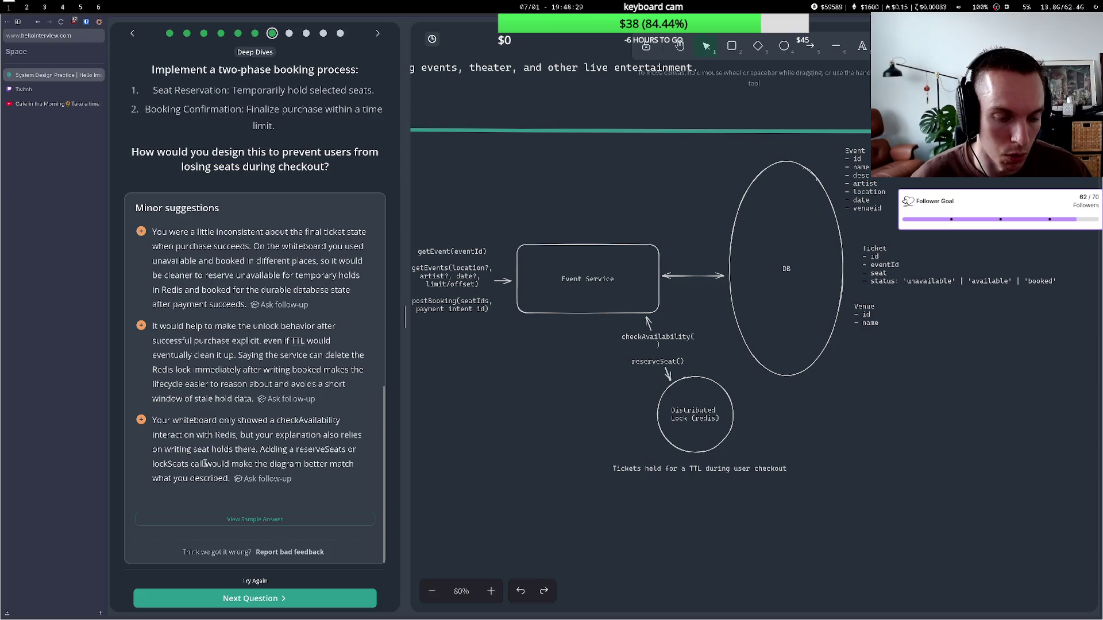
- Correct the new call's name to reserveSeats()
{"action": "double_click", "coordinate": [678, 360]}
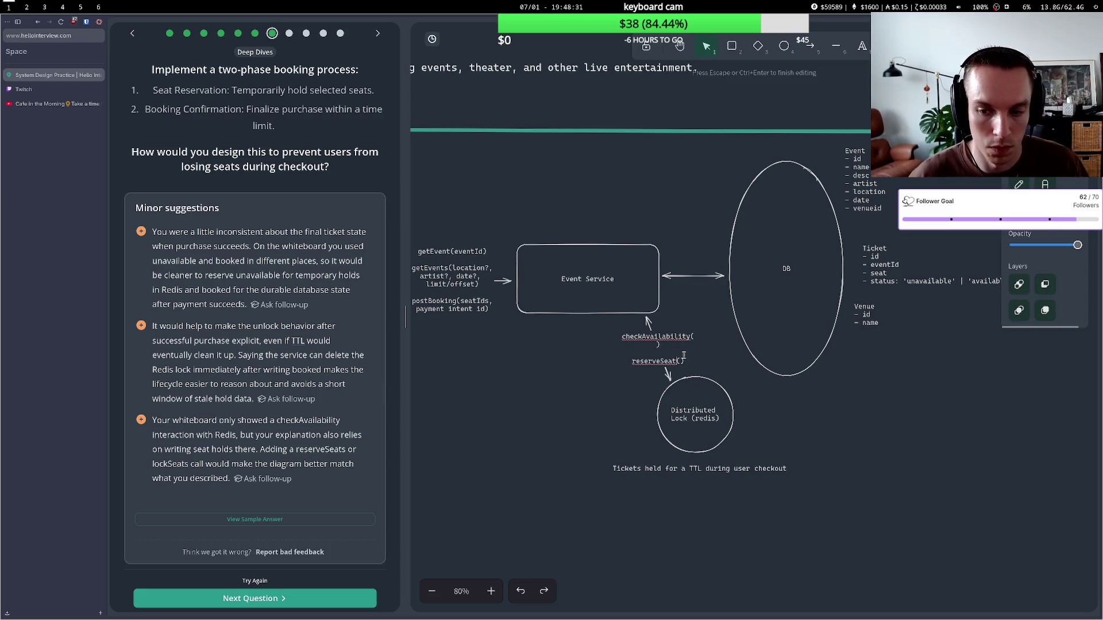
{"action": "type", "text": "s"}
{"action": "left_click", "coordinate": [599, 435]}
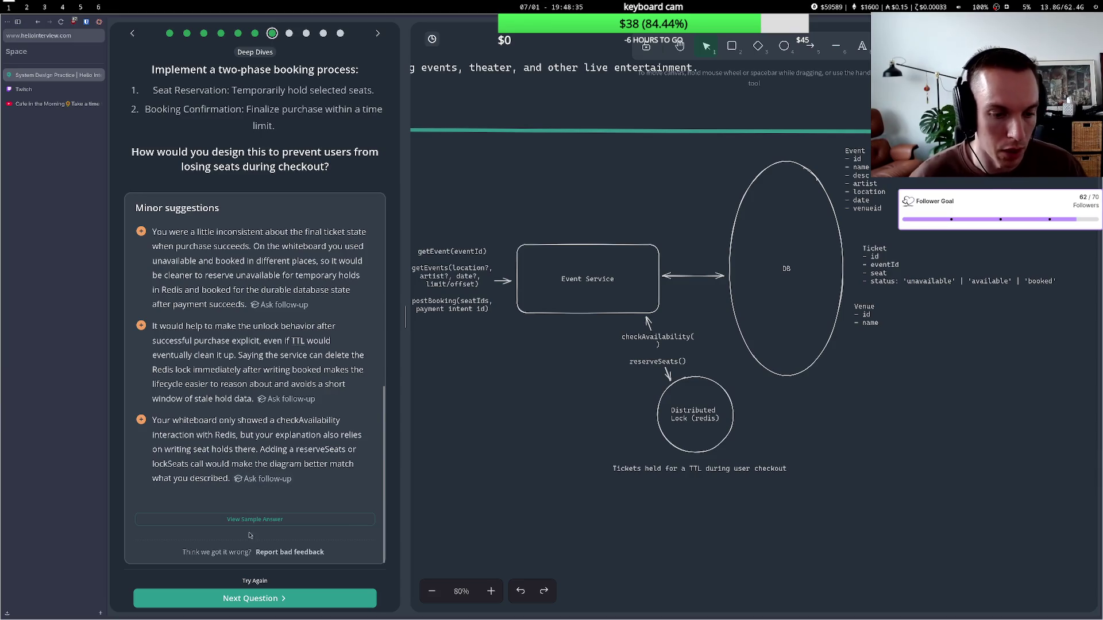
- Advance to the 10M-concurrent-users read question and shift the Event, Ticket and Venue schemas right
{"action": "left_click", "coordinate": [253, 599]}
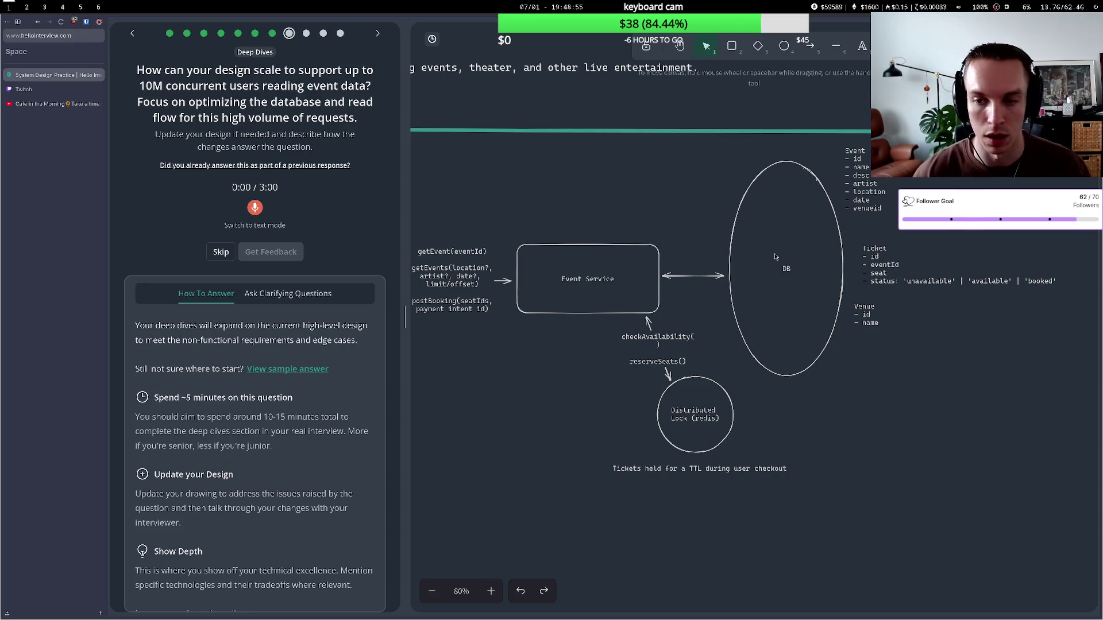
{"action": "left_click_drag", "start_coordinate": [1071, 366], "coordinate": [818, 128]}
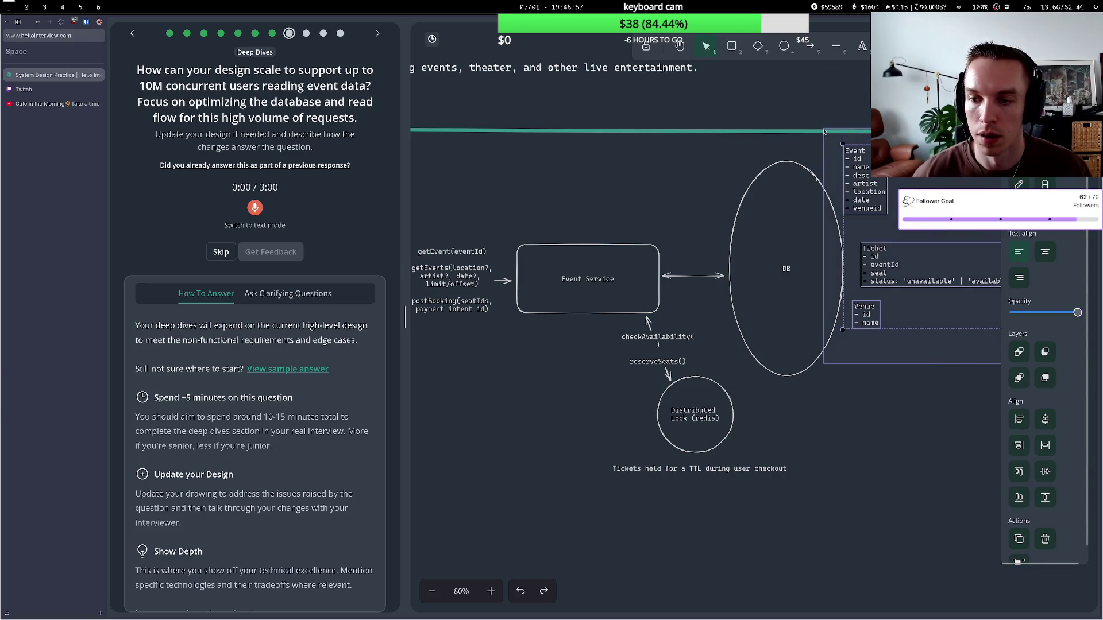
{"action": "mouse_move", "coordinate": [848, 221]}
{"action": "left_mouse_down"}
{"action": "mouse_move", "coordinate": [890, 224]}
{"action": "mouse_move", "coordinate": [841, 223]}
{"action": "mouse_move", "coordinate": [852, 223]}
{"action": "left_mouse_up"}
{"action": "left_click", "coordinate": [613, 241]}
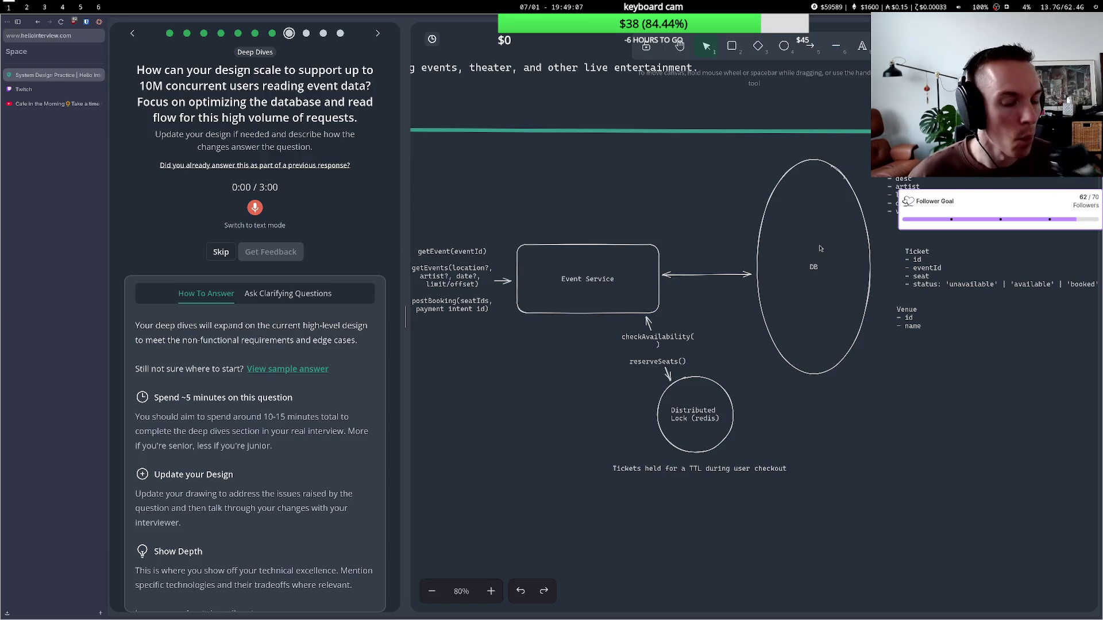
- Add the lines 'sharded on location' and 'replicated' under DB in the ellipse
{"action": "double_click", "coordinate": [825, 263]}
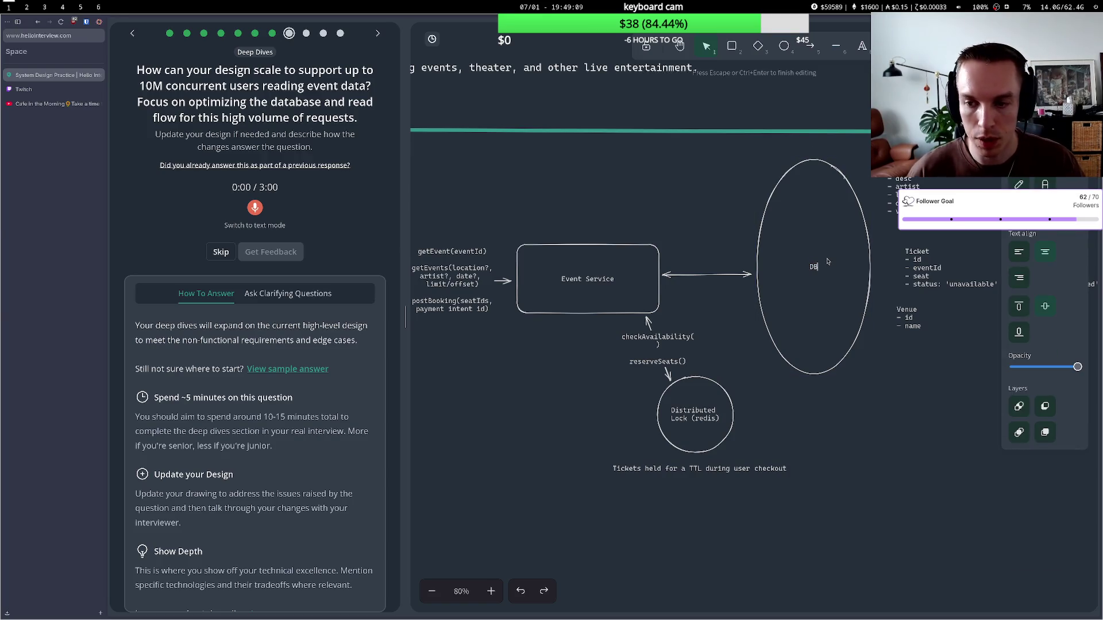
{"action": "key", "text": "Return"}
{"action": "type", "text": "sharded on "}
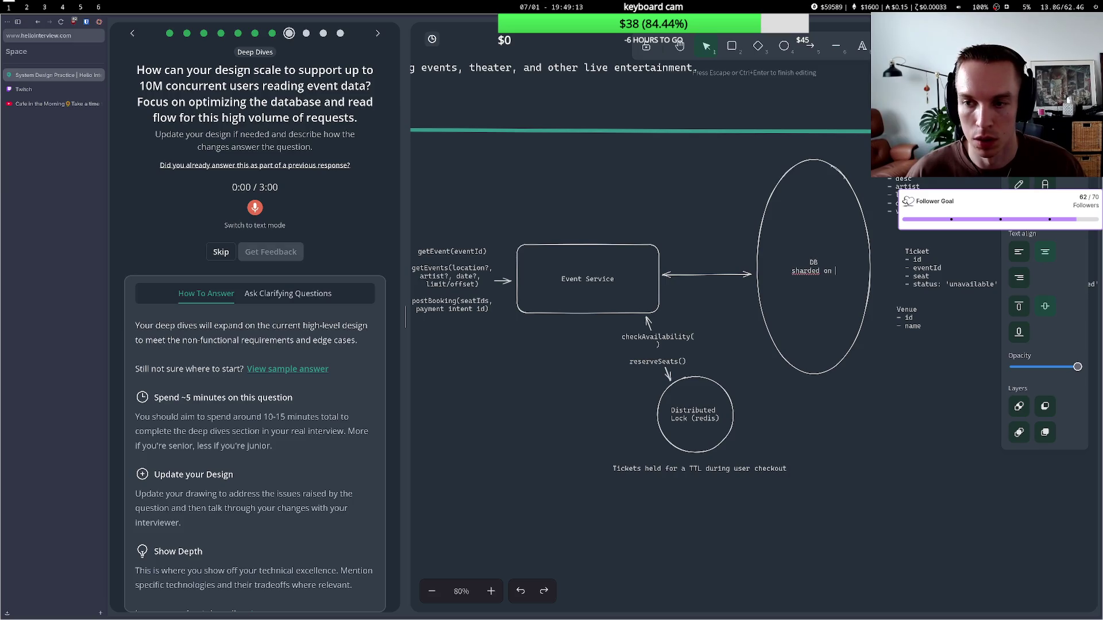
{"action": "type", "text": "loc"}
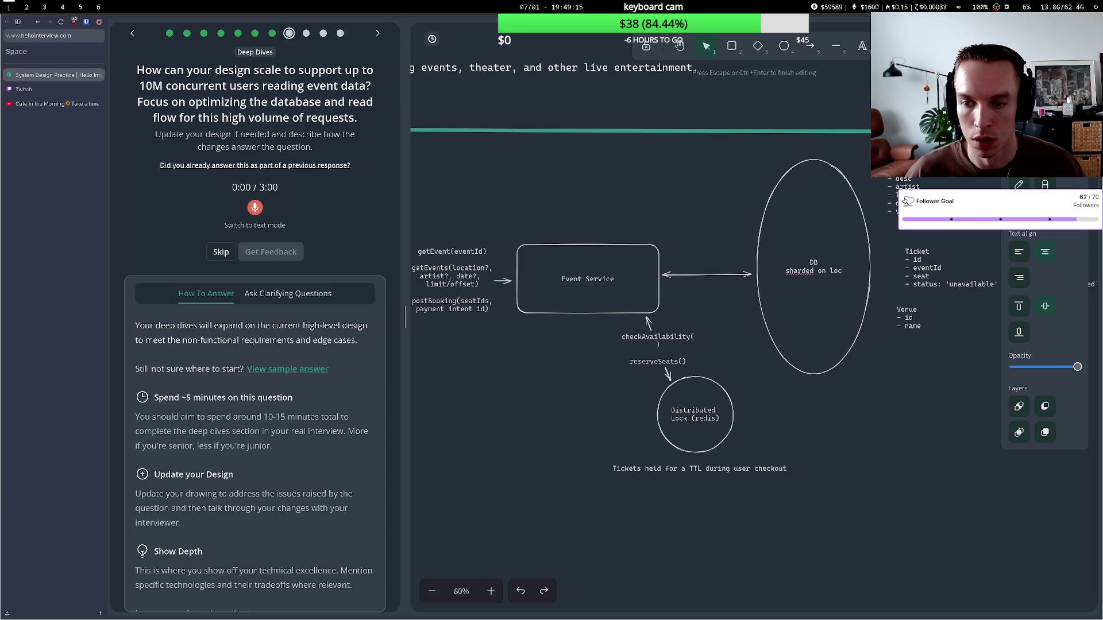
{"action": "type", "text": "ation"}
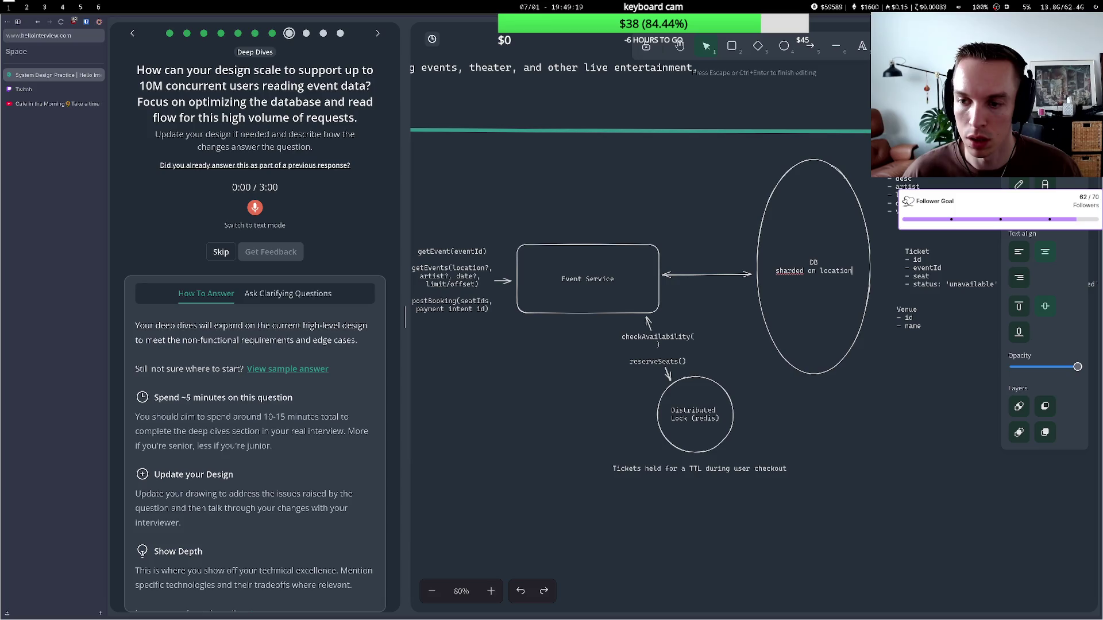
{"action": "key", "text": "Return"}
{"action": "type", "text": "repl"}
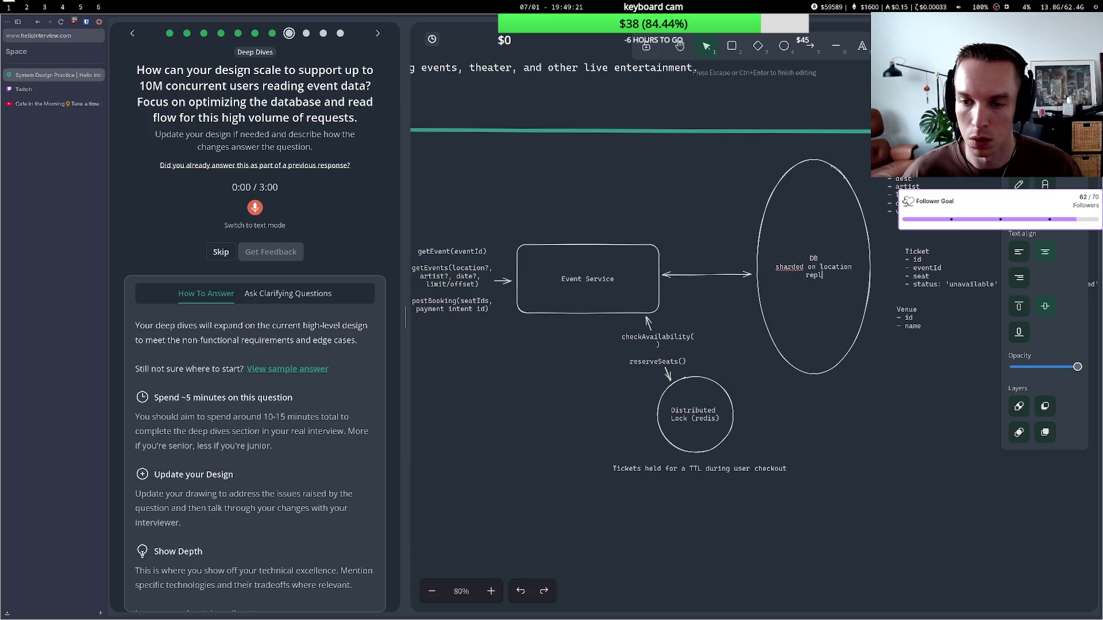
{"action": "type", "text": "ica"}
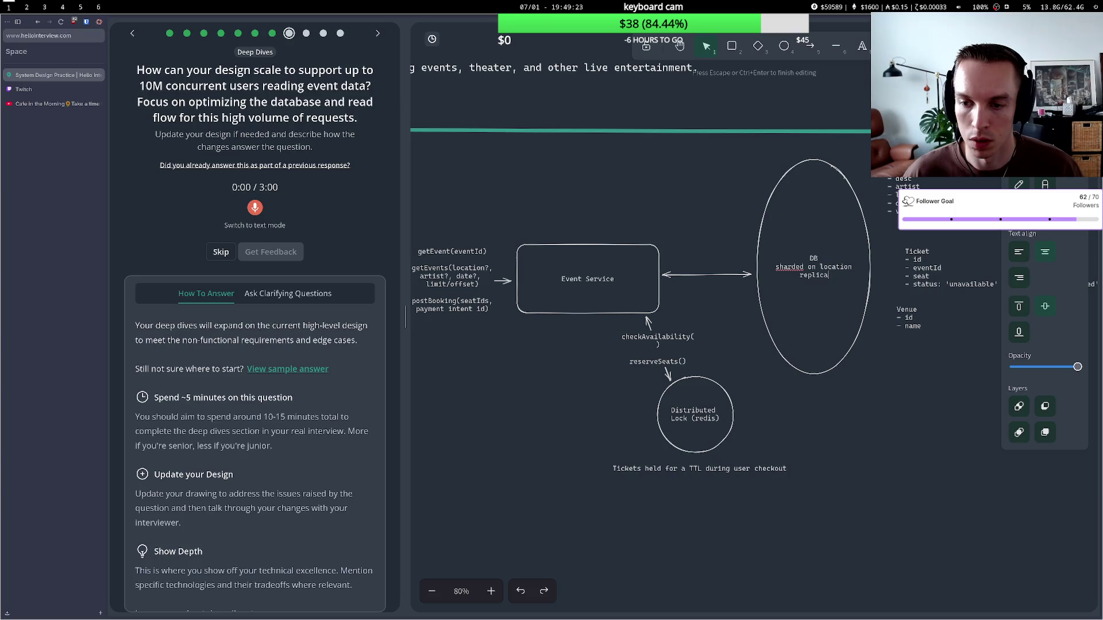
{"action": "type", "text": "ted"}
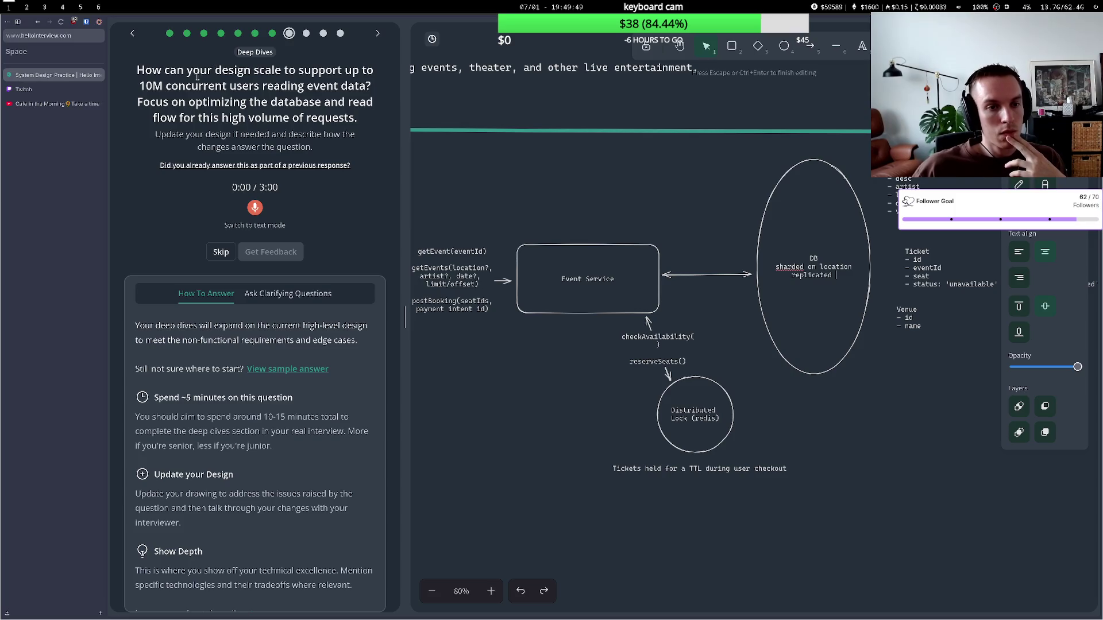
- Finish the DB label and draw a circle above the Event Service
{"action": "left_click", "coordinate": [601, 198]}
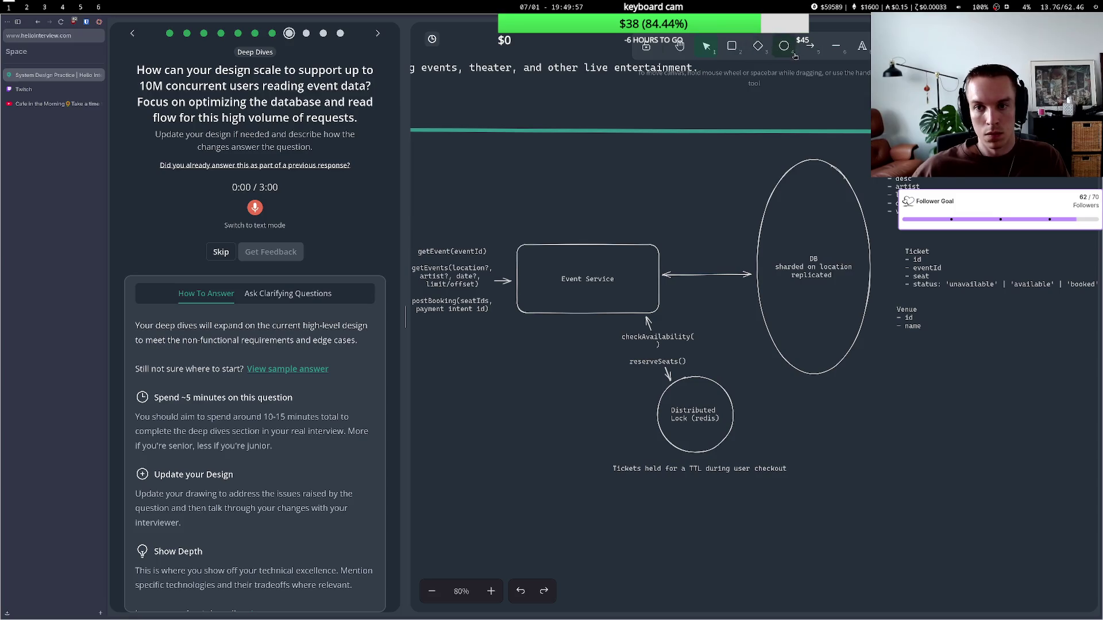
{"action": "left_click", "coordinate": [785, 46]}
{"action": "mouse_move", "coordinate": [653, 147]}
{"action": "left_mouse_down"}
{"action": "mouse_move", "coordinate": [715, 193]}
{"action": "mouse_move", "coordinate": [732, 226]}
{"action": "left_mouse_up"}
{"action": "left_click_drag", "start_coordinate": [726, 169], "coordinate": [730, 154]}
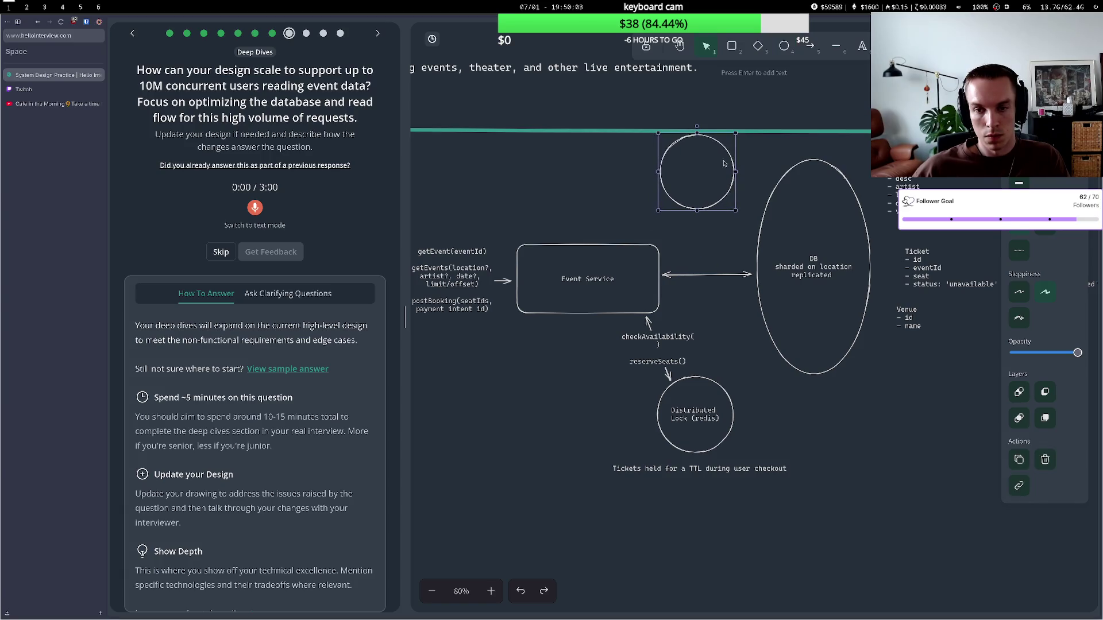
- Connect Event Service to the new circle with an arrow and label the circle Event Cache
{"action": "key", "text": "a"}
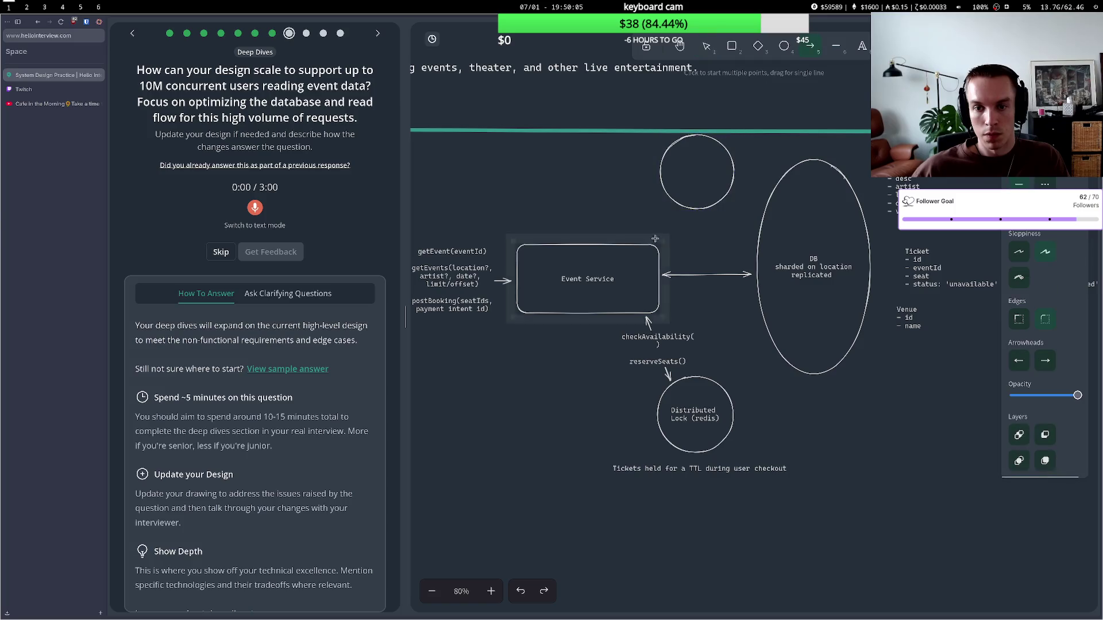
{"action": "left_click_drag", "start_coordinate": [652, 241], "coordinate": [678, 205]}
{"action": "left_click", "coordinate": [690, 165]}
{"action": "left_click", "coordinate": [693, 190]}
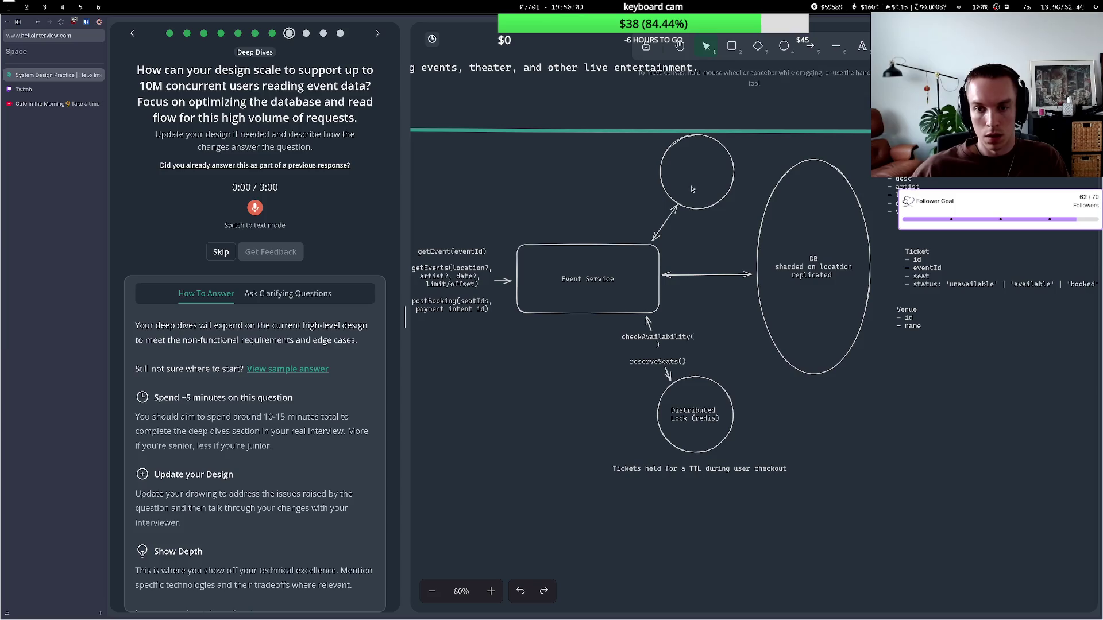
{"action": "double_click", "coordinate": [697, 178]}
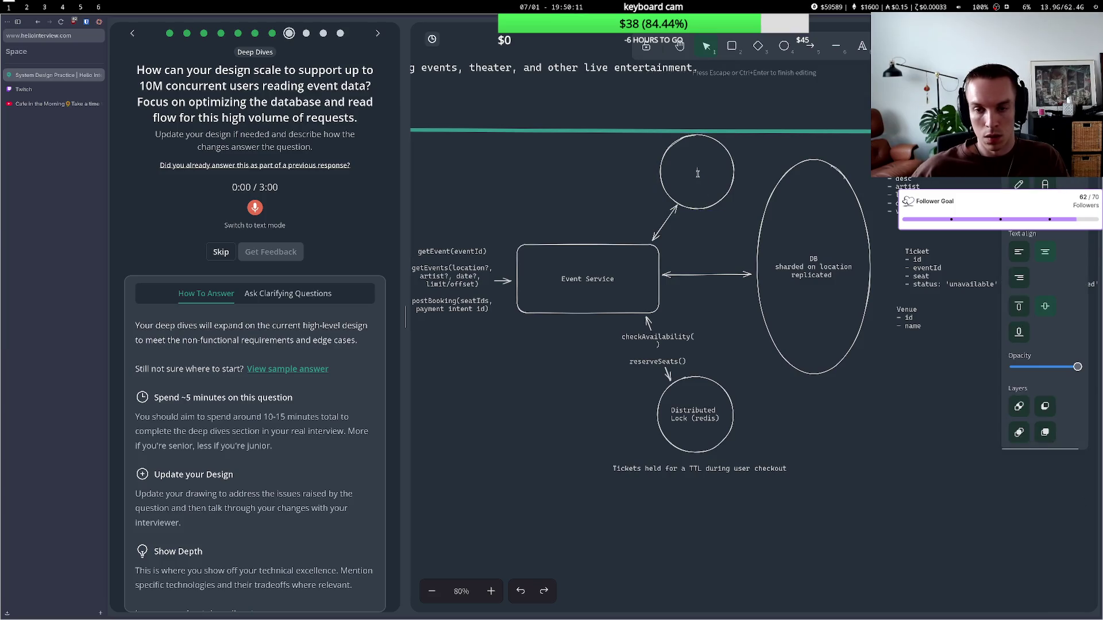
{"action": "type", "text": "Event Ca"}
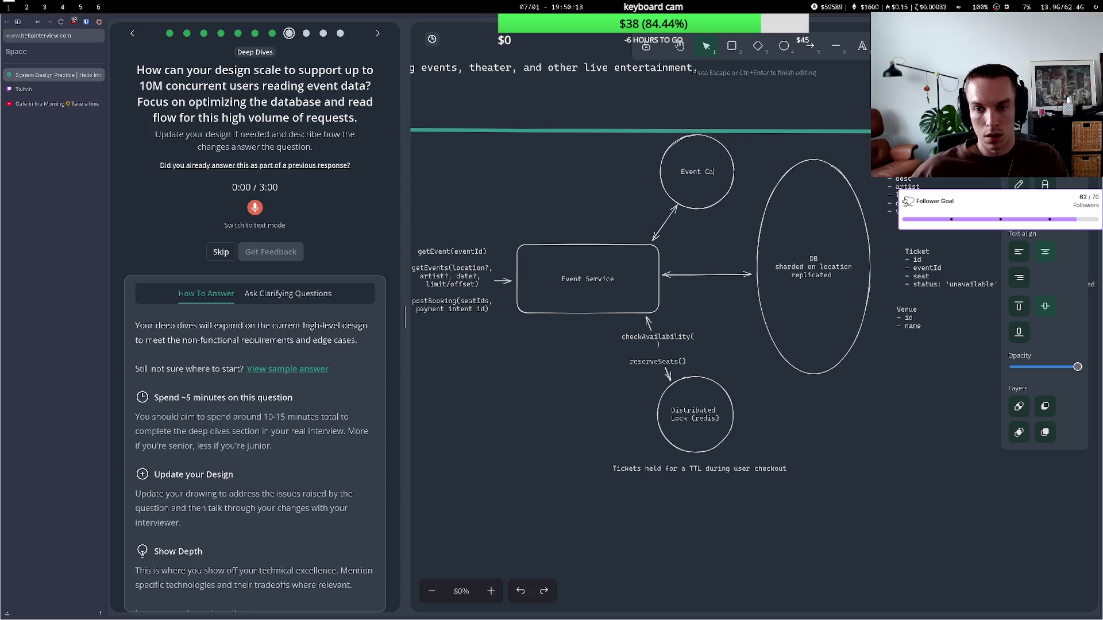
{"action": "type", "text": "che"}
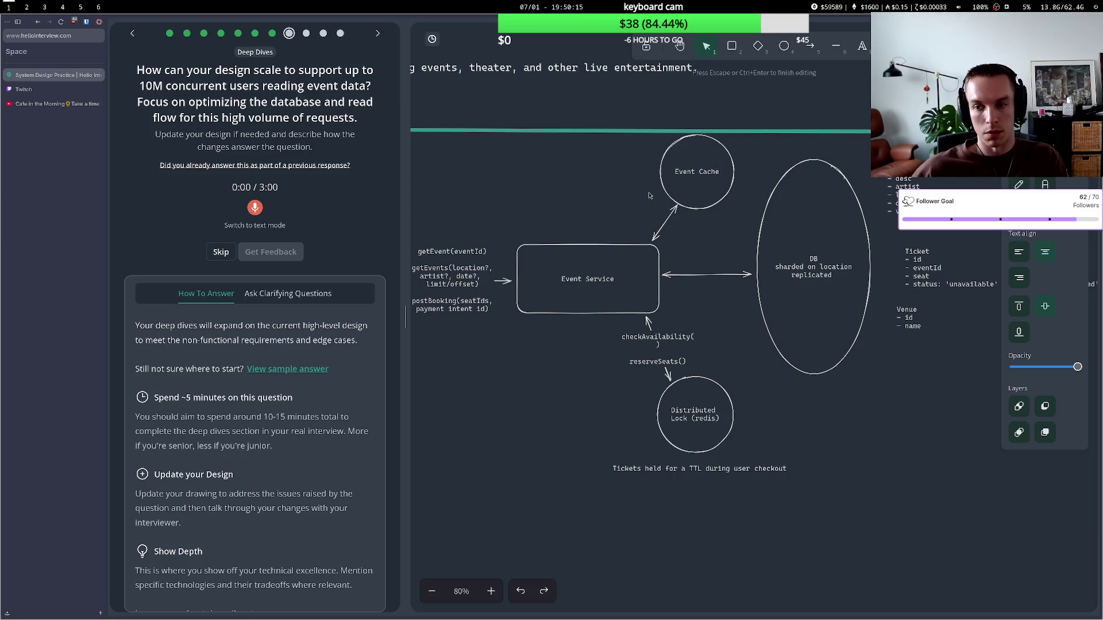
{"action": "left_click", "coordinate": [655, 200]}
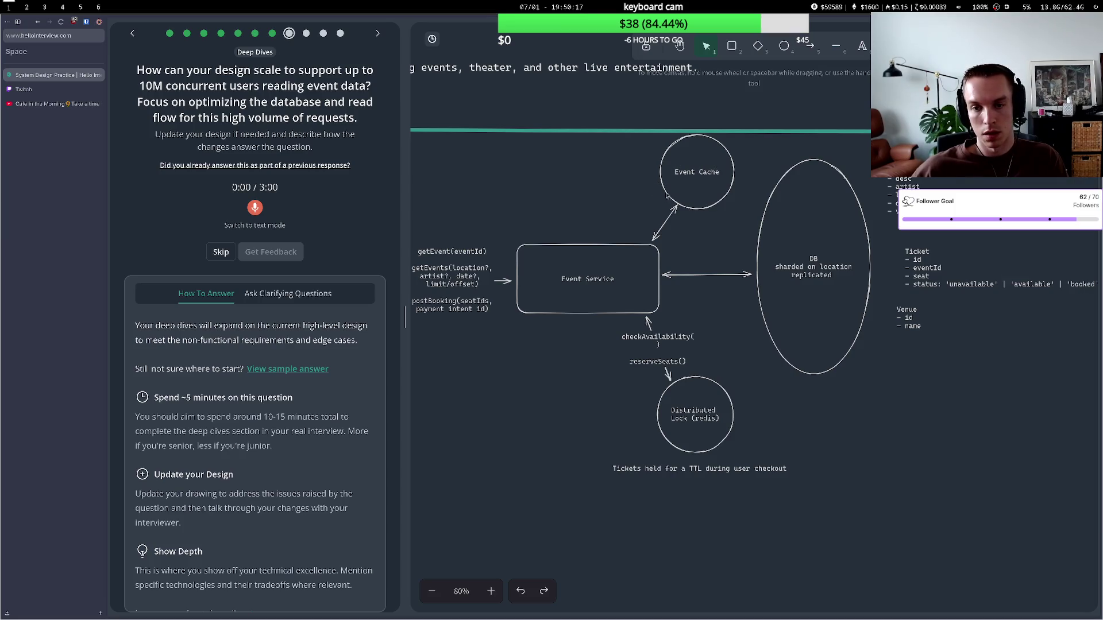
{"action": "left_click_drag", "start_coordinate": [670, 193], "coordinate": [677, 200]}
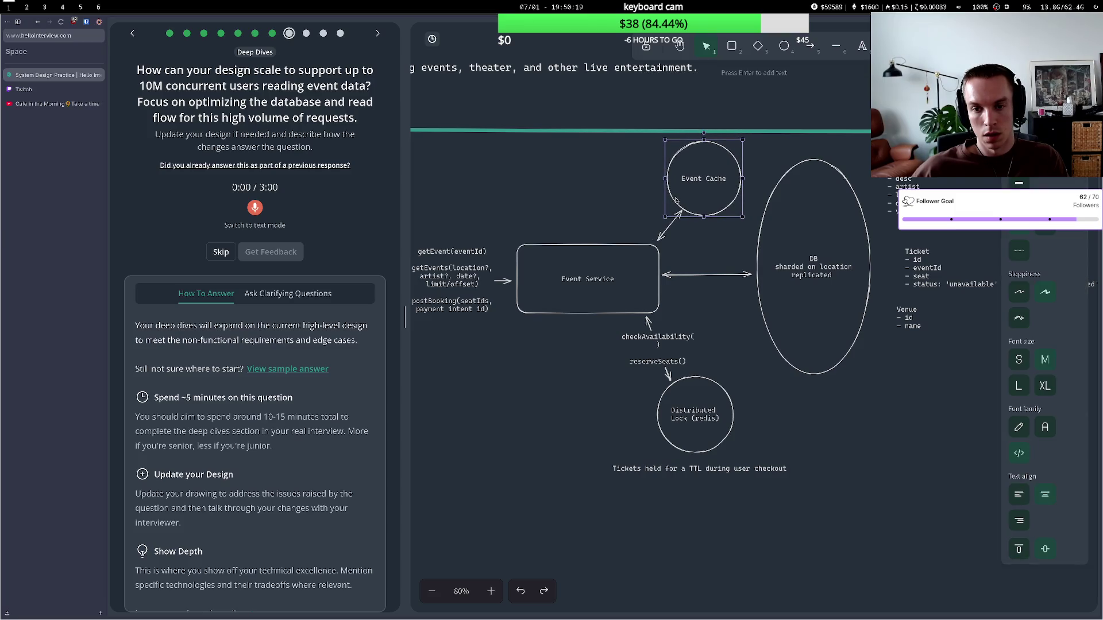
- Pan to bring the client into view and draw a diamond above the client and Event Service
{"action": "scroll", "coordinate": [577, 256], "scroll_direction": "down", "scroll_amount": 2}
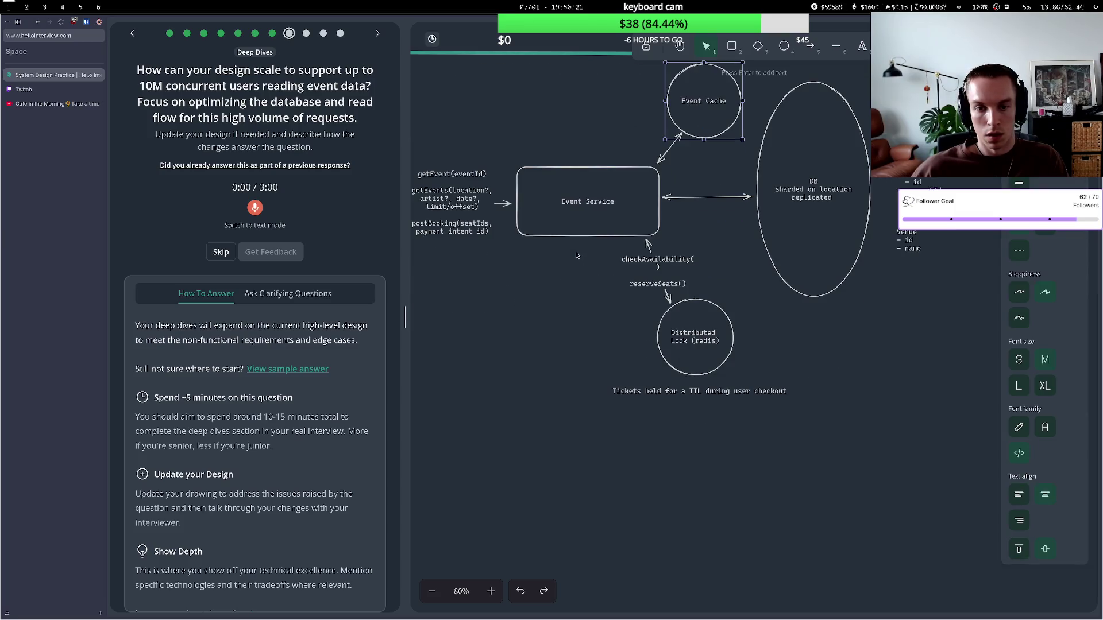
{"action": "key", "text": "h"}
{"action": "mouse_move", "coordinate": [521, 195]}
{"action": "left_mouse_down"}
{"action": "mouse_move", "coordinate": [594, 264]}
{"action": "mouse_move", "coordinate": [581, 282]}
{"action": "left_mouse_up"}
{"action": "scroll", "coordinate": [580, 282], "scroll_direction": "left", "scroll_amount": 5}
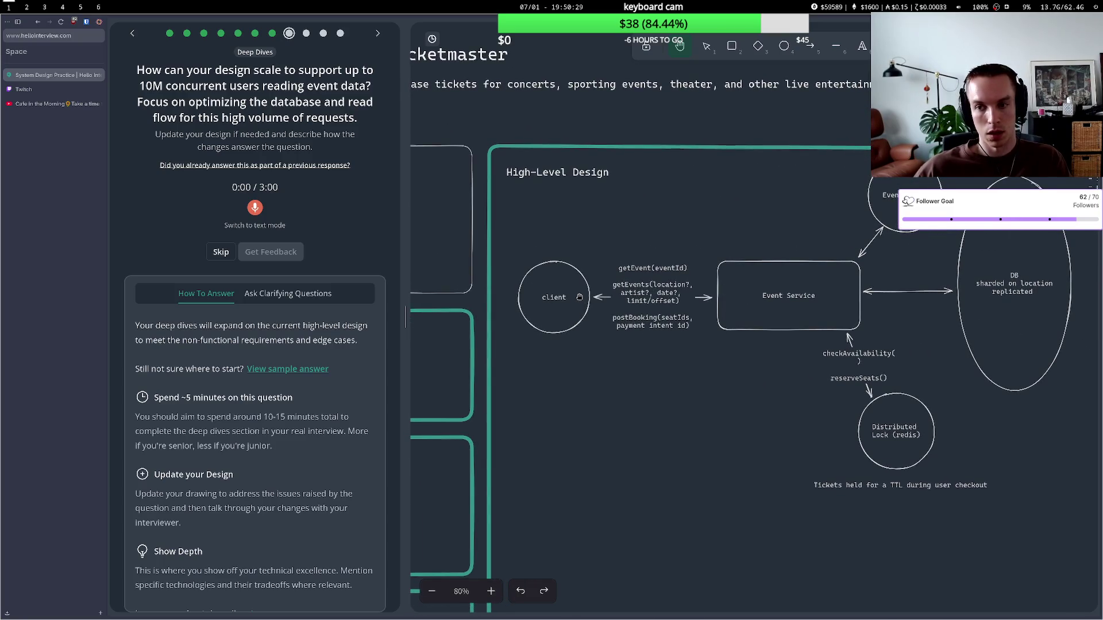
{"action": "left_click", "coordinate": [759, 46]}
{"action": "mouse_move", "coordinate": [636, 170]}
{"action": "left_mouse_down"}
{"action": "mouse_move", "coordinate": [718, 244]}
{"action": "mouse_move", "coordinate": [664, 194]}
{"action": "left_mouse_up"}
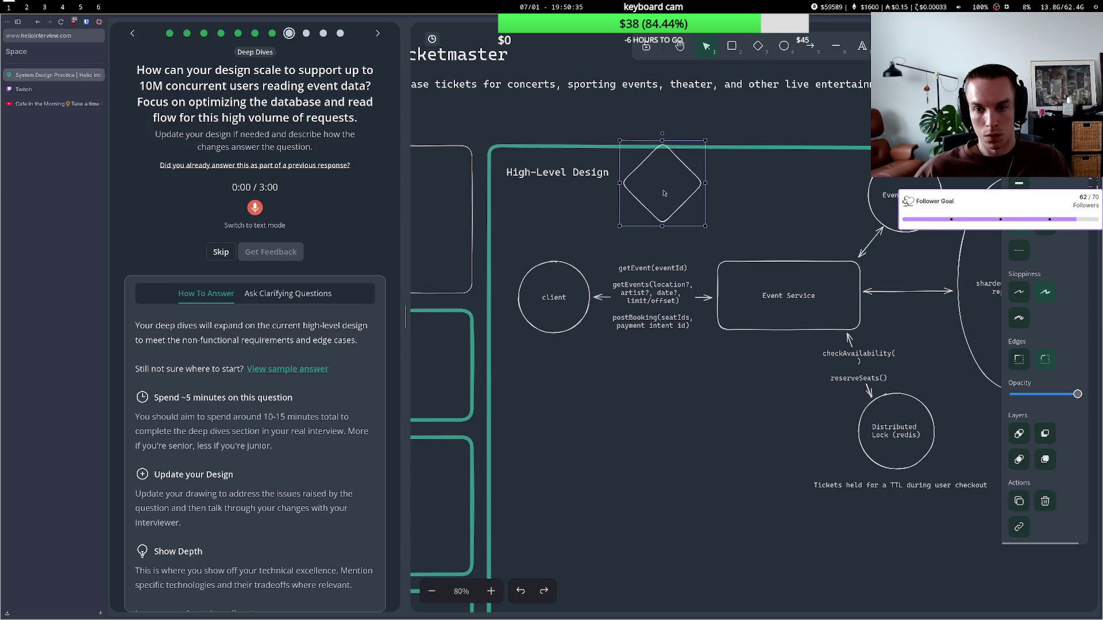
- Connect the client circle to the diamond with an arrow and label the diamond CDN
{"action": "left_click", "coordinate": [810, 46]}
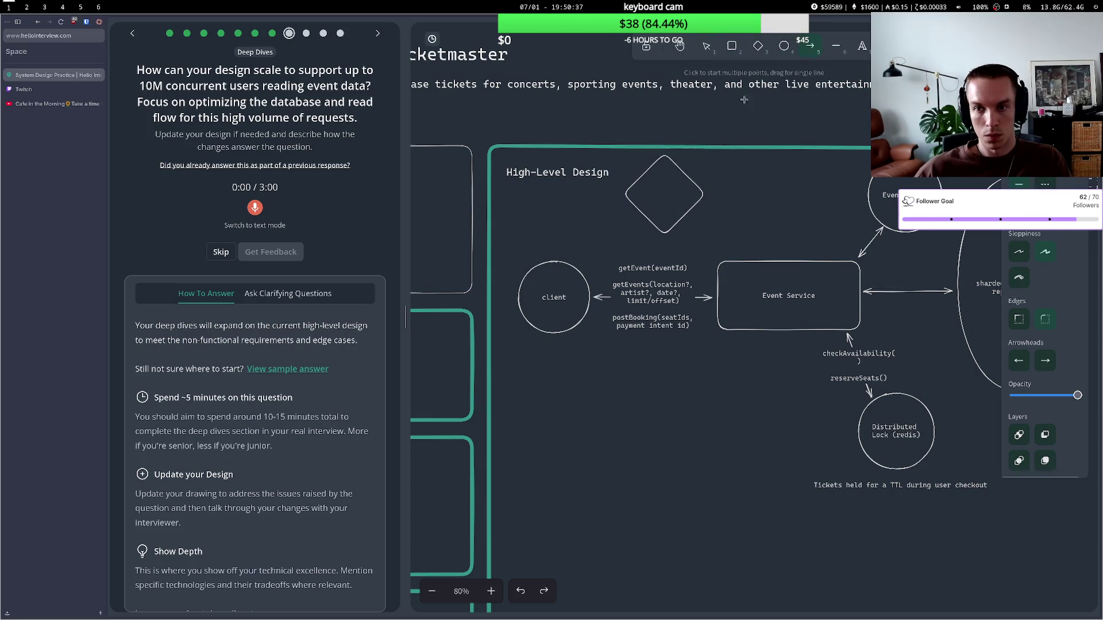
{"action": "left_click", "coordinate": [580, 263]}
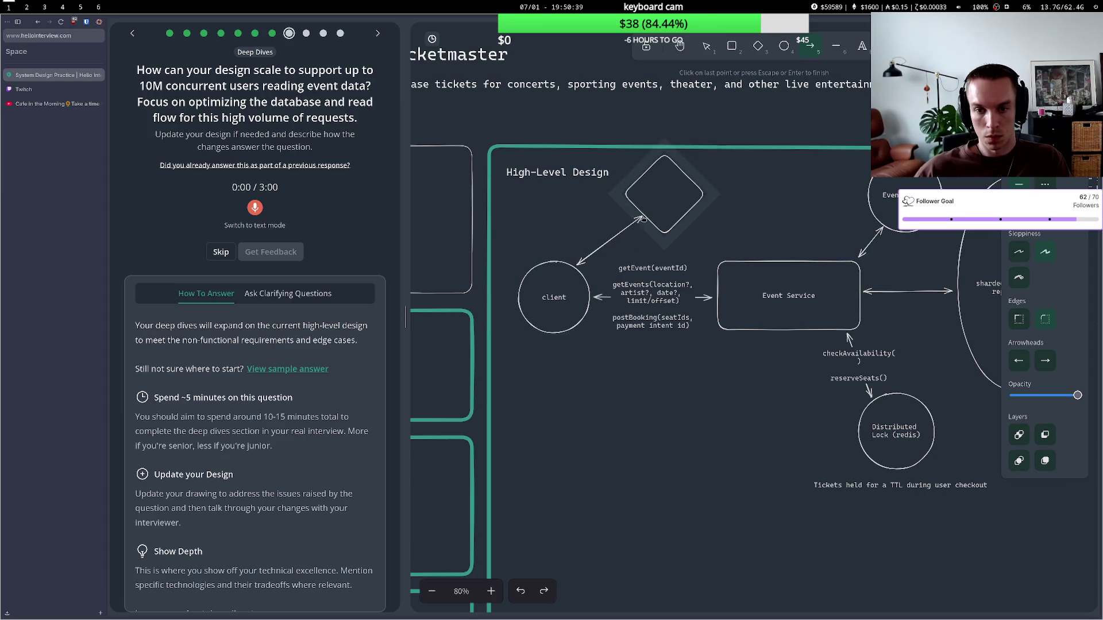
{"action": "left_click", "coordinate": [643, 219]}
{"action": "double_click", "coordinate": [664, 201]}
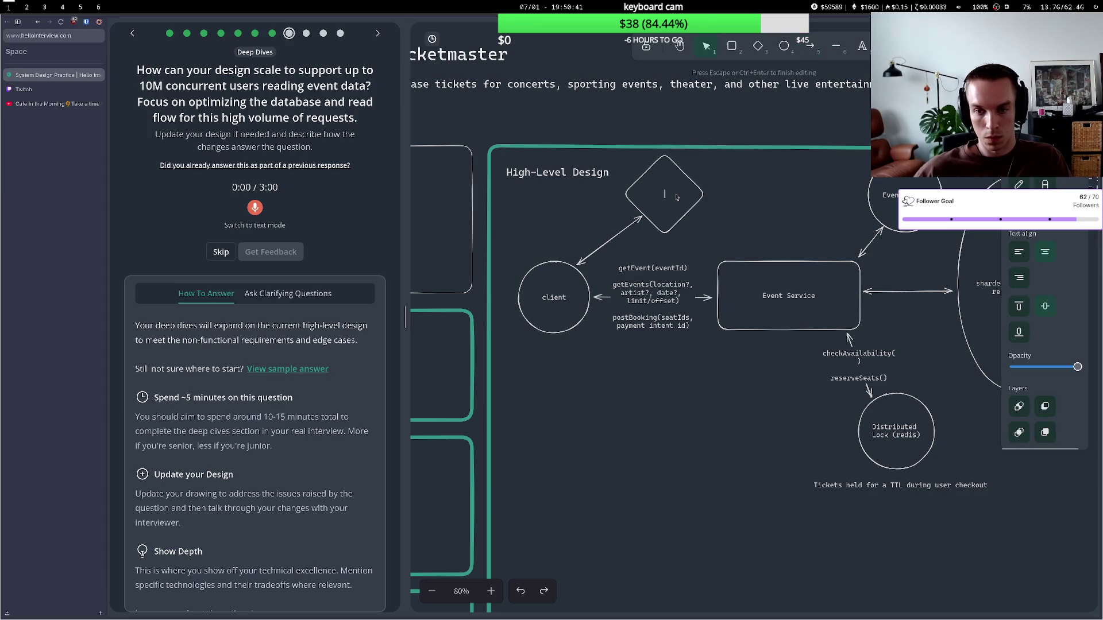
{"action": "type", "text": "CDN"}
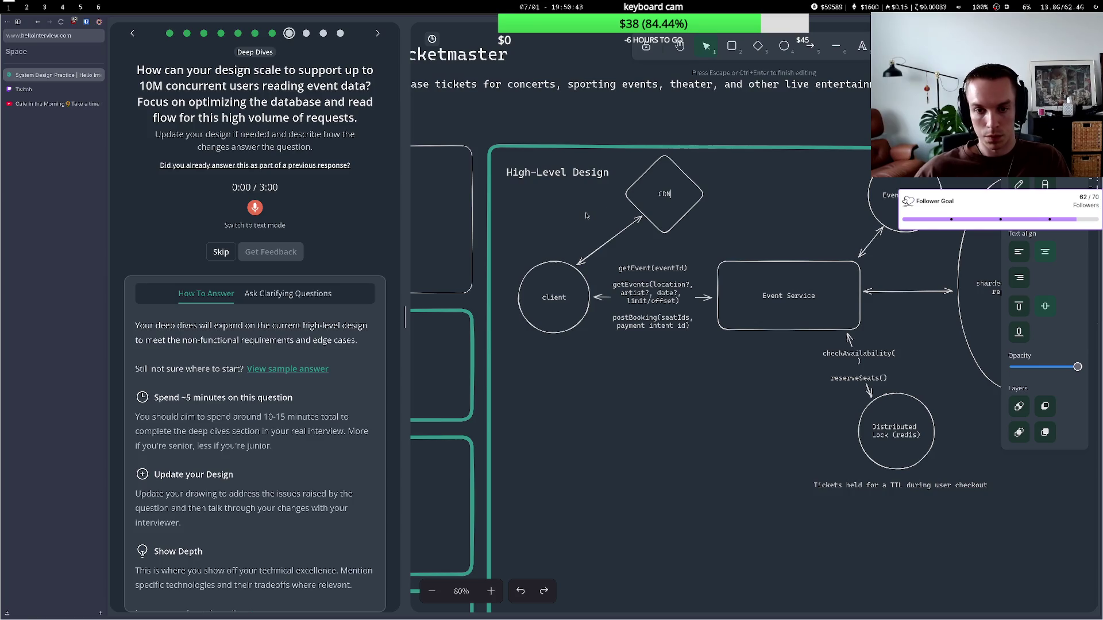
{"action": "left_click", "coordinate": [586, 216]}
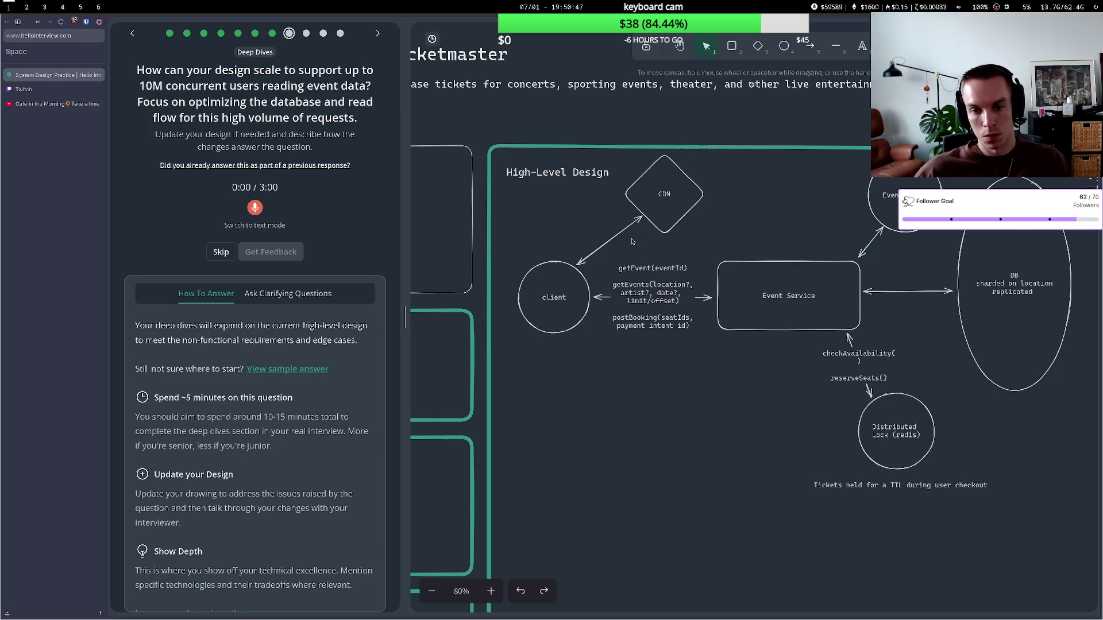
- Draw an arrow from the CDN diamond to the Event Service box
{"action": "left_click", "coordinate": [687, 213]}
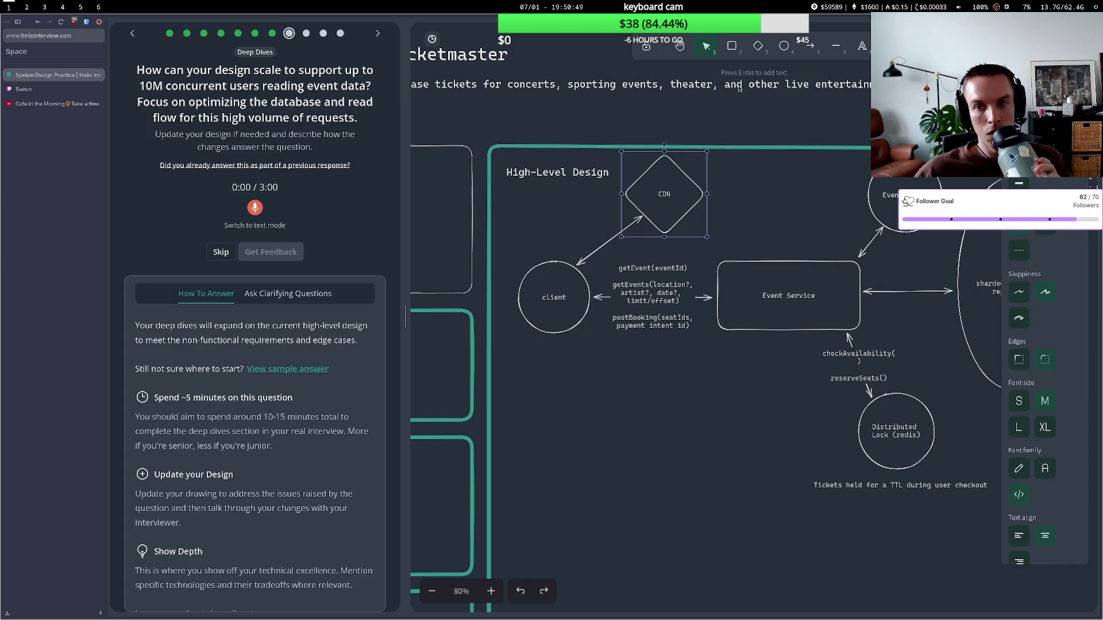
{"action": "left_click", "coordinate": [816, 50]}
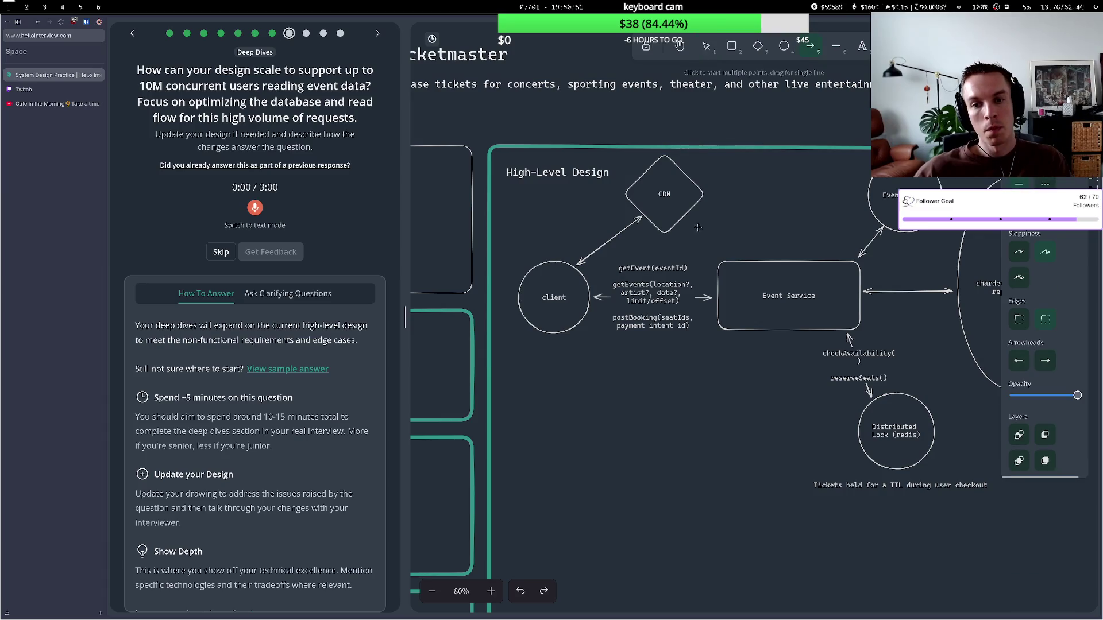
{"action": "left_click", "coordinate": [698, 206]}
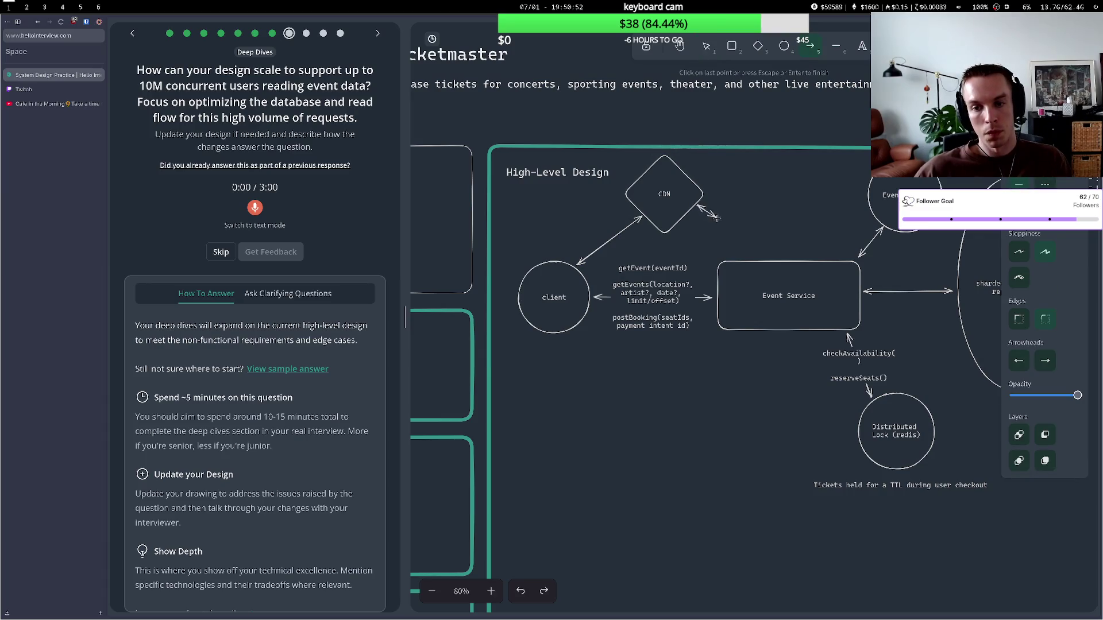
{"action": "left_click", "coordinate": [746, 254]}
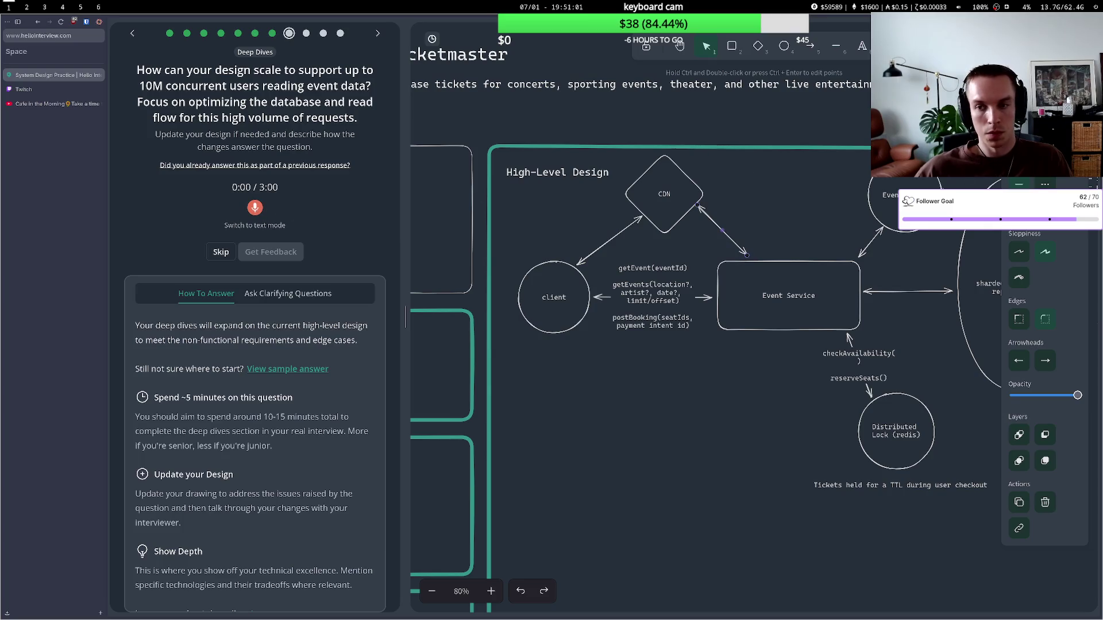
{"action": "double_click", "coordinate": [886, 196]}
- Relabel the cache circle 'Distributed Event Cache' across two lines and start a voice recording
{"action": "left_click", "coordinate": [895, 190]}
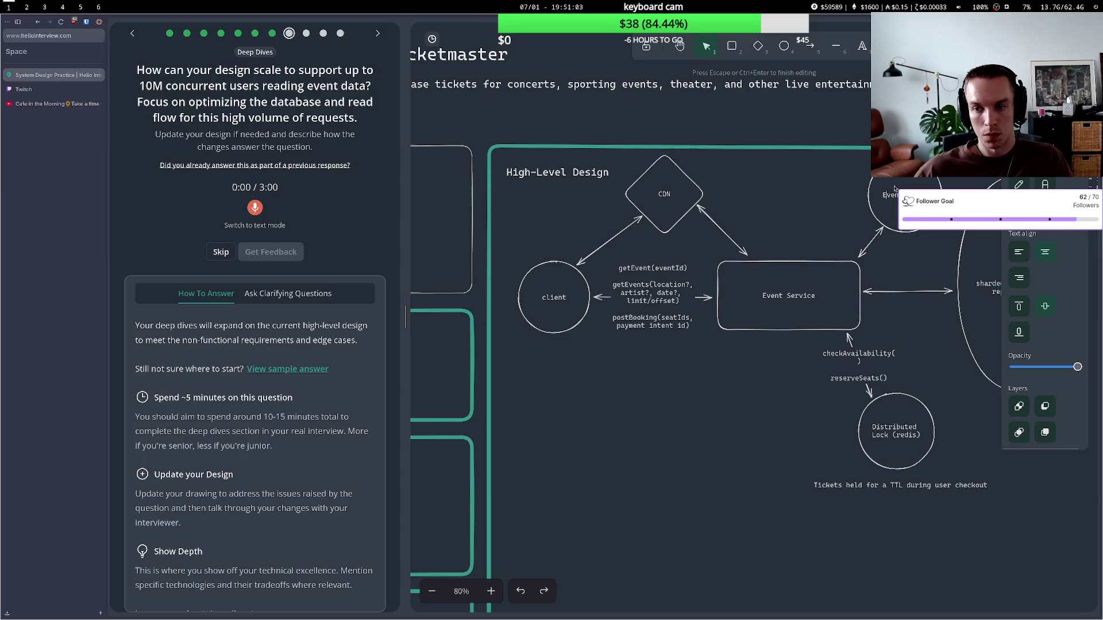
{"action": "type", "text": "Distributed C"}
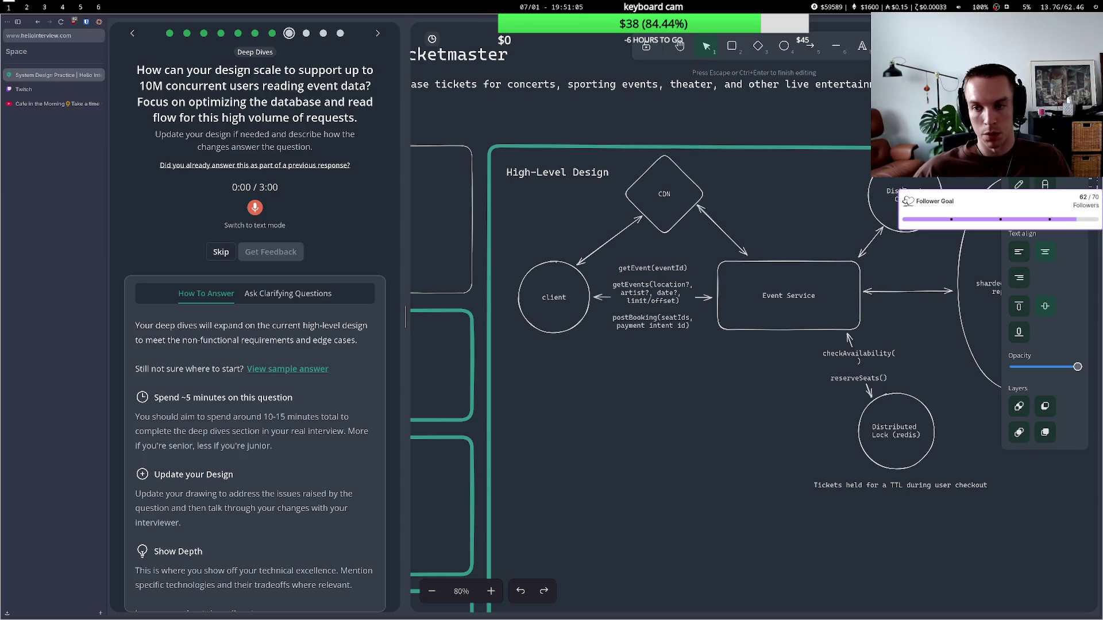
{"action": "type", "text": "ache"}
{"action": "key", "text": "Return"}
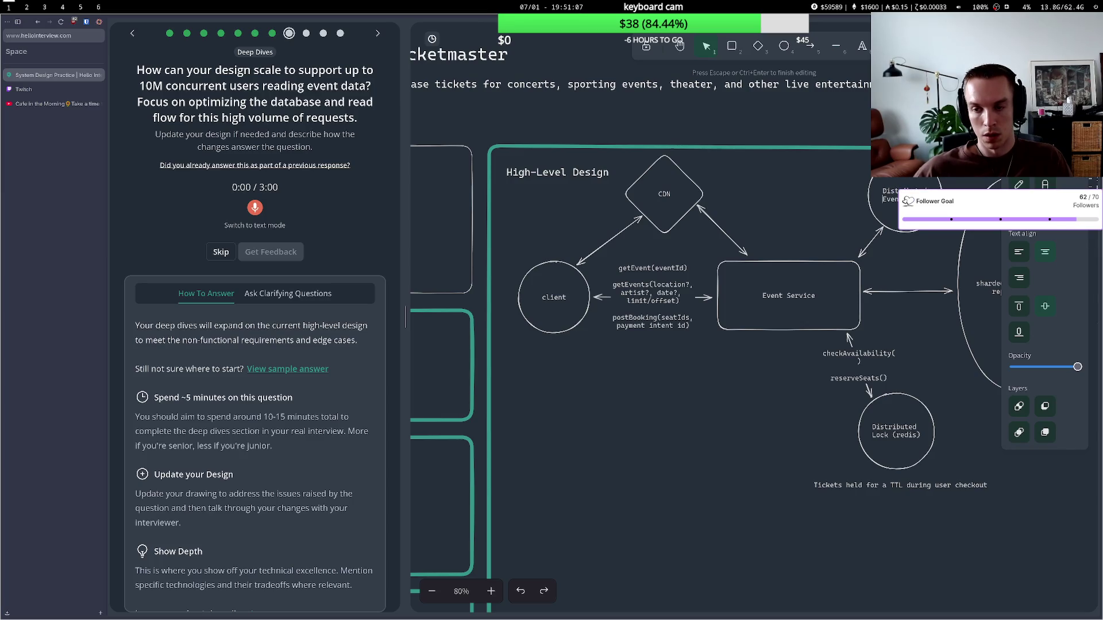
{"action": "left_click", "coordinate": [847, 214]}
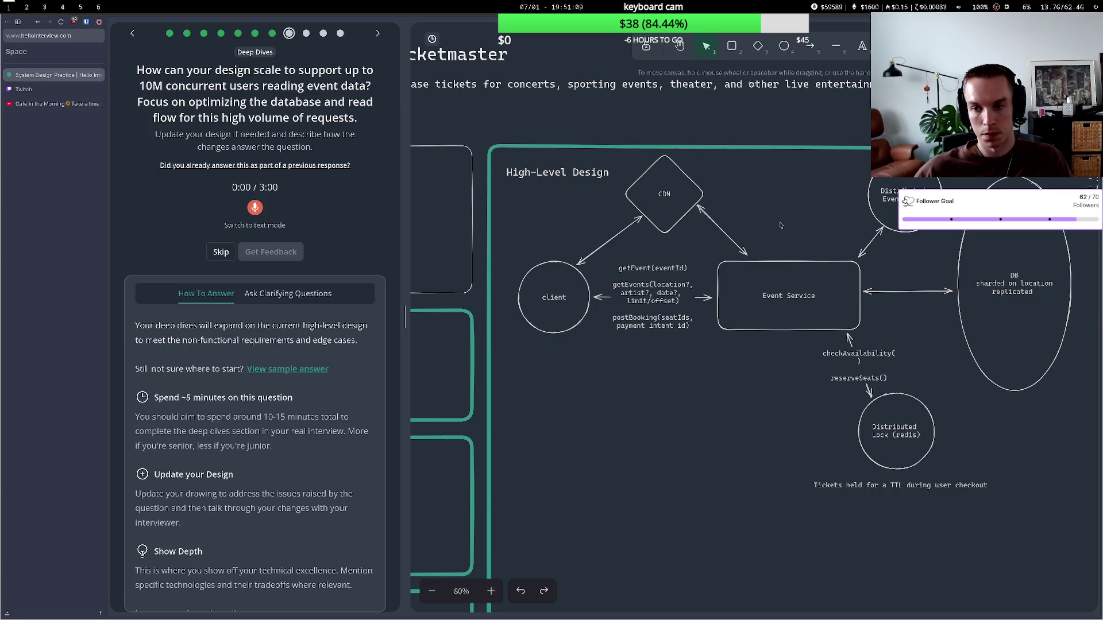
{"action": "left_click", "coordinate": [869, 198]}
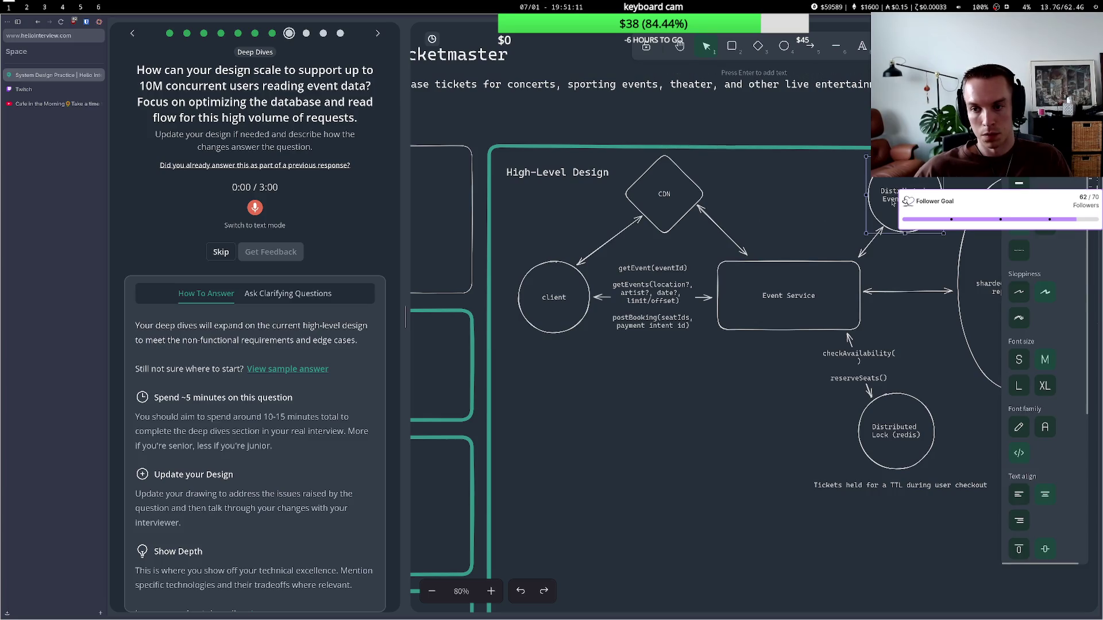
{"action": "left_click", "coordinate": [798, 216]}
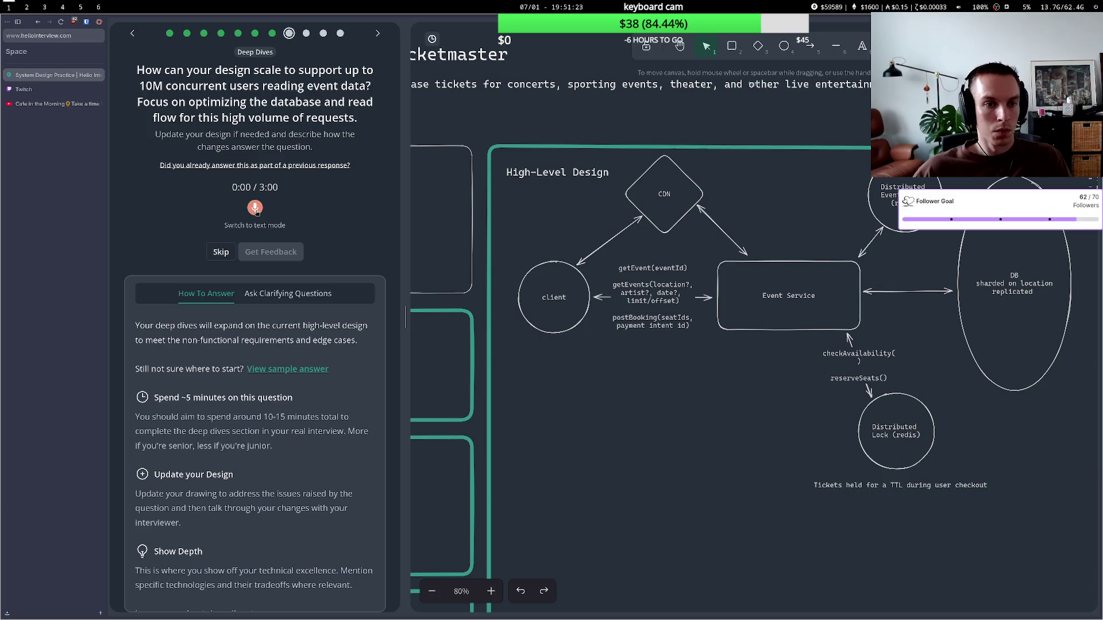
{"action": "left_click", "coordinate": [255, 209]}
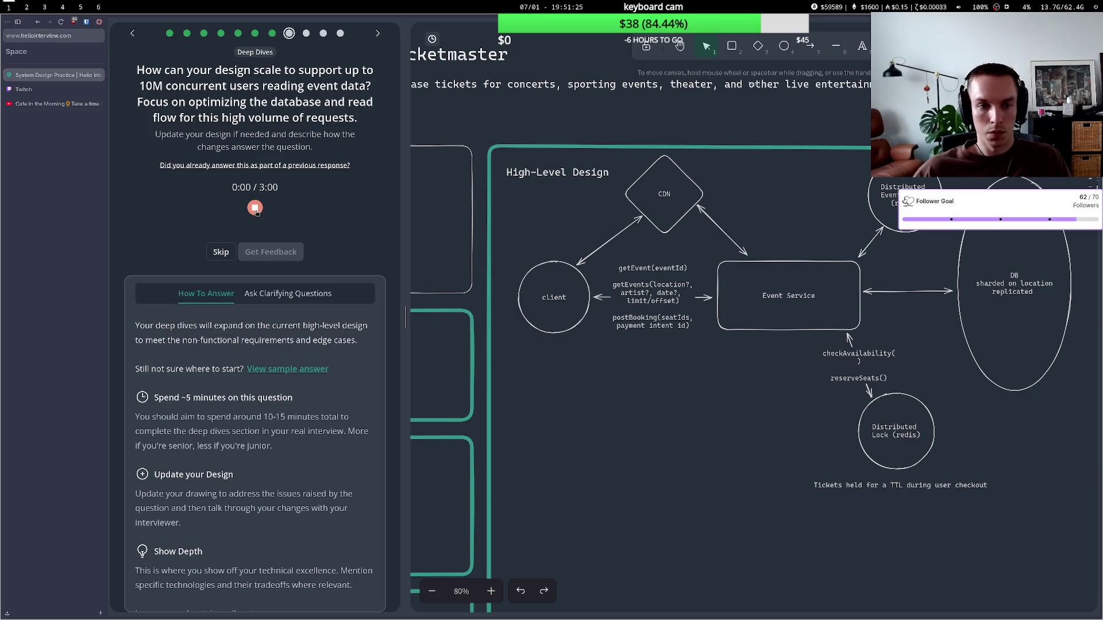
- Pan to show the cache and schemas, stop the short recording, and reset the timer to 0:00
{"action": "left_click", "coordinate": [679, 46]}
{"action": "left_click_drag", "start_coordinate": [795, 213], "coordinate": [659, 176]}
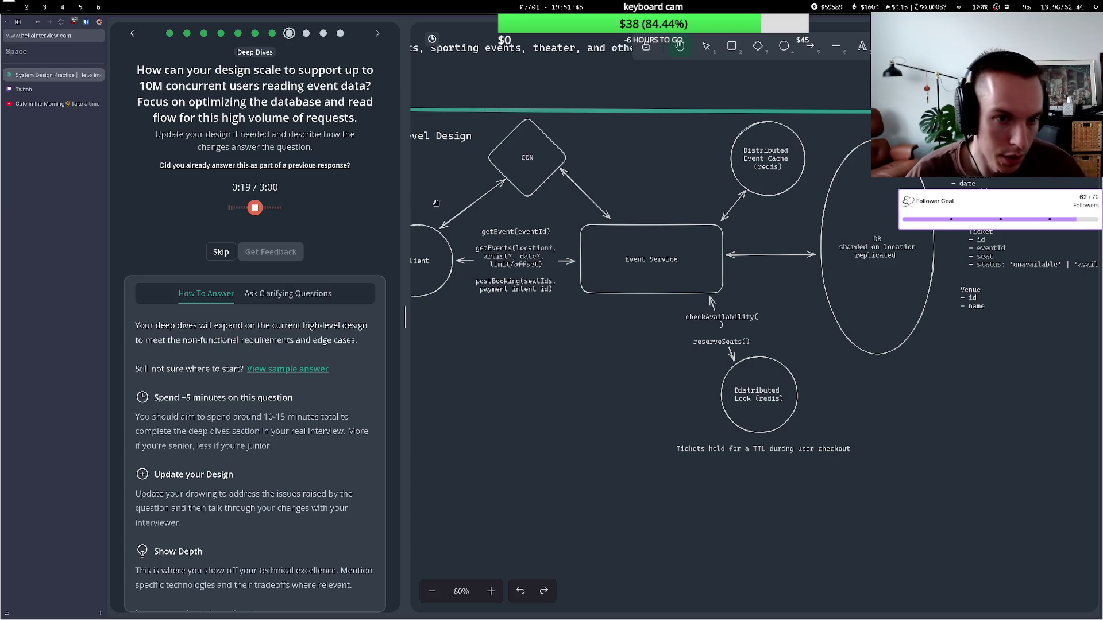
{"action": "left_click", "coordinate": [255, 208]}
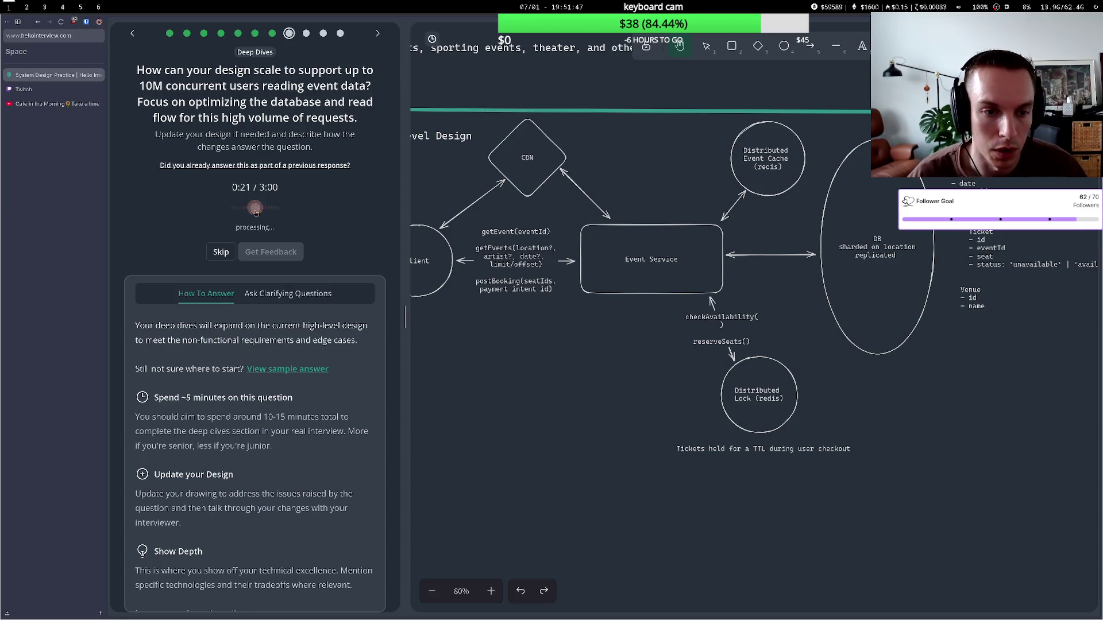
{"action": "left_click", "coordinate": [233, 311]}
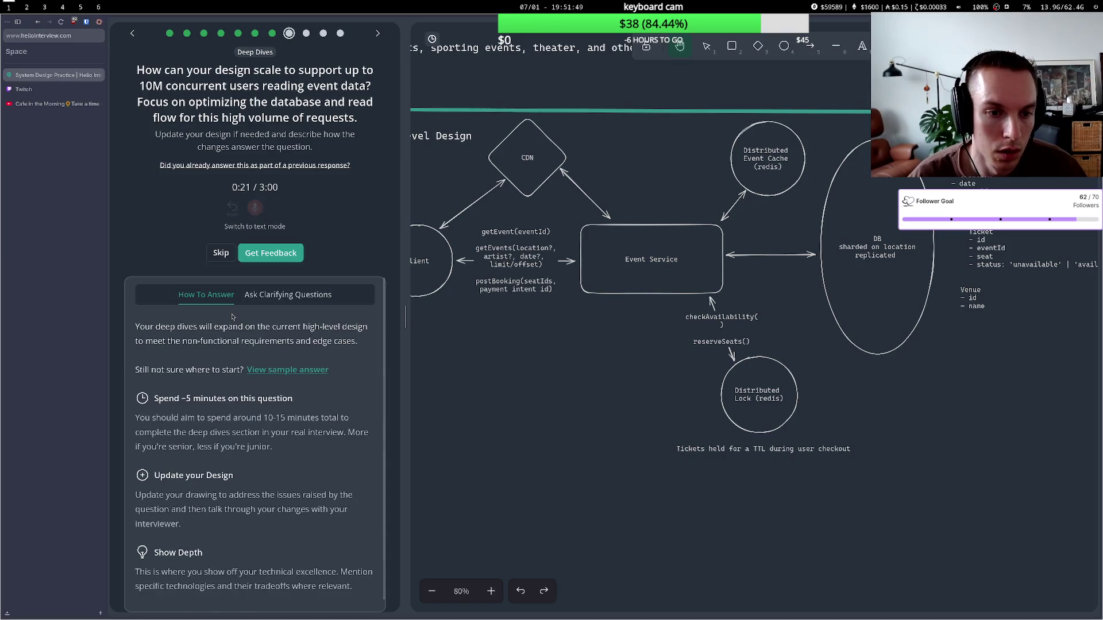
{"action": "left_click", "coordinate": [232, 213]}
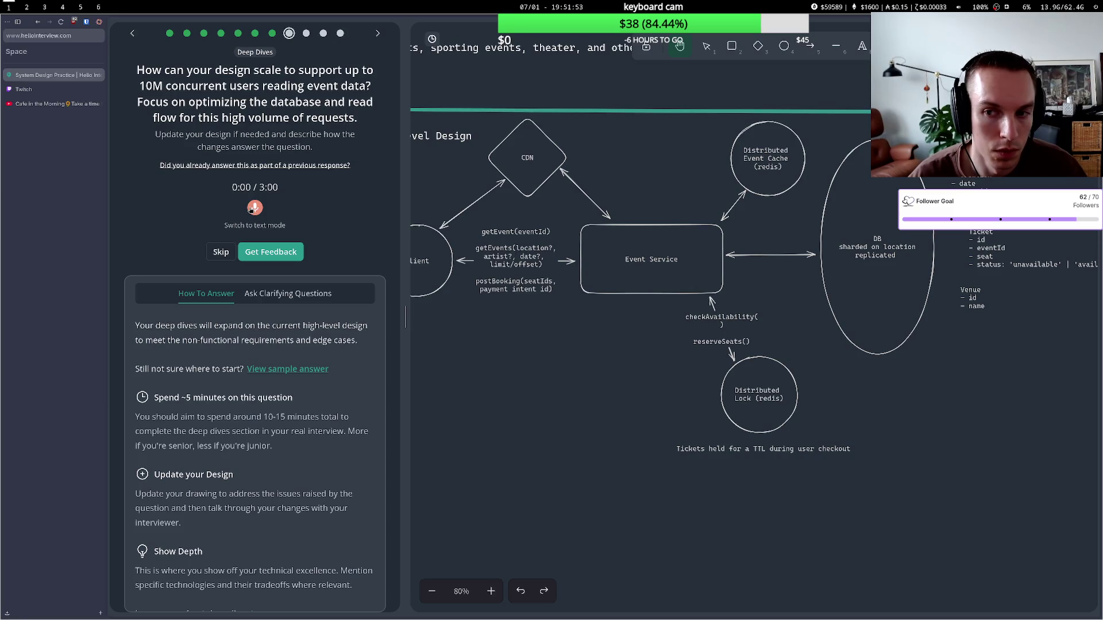
- Record a 1:29 spoken answer on the Redis LFU event cache, CDN and location-sharded replicated DB
{"action": "left_click", "coordinate": [252, 209]}
{"action": "left_click_drag", "start_coordinate": [488, 315], "coordinate": [499, 328]}
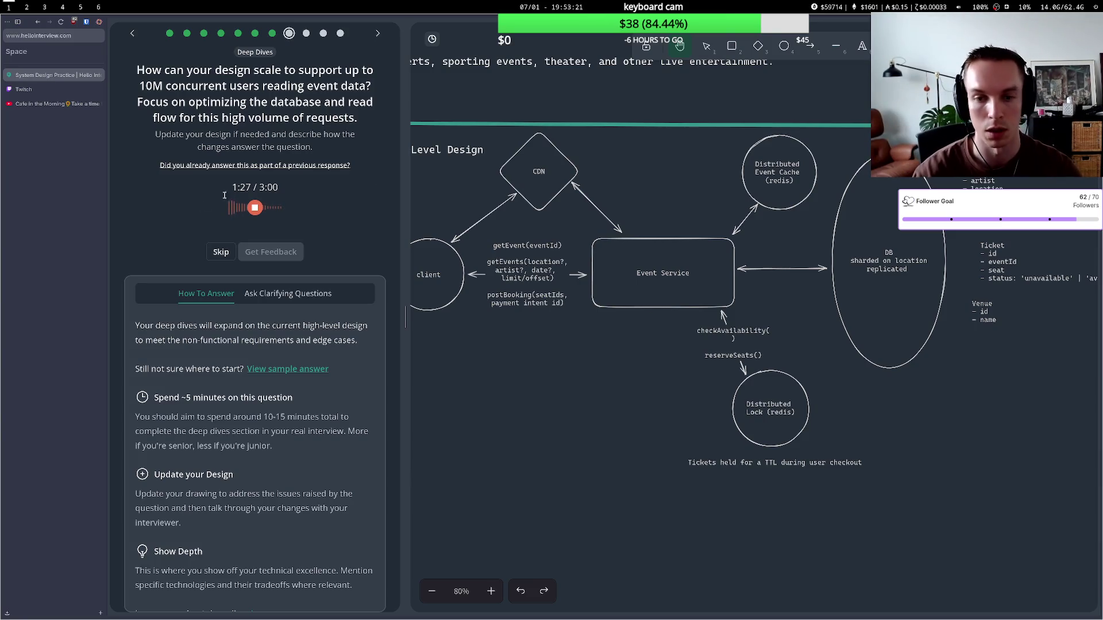
{"action": "left_click", "coordinate": [257, 207]}
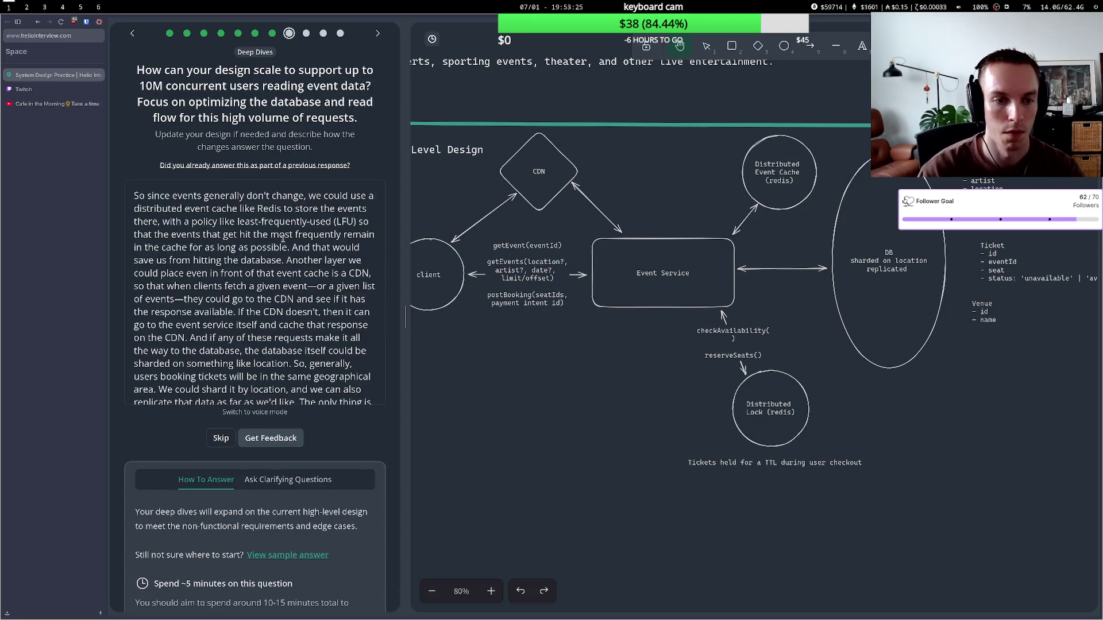
- Grade the answer and read the improvement notes urging stateless Event Service instances behind a load balancer
{"action": "left_click", "coordinate": [289, 442]}
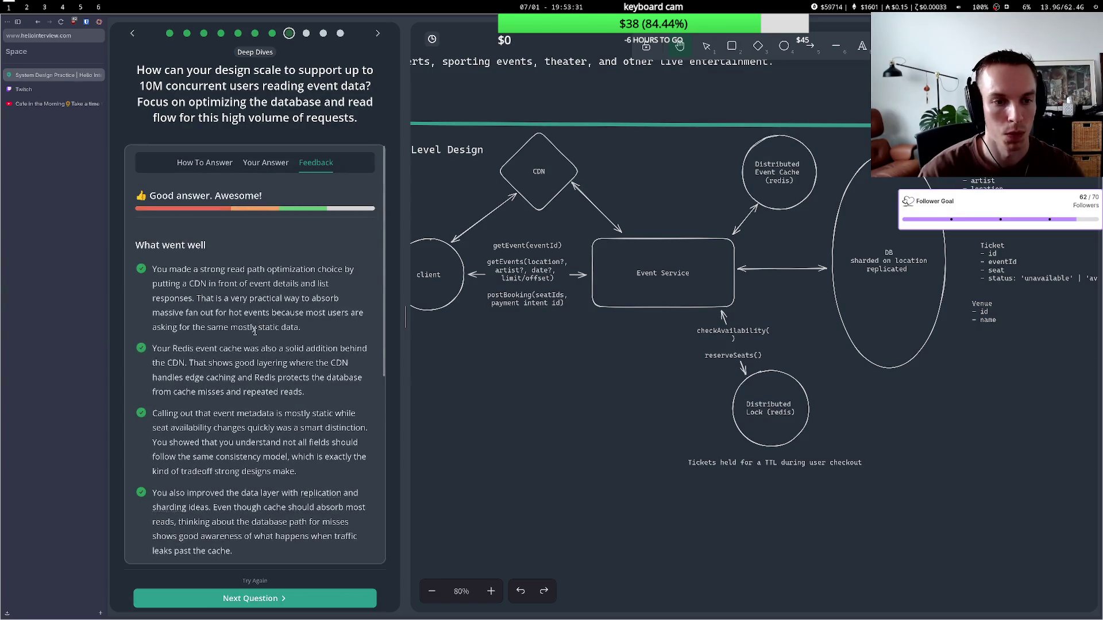
{"action": "scroll", "coordinate": [248, 343], "scroll_direction": "down", "scroll_amount": 4}
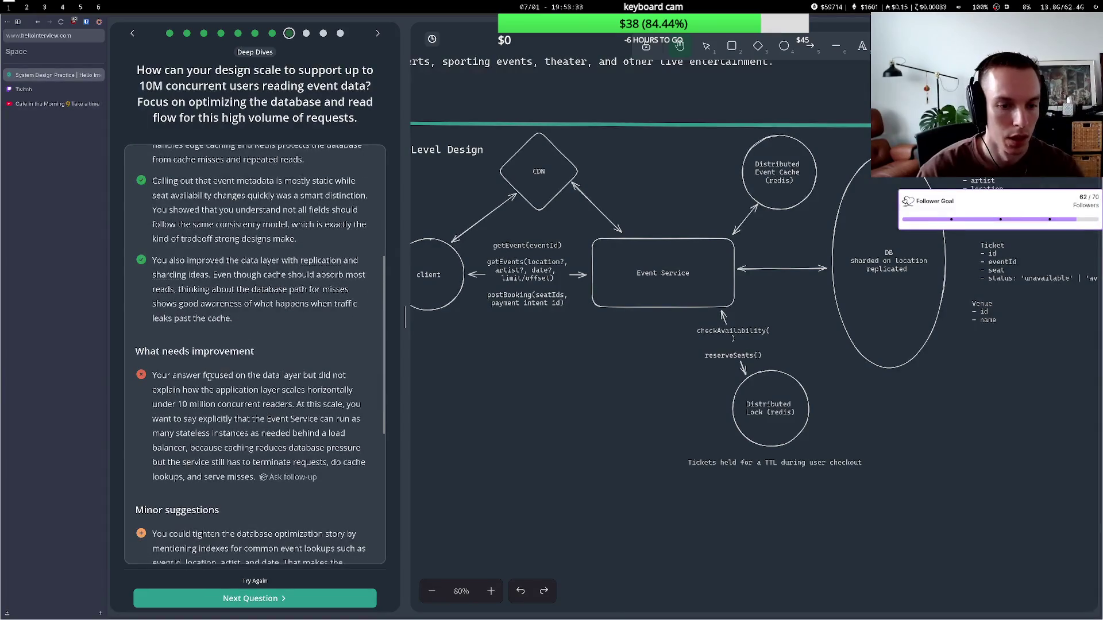
{"action": "left_click_drag", "start_coordinate": [210, 377], "coordinate": [284, 377]}
{"action": "left_click_drag", "start_coordinate": [210, 390], "coordinate": [292, 390]}
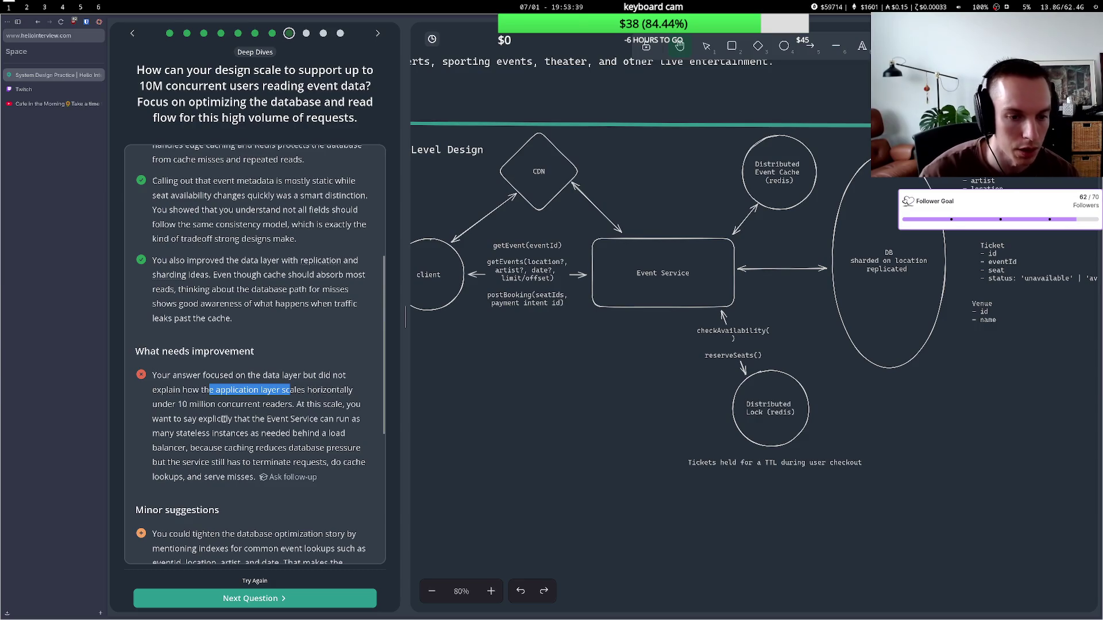
{"action": "left_click_drag", "start_coordinate": [226, 419], "coordinate": [289, 419]}
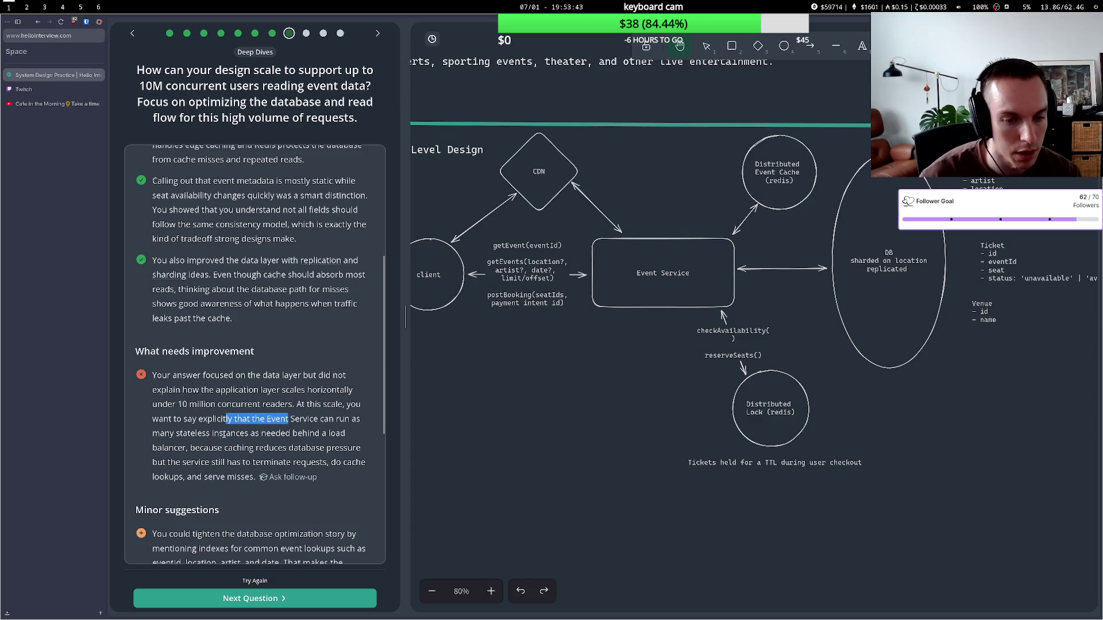
{"action": "left_click_drag", "start_coordinate": [235, 434], "coordinate": [309, 434]}
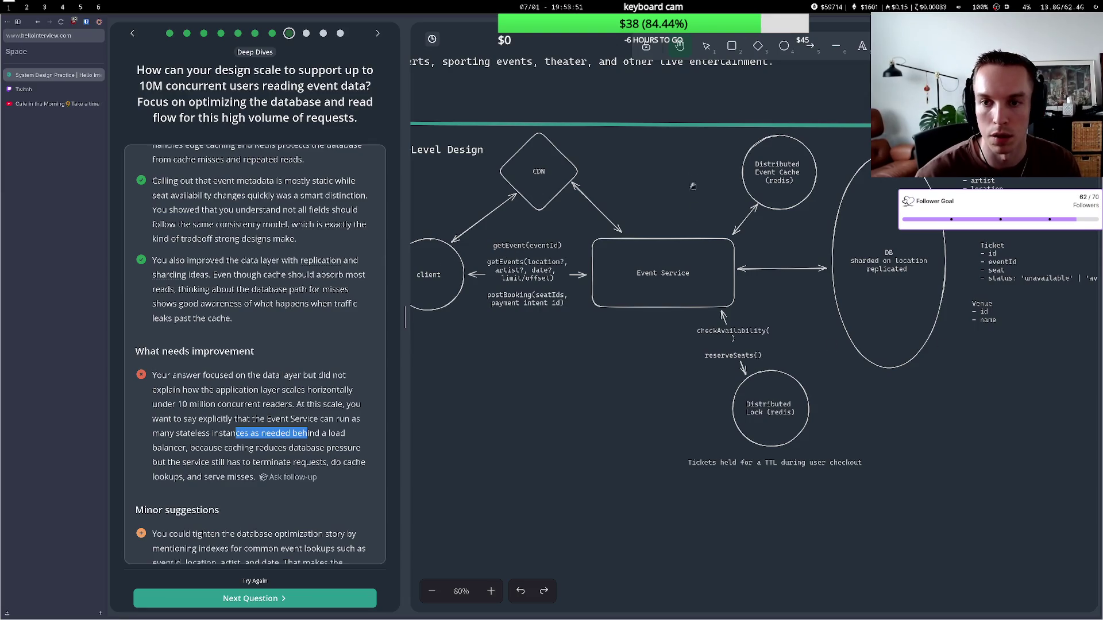
{"action": "scroll", "coordinate": [695, 207], "scroll_direction": "down", "scroll_amount": 4}
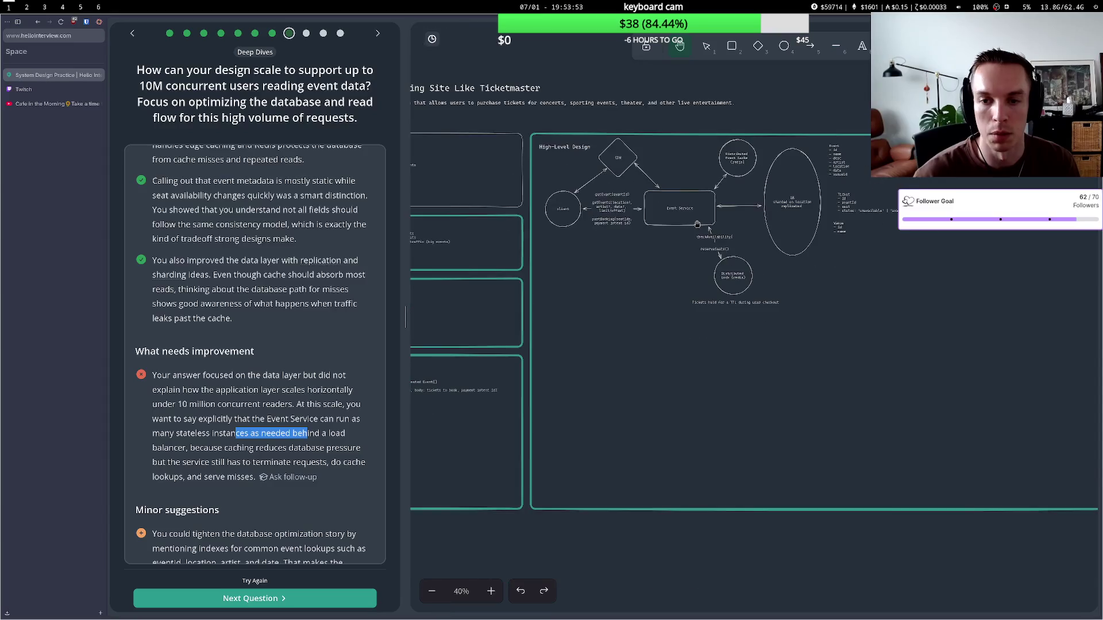
- Rearrange the diagram: move it lower, nudge the CDN and client, shift the service group right
{"action": "left_click", "coordinate": [707, 46]}
{"action": "left_click_drag", "start_coordinate": [971, 330], "coordinate": [570, 131]}
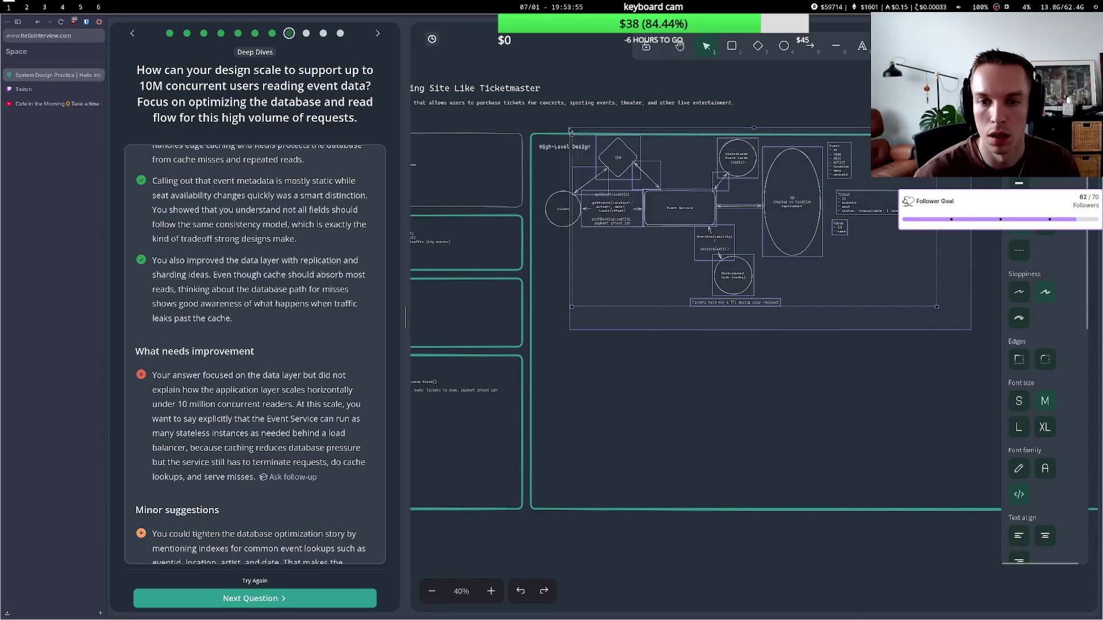
{"action": "mouse_move", "coordinate": [601, 164]}
{"action": "left_mouse_down"}
{"action": "mouse_move", "coordinate": [607, 236]}
{"action": "mouse_move", "coordinate": [566, 253]}
{"action": "mouse_move", "coordinate": [570, 286]}
{"action": "left_mouse_up"}
{"action": "left_click", "coordinate": [592, 233]}
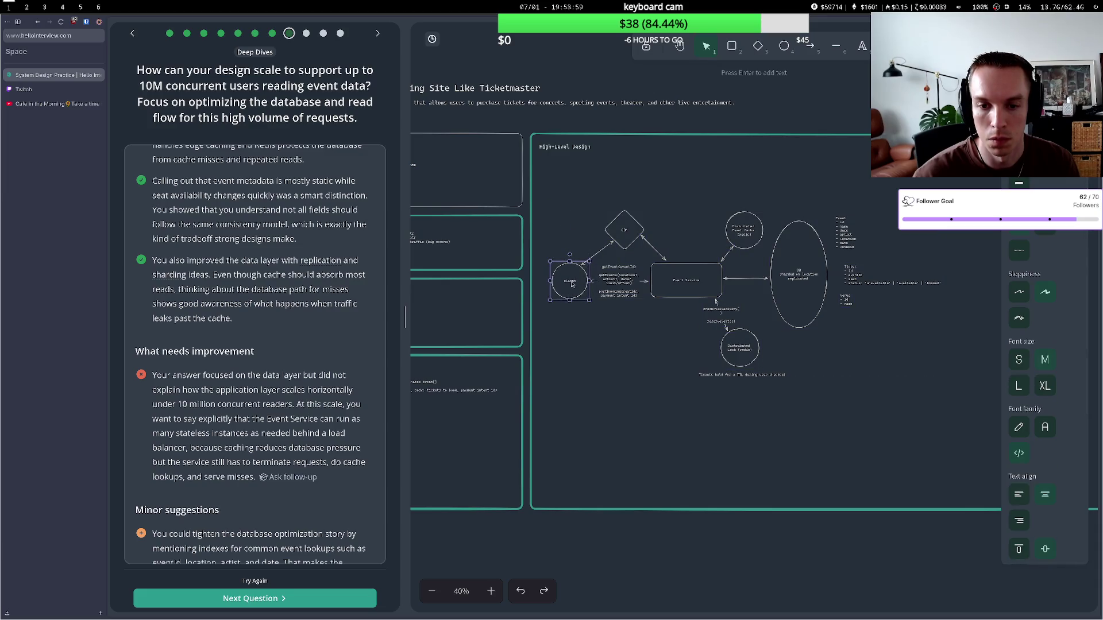
{"action": "left_click", "coordinate": [654, 180]}
{"action": "mouse_move", "coordinate": [626, 227]}
{"action": "left_mouse_down"}
{"action": "mouse_move", "coordinate": [606, 218]}
{"action": "mouse_move", "coordinate": [626, 211]}
{"action": "left_mouse_up"}
{"action": "left_click_drag", "start_coordinate": [573, 277], "coordinate": [561, 277]}
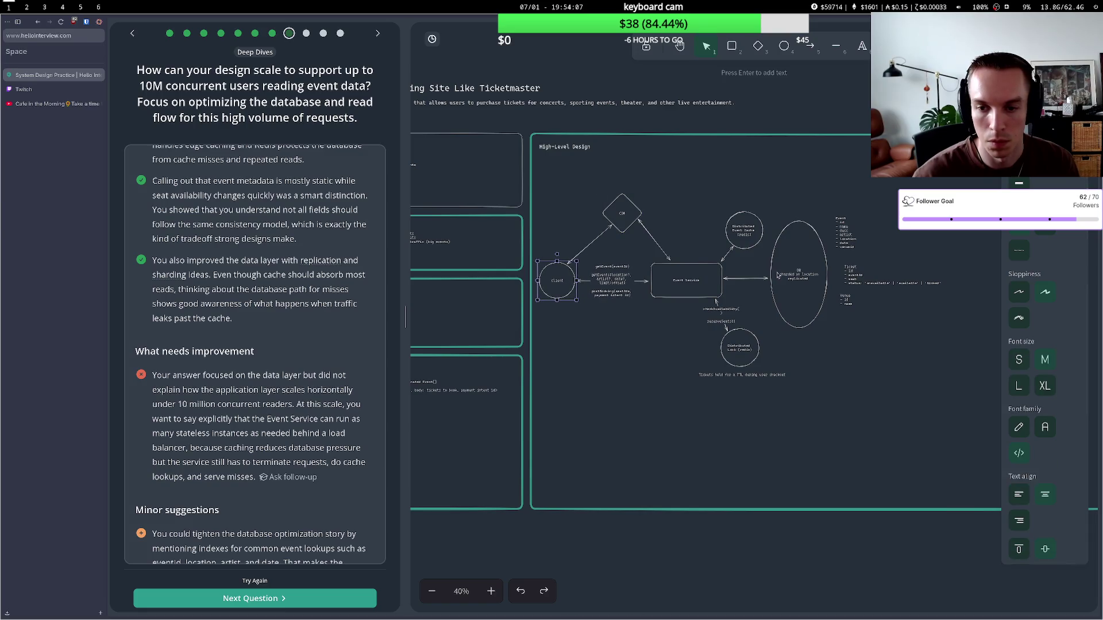
{"action": "mouse_move", "coordinate": [638, 165]}
{"action": "left_mouse_down"}
{"action": "mouse_move", "coordinate": [755, 219]}
{"action": "mouse_move", "coordinate": [924, 387]}
{"action": "mouse_move", "coordinate": [969, 415]}
{"action": "left_mouse_up"}
{"action": "left_click_drag", "start_coordinate": [714, 287], "coordinate": [761, 287]}
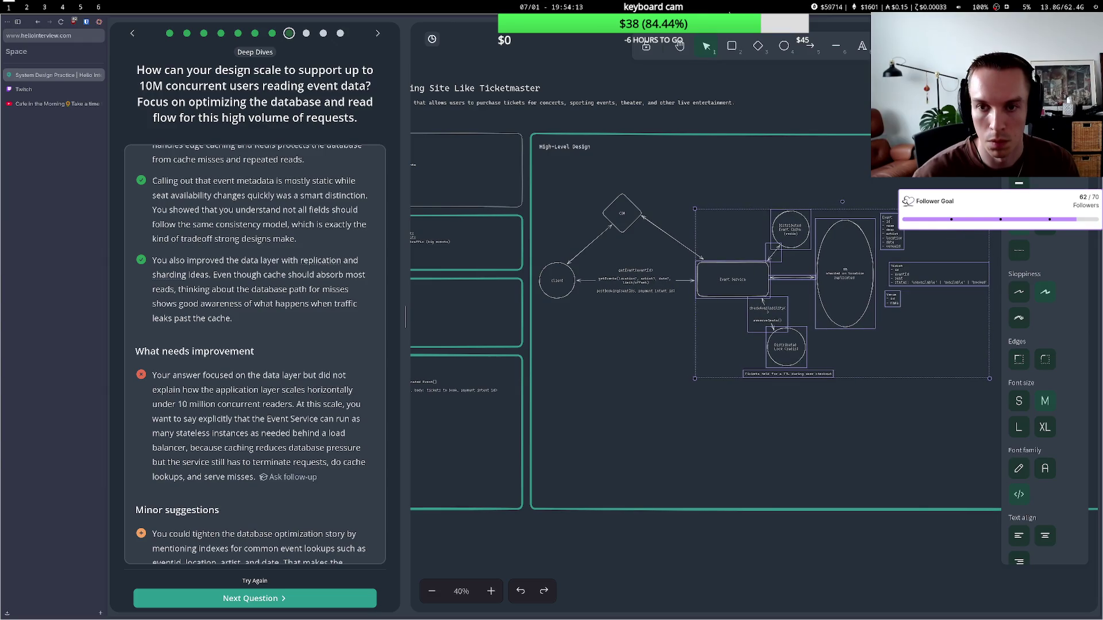
- Add a tall 'LB/API gateway' box between client and Event Service, rebinding the client arrow to it
{"action": "key", "text": "r"}
{"action": "mouse_move", "coordinate": [635, 231]}
{"action": "left_mouse_down"}
{"action": "mouse_move", "coordinate": [667, 303]}
{"action": "mouse_move", "coordinate": [665, 375]}
{"action": "mouse_move", "coordinate": [660, 318]}
{"action": "left_mouse_up"}
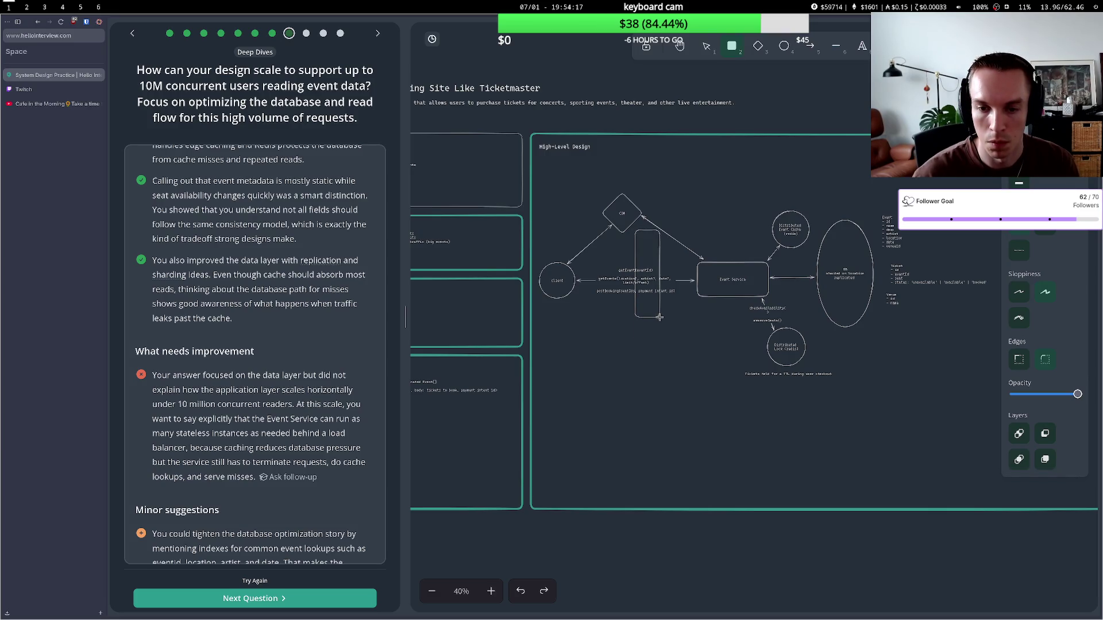
{"action": "left_click", "coordinate": [693, 281]}
{"action": "left_click_drag", "start_coordinate": [694, 281], "coordinate": [634, 281]}
{"action": "double_click", "coordinate": [646, 279]}
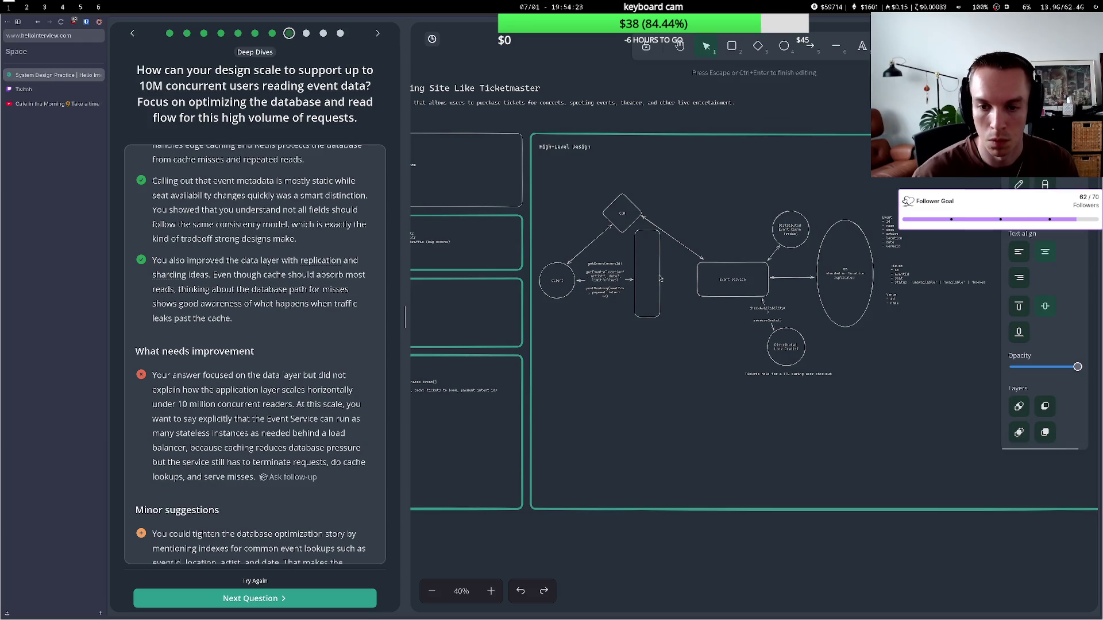
{"action": "type", "text": "LB/API"}
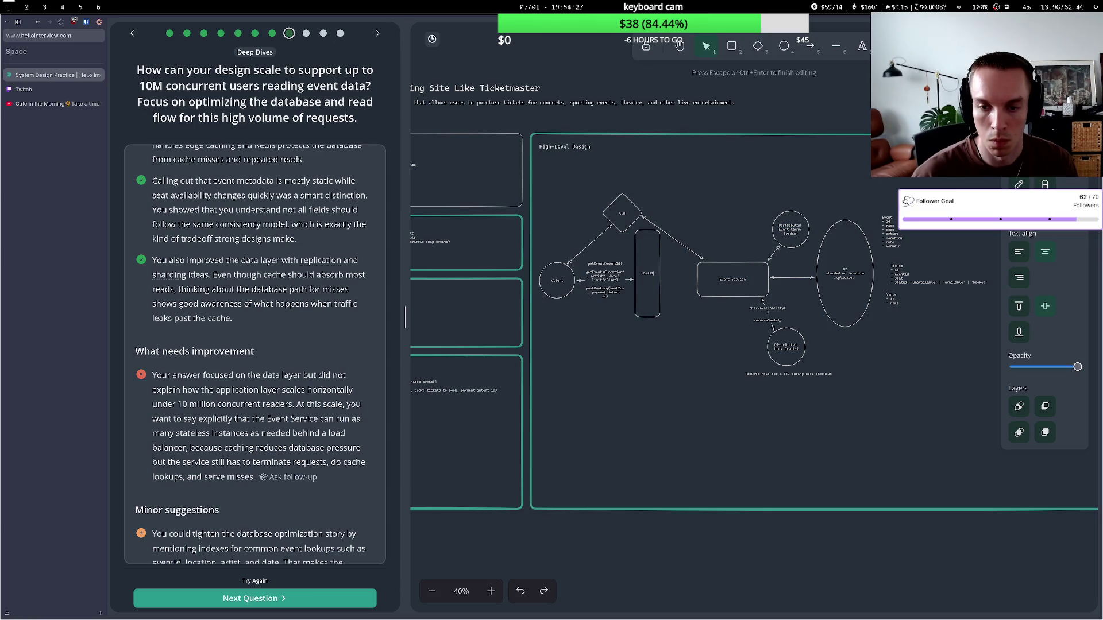
{"action": "type", "text": " gateway"}
{"action": "key", "text": "Escape"}
- Arrow the gateway to the Event Service and relabel it 'Event Service (horizontally scaled)'
{"action": "key", "text": "a"}
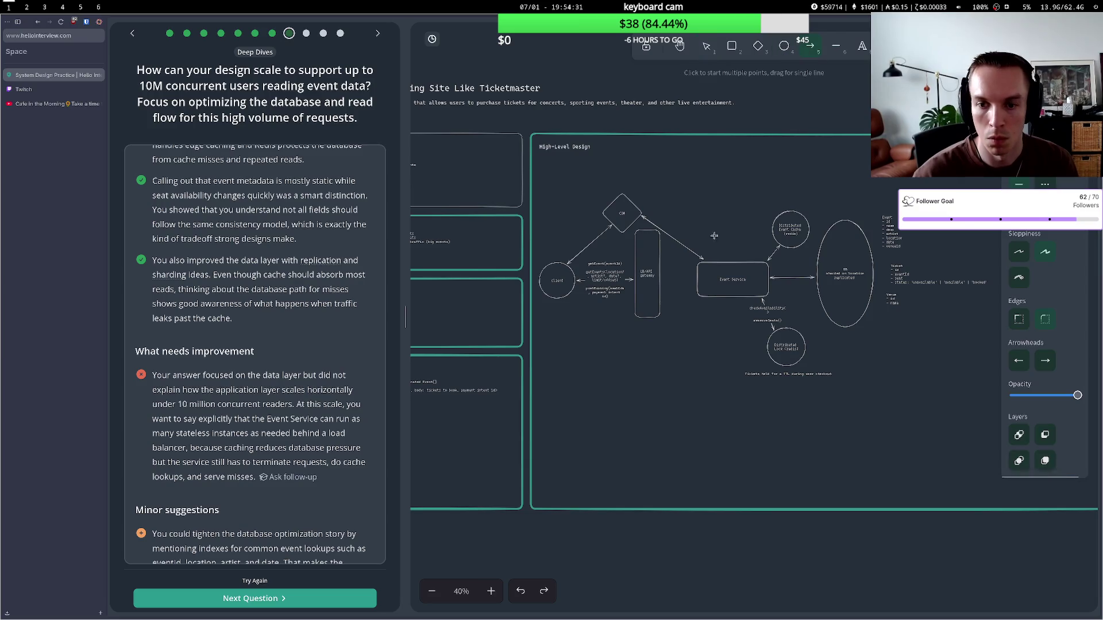
{"action": "left_click_drag", "start_coordinate": [662, 278], "coordinate": [724, 282]}
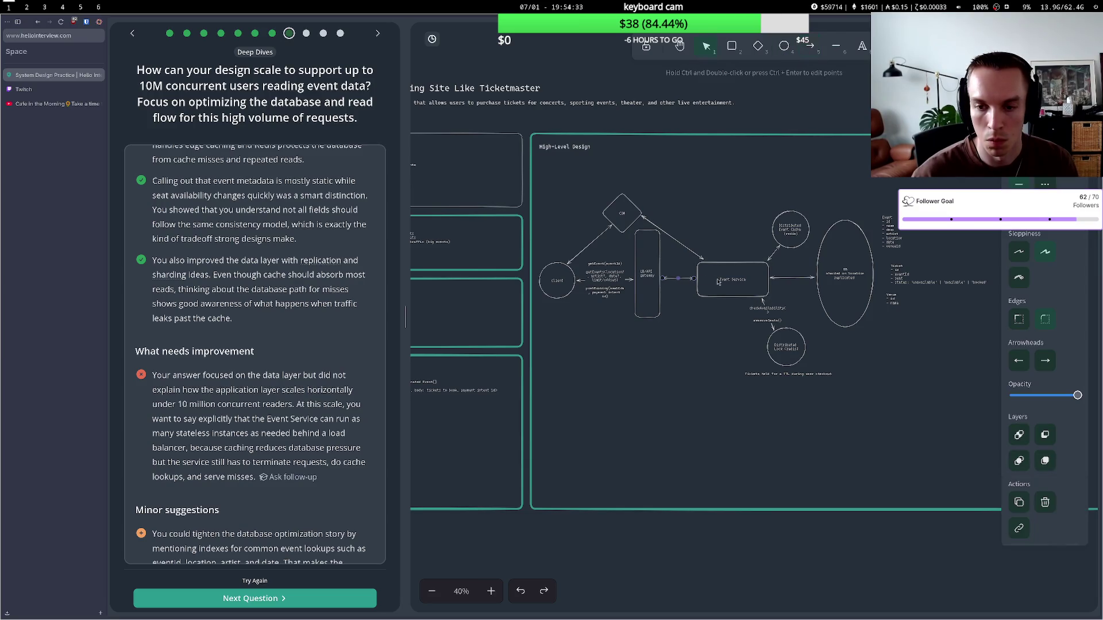
{"action": "left_click", "coordinate": [745, 284]}
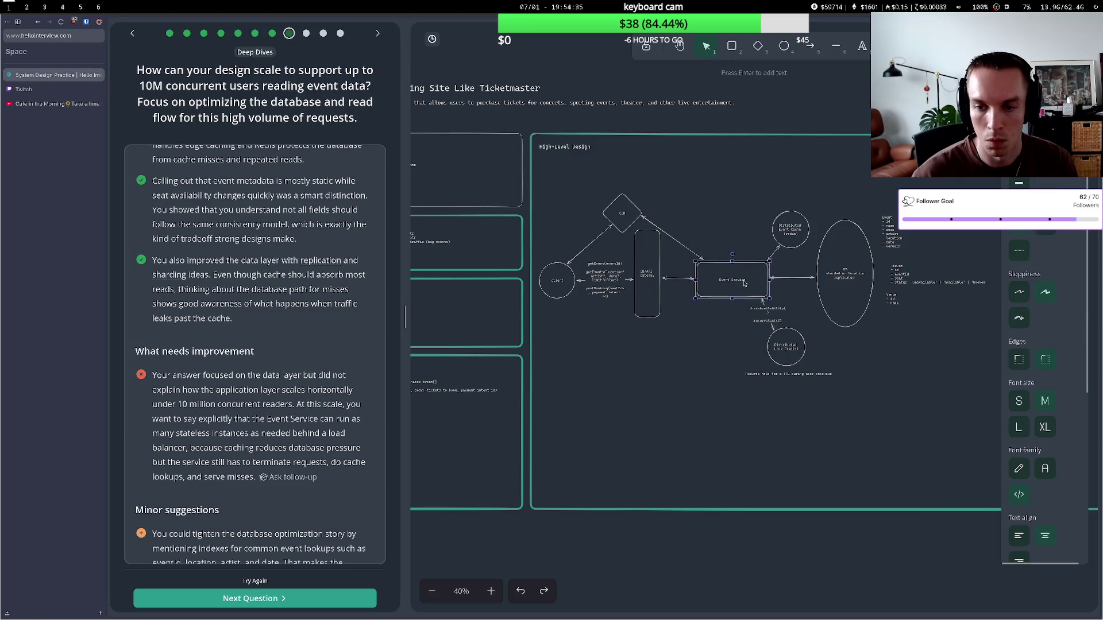
{"action": "double_click", "coordinate": [745, 279]}
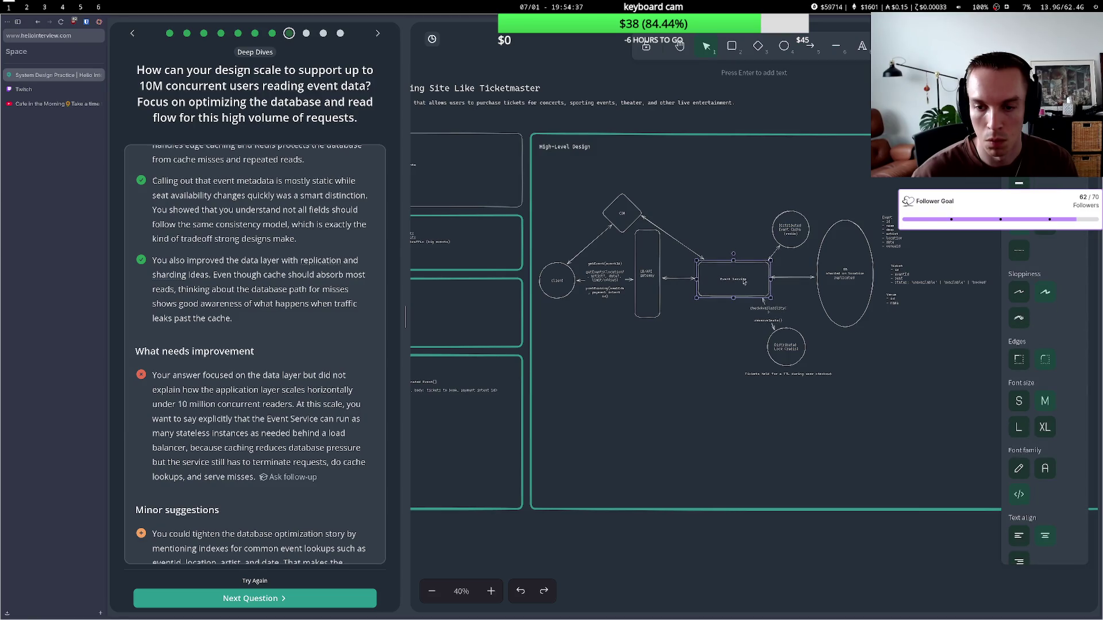
{"action": "left_click", "coordinate": [745, 279]}
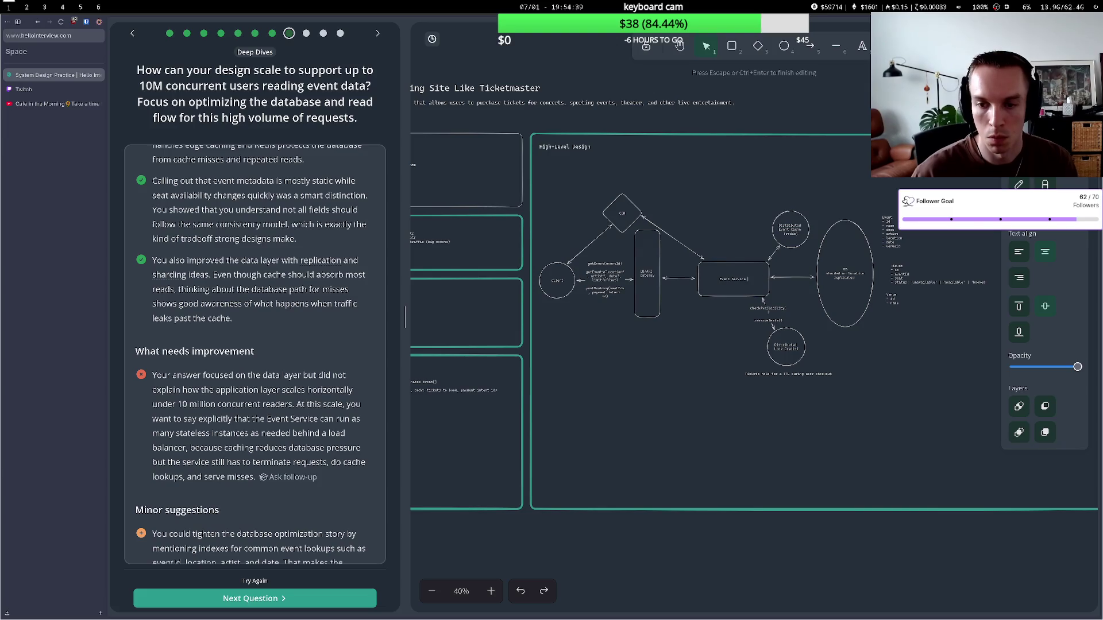
{"action": "key", "text": "Return"}
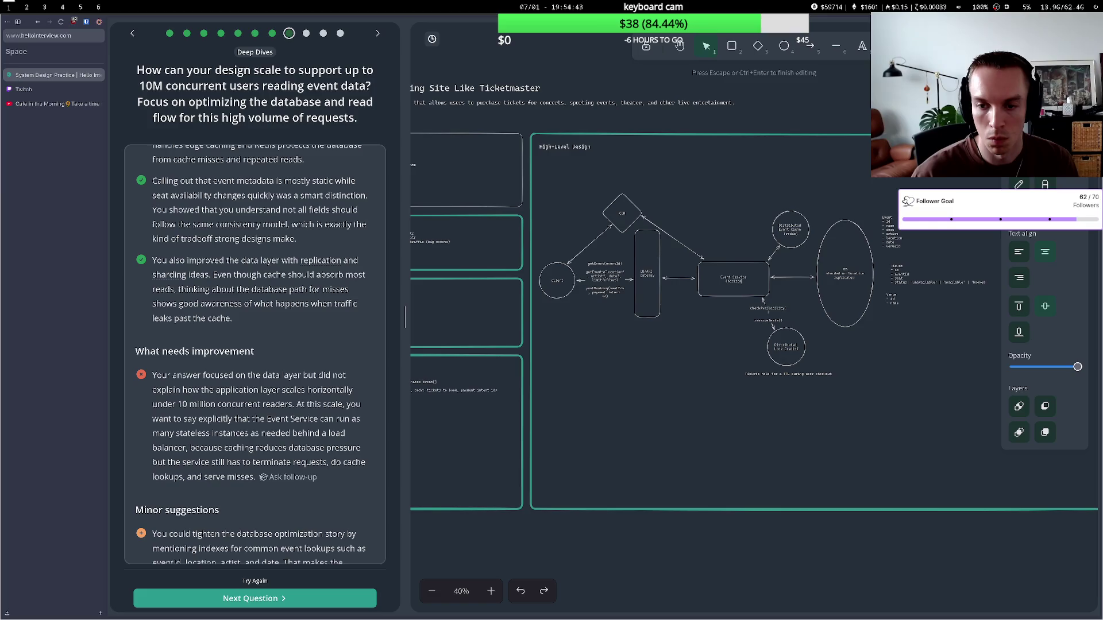
{"action": "type", "text": "tal)"}
{"action": "type", "text": "aled)"}
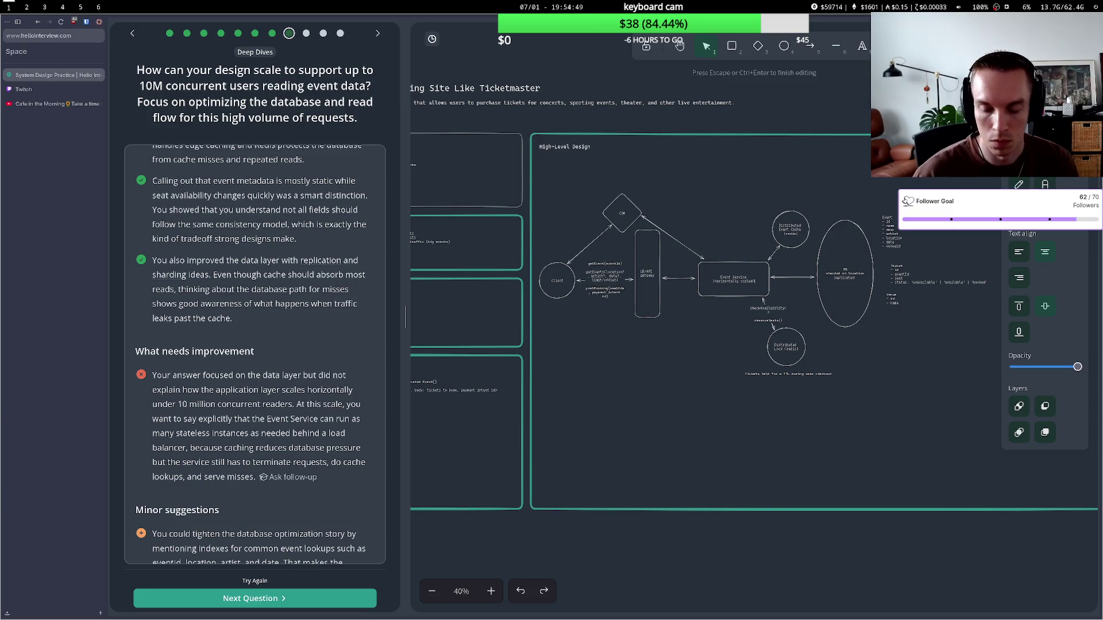
{"action": "left_click", "coordinate": [705, 335]}
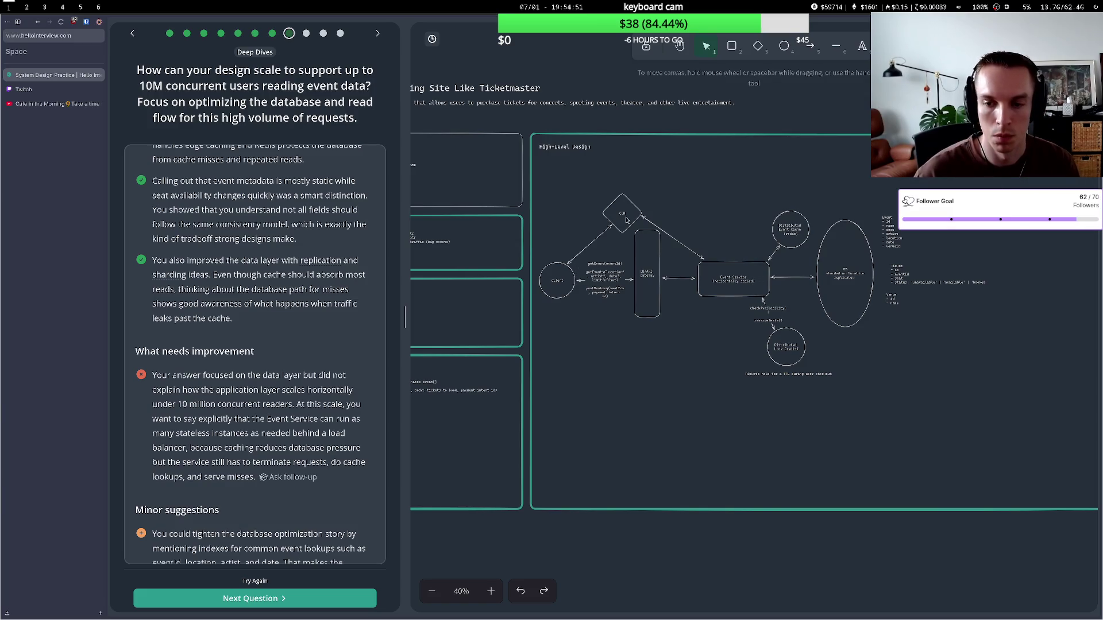
- Review the minor suggestions on CDN-first reads and cacheable hot event pages, then choose Try Again
{"action": "scroll", "coordinate": [280, 346], "scroll_direction": "down", "scroll_amount": 5}
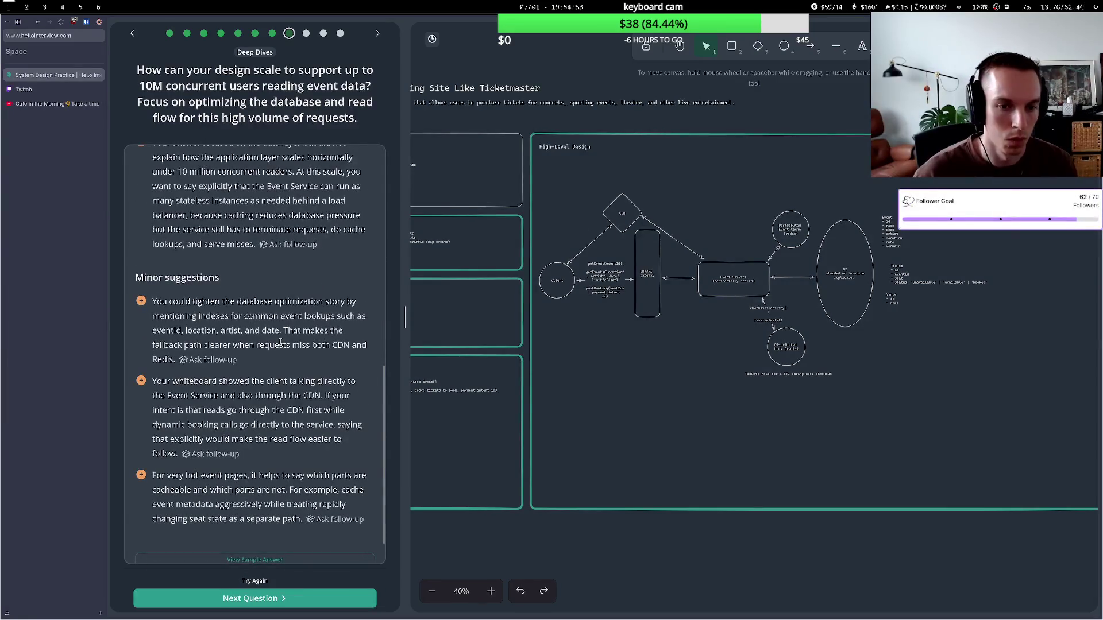
{"action": "scroll", "coordinate": [282, 341], "scroll_direction": "up", "scroll_amount": 3}
{"action": "scroll", "coordinate": [264, 304], "scroll_direction": "down", "scroll_amount": 4}
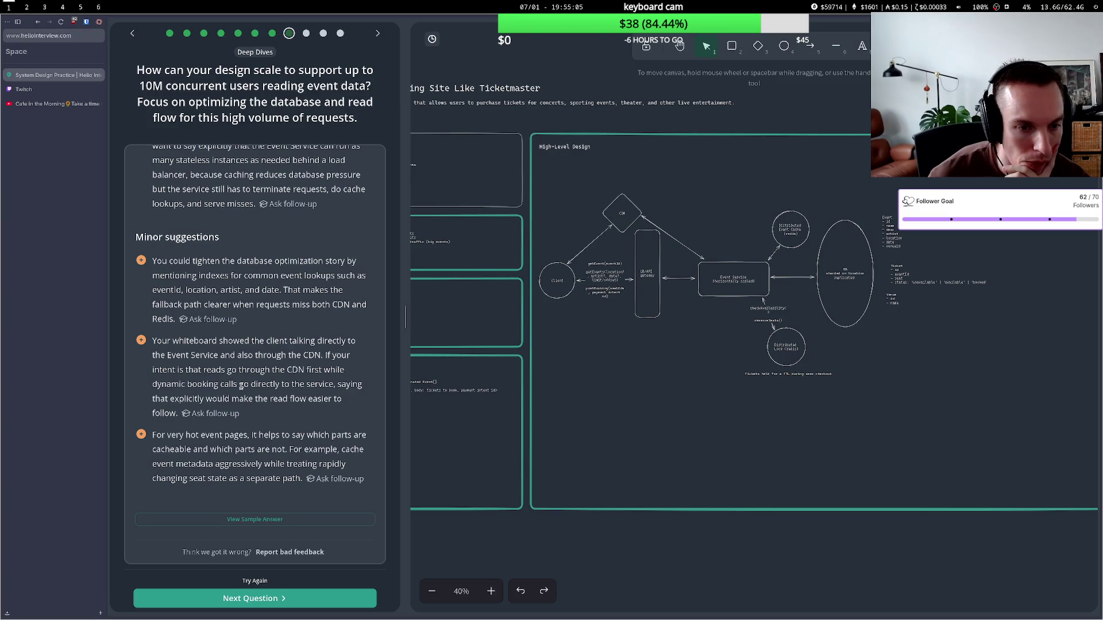
{"action": "left_click_drag", "start_coordinate": [200, 355], "coordinate": [309, 355]}
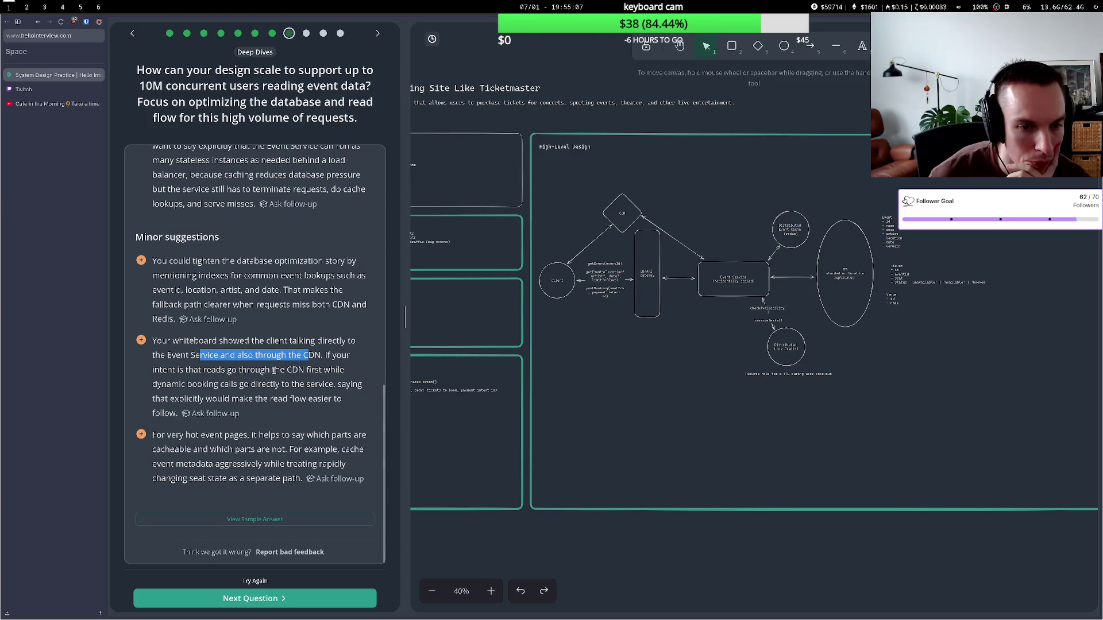
{"action": "left_click_drag", "start_coordinate": [179, 371], "coordinate": [320, 370]}
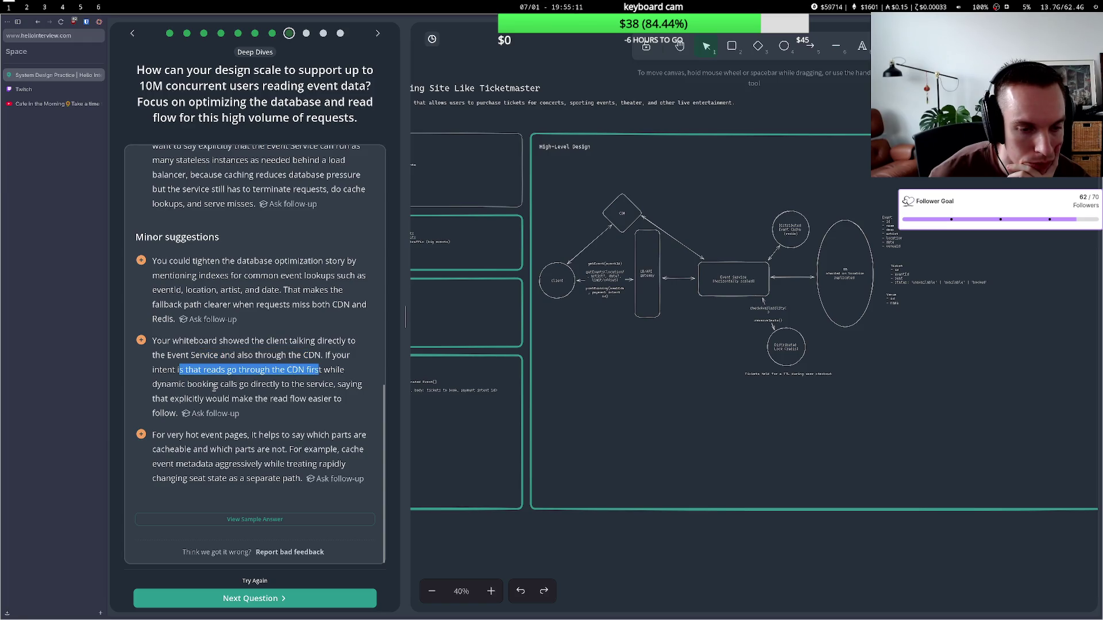
{"action": "left_click", "coordinate": [214, 388]}
{"action": "left_click_drag", "start_coordinate": [226, 435], "coordinate": [309, 435]}
{"action": "left_click", "coordinate": [311, 444]}
{"action": "left_click_drag", "start_coordinate": [212, 452], "coordinate": [281, 452]}
{"action": "left_click", "coordinate": [281, 451]}
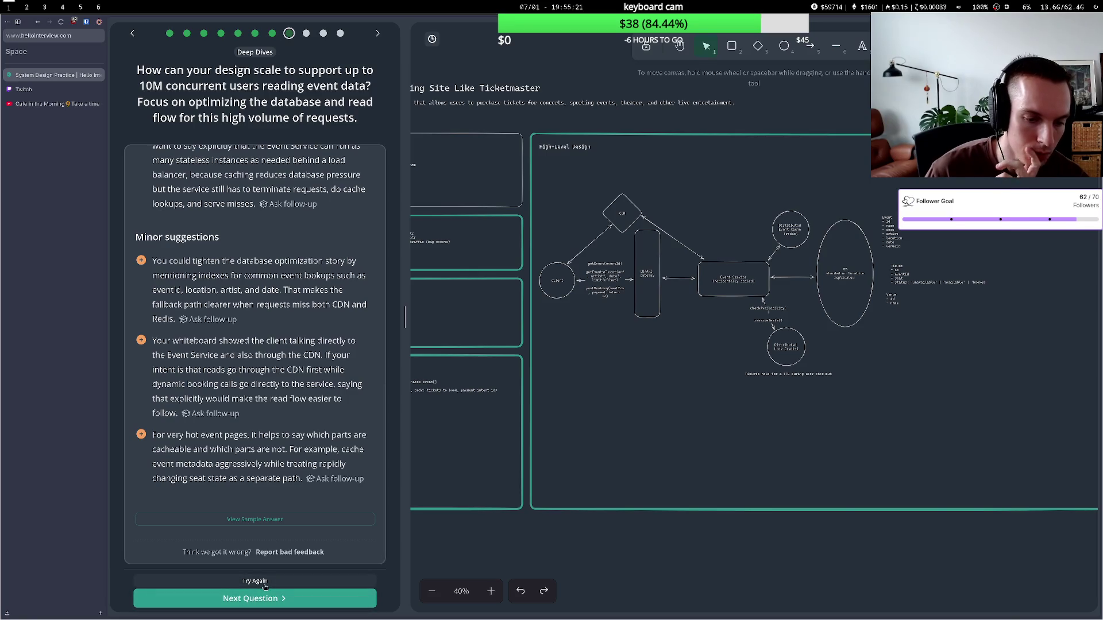
{"action": "left_click", "coordinate": [256, 581]}
{"action": "scroll", "coordinate": [276, 362], "scroll_direction": "down", "scroll_amount": 3}
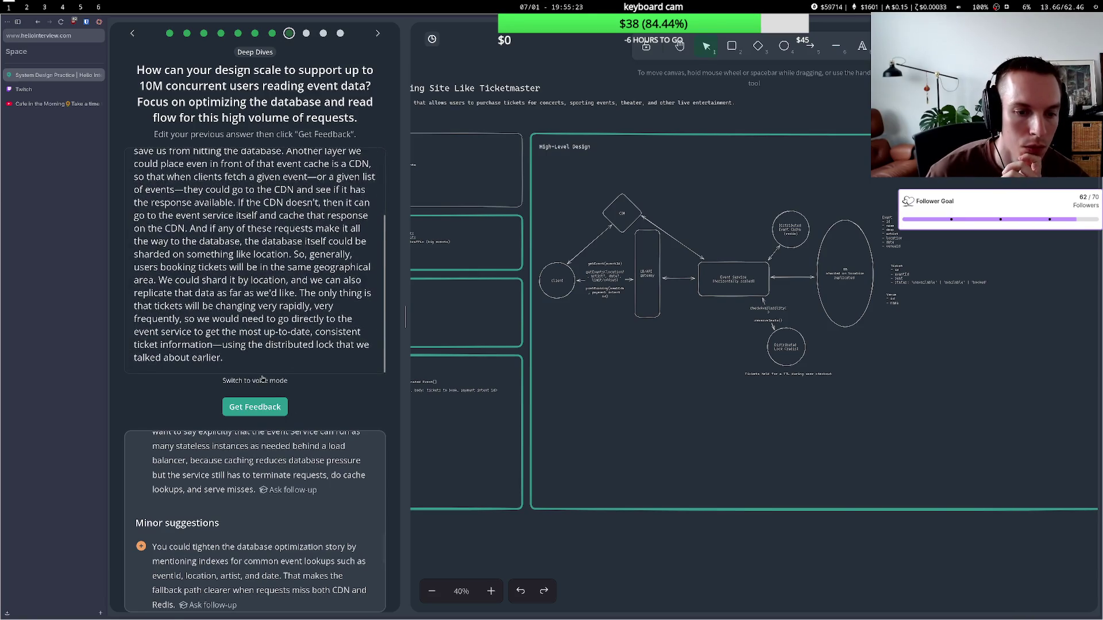
- Resubmit the revised scaling answer in voice mode, review the 'Great answer' feedback, then advance
{"action": "left_click", "coordinate": [261, 380]}
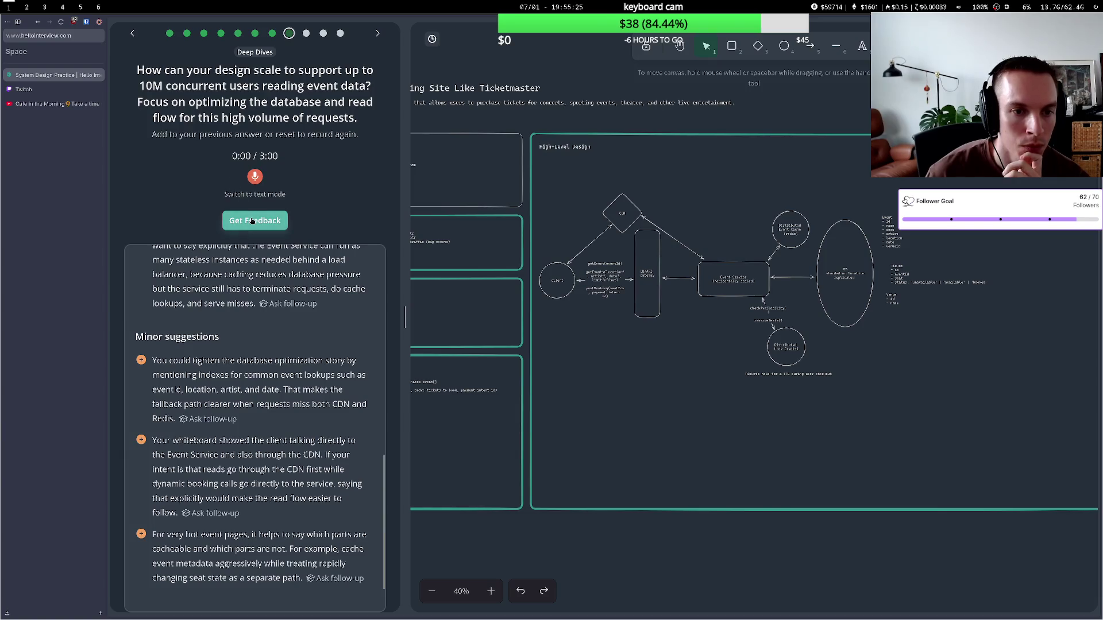
{"action": "left_click", "coordinate": [251, 222]}
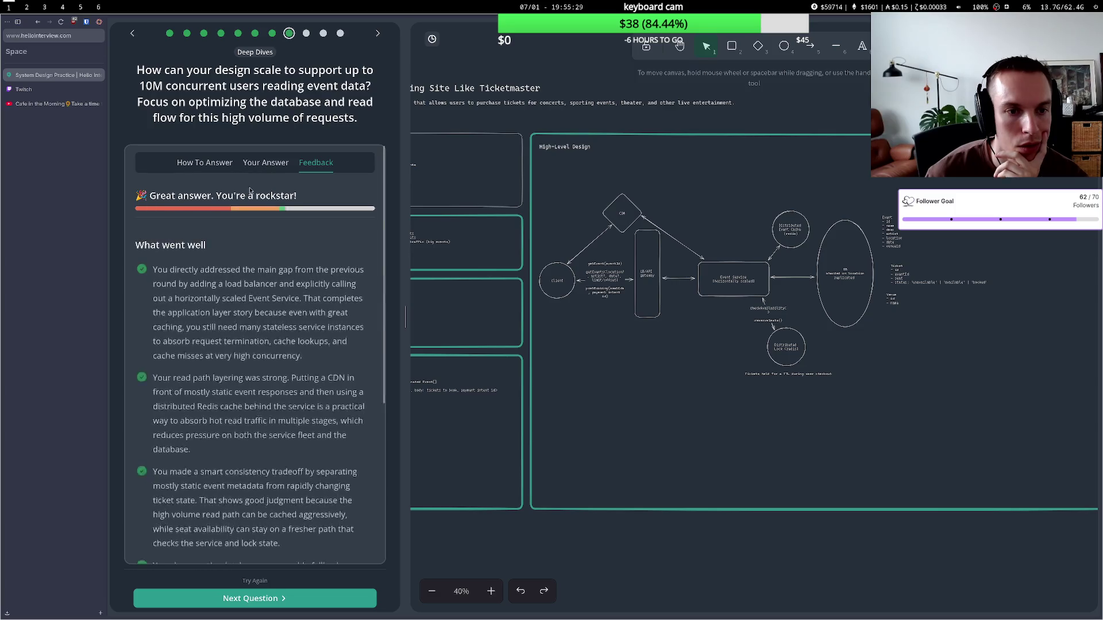
{"action": "scroll", "coordinate": [266, 301], "scroll_direction": "down", "scroll_amount": 2}
{"action": "scroll", "coordinate": [266, 302], "scroll_direction": "down", "scroll_amount": 3}
{"action": "scroll", "coordinate": [266, 299], "scroll_direction": "up", "scroll_amount": 3}
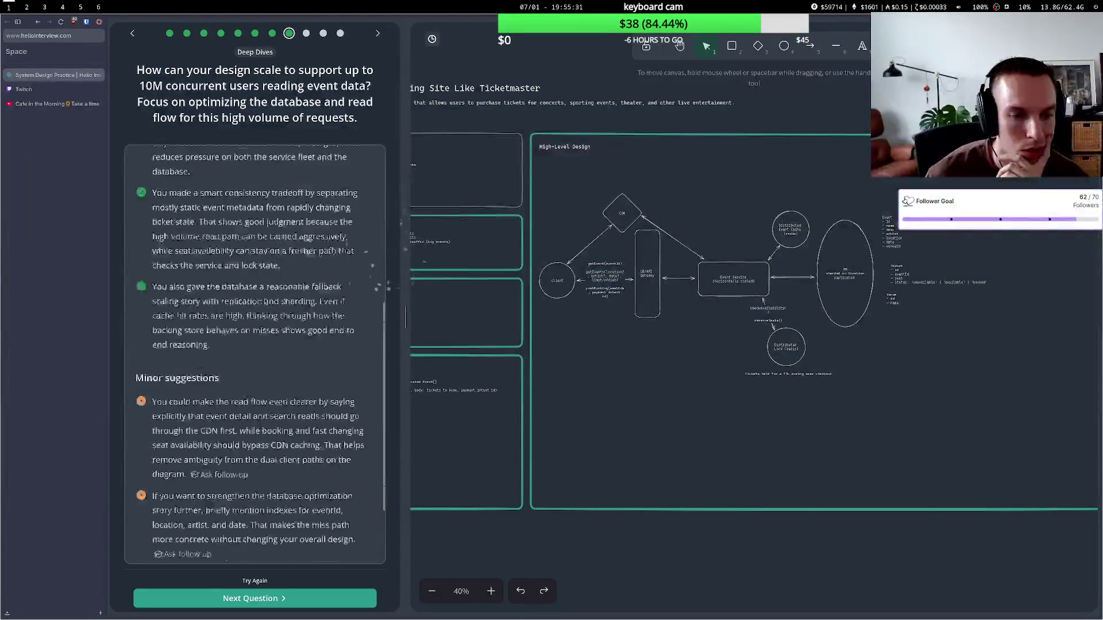
{"action": "scroll", "coordinate": [266, 297], "scroll_direction": "down", "scroll_amount": 4}
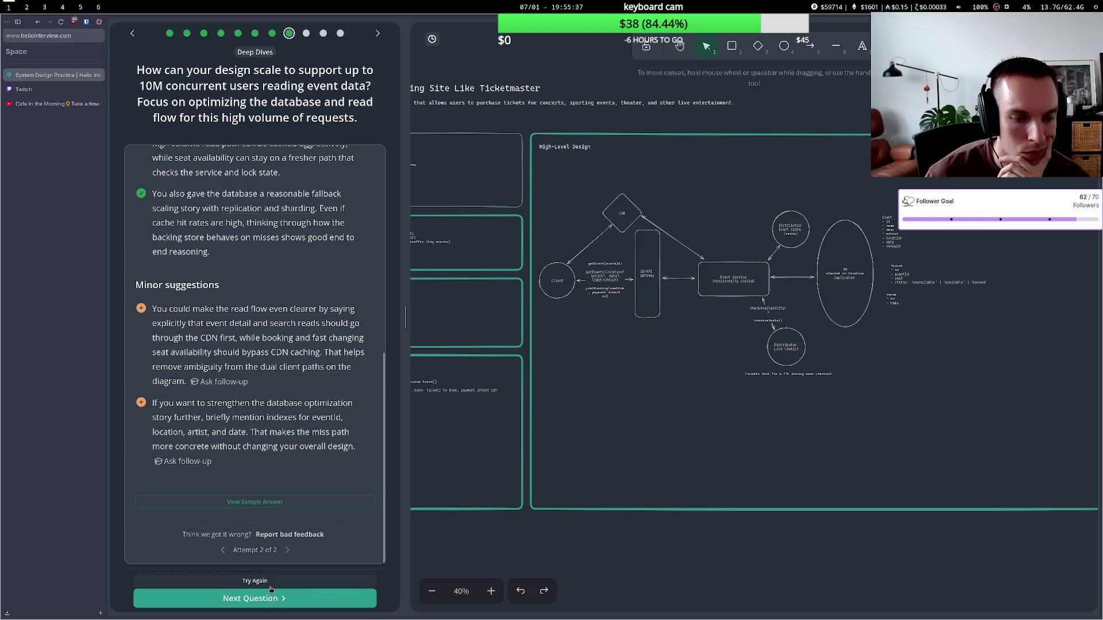
{"action": "left_click", "coordinate": [265, 598]}
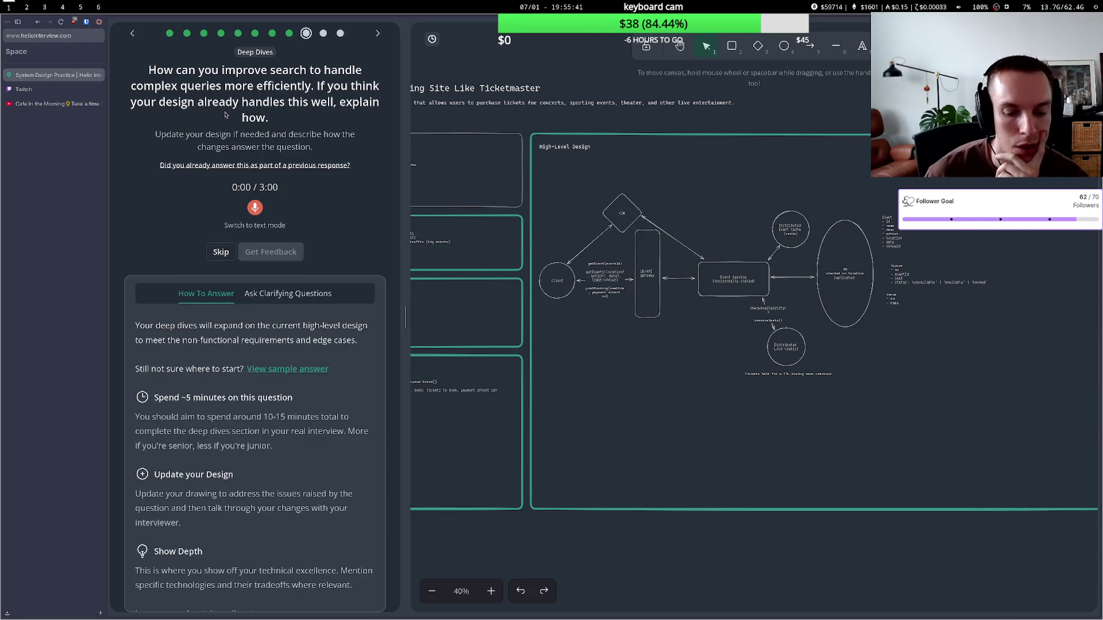
{"action": "left_click", "coordinate": [71, 88]}
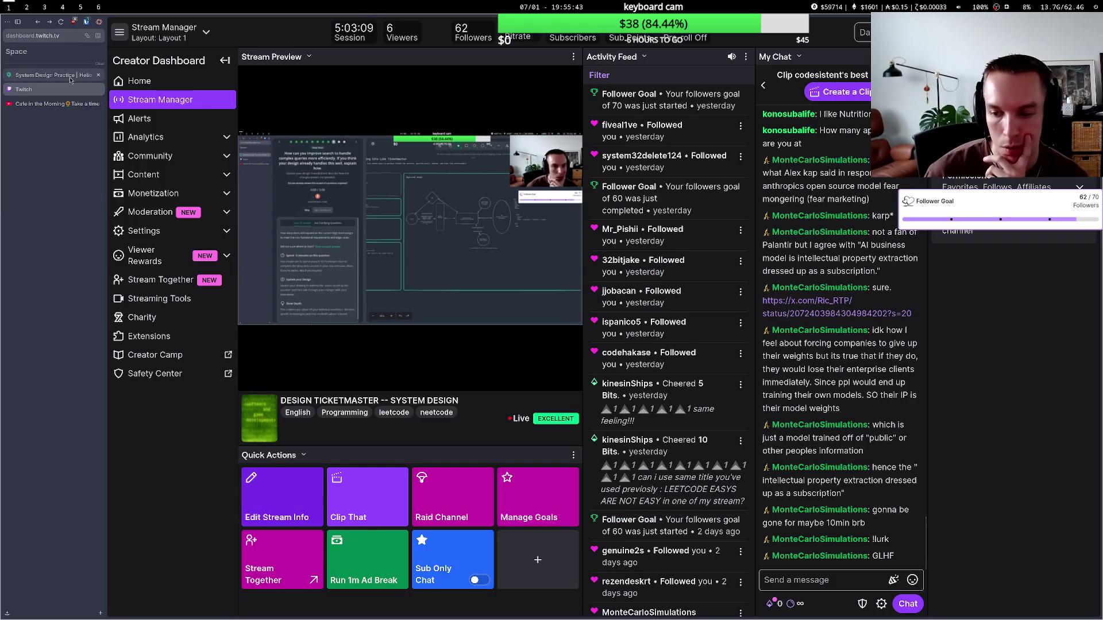
{"action": "left_click", "coordinate": [71, 79]}
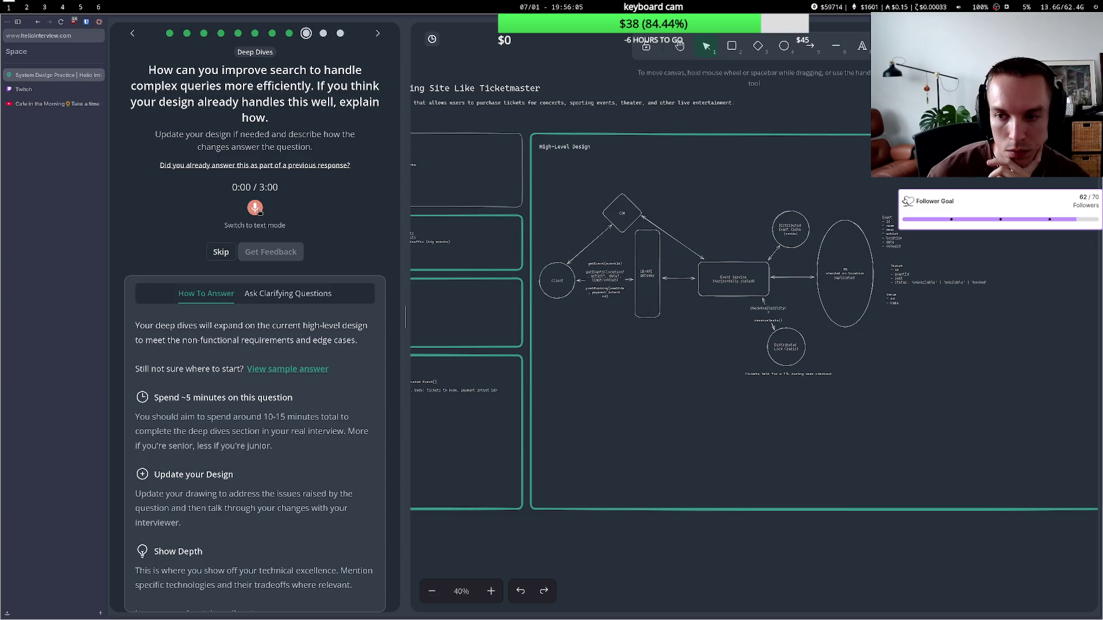
- Mark the Event table's artistId, location, date and venueId fields as (index)
{"action": "double_click", "coordinate": [881, 223]}
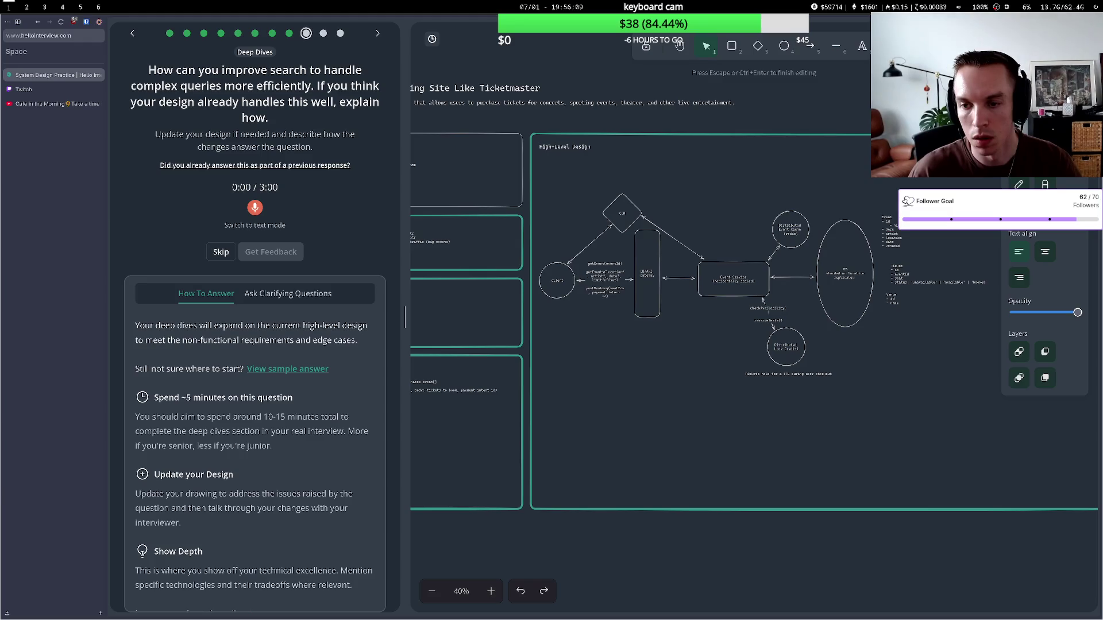
{"action": "key", "text": "Escape"}
{"action": "key", "text": "Escape"}
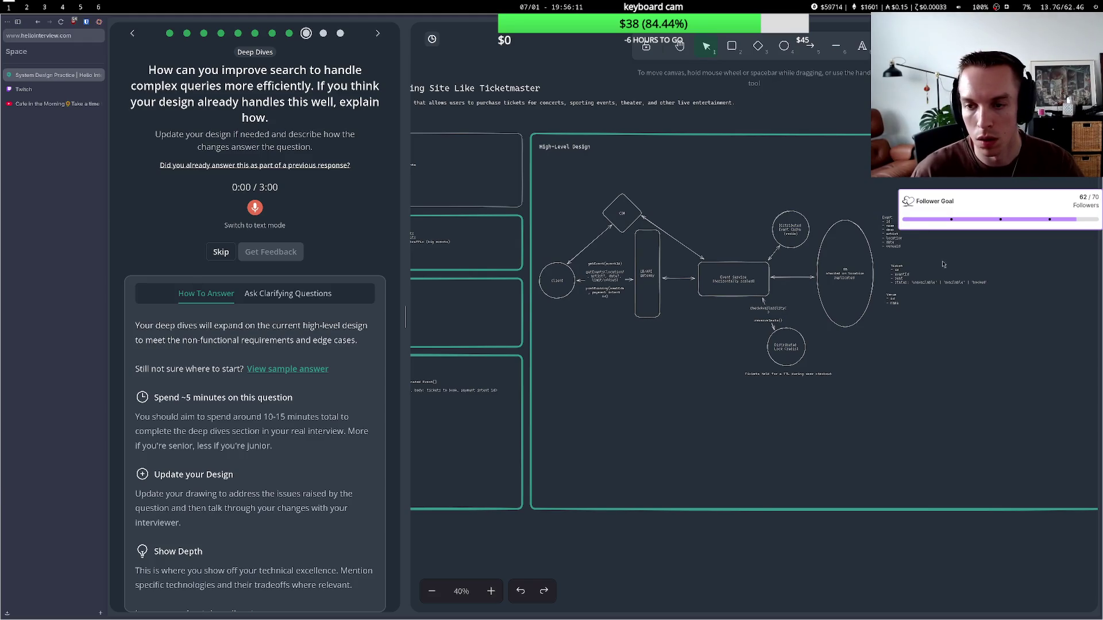
{"action": "double_click", "coordinate": [909, 250]}
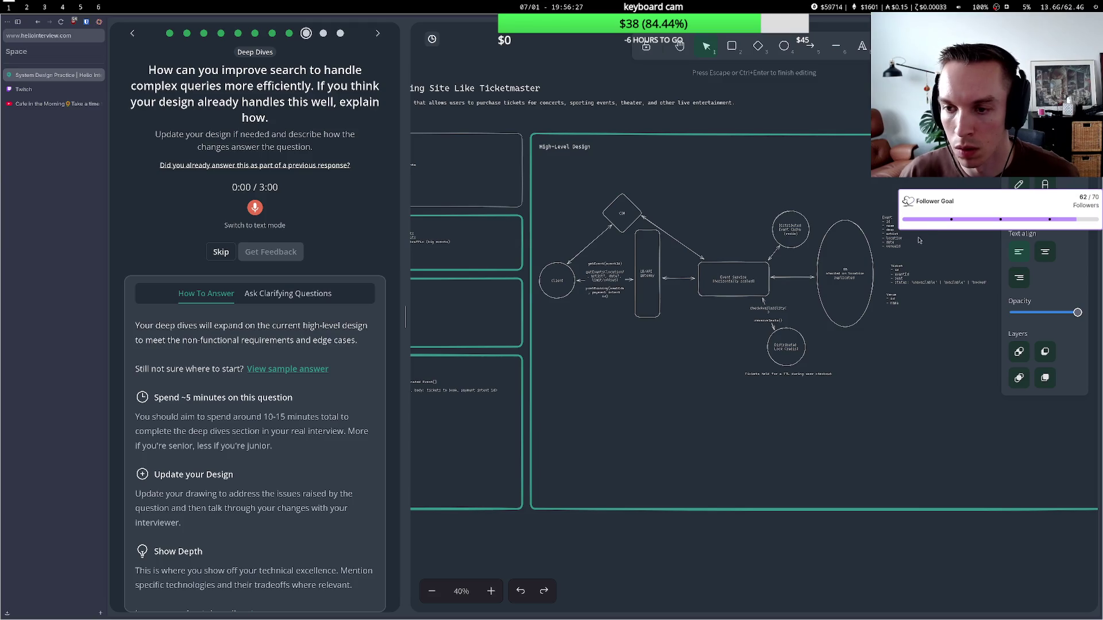
{"action": "left_click", "coordinate": [900, 234]}
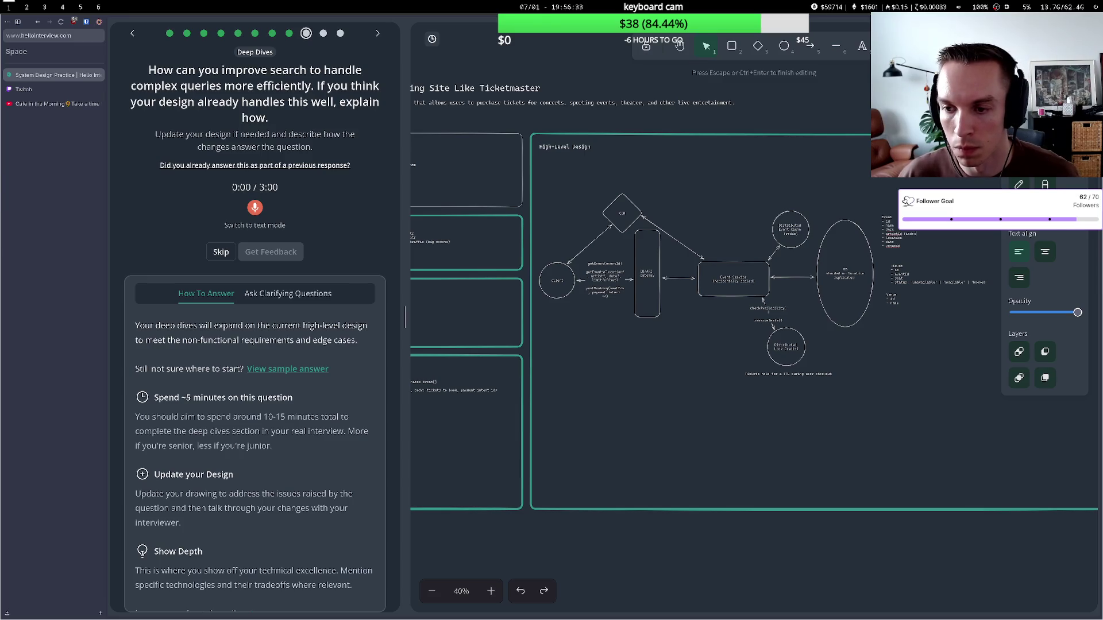
{"action": "key", "text": "Escape"}
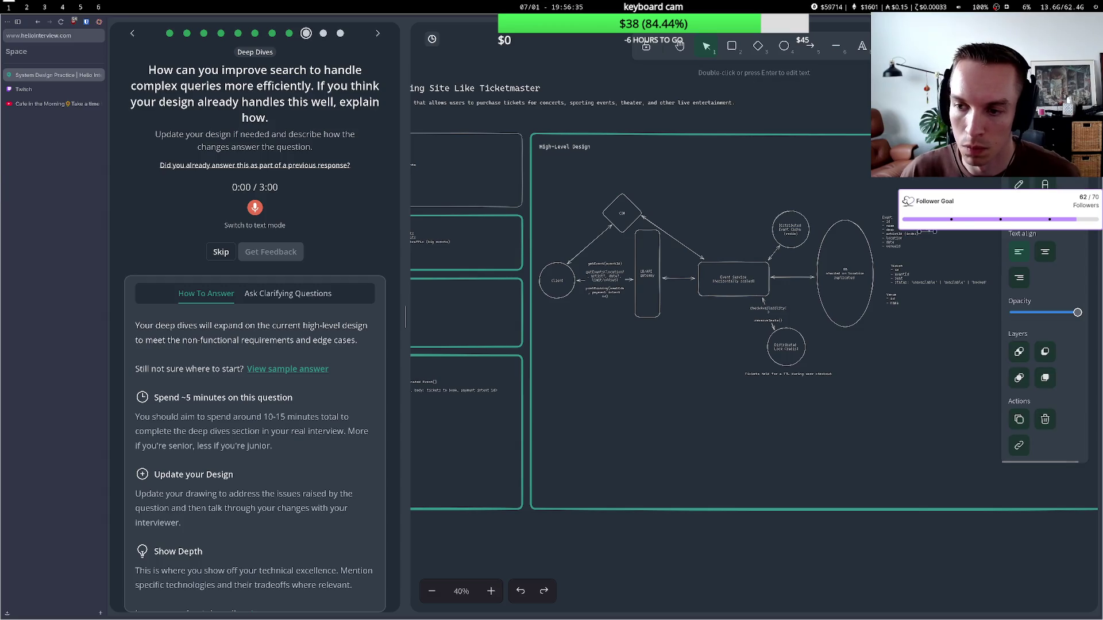
{"action": "key", "text": "Return"}
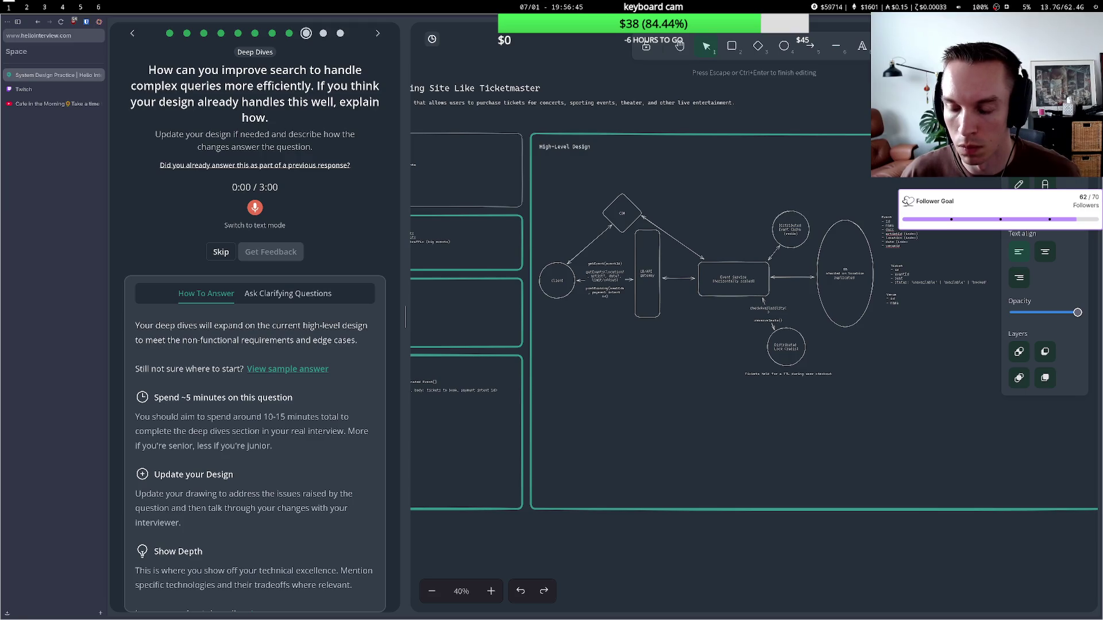
{"action": "key", "text": "ctrl+a"}
{"action": "left_click", "coordinate": [902, 245]}
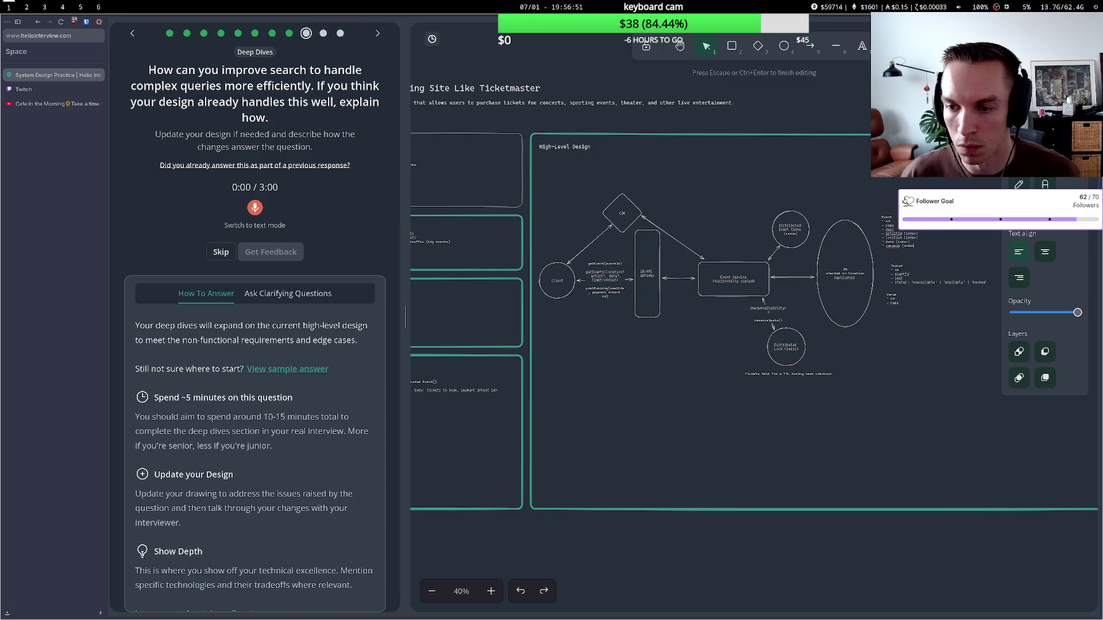
{"action": "left_click", "coordinate": [903, 270]}
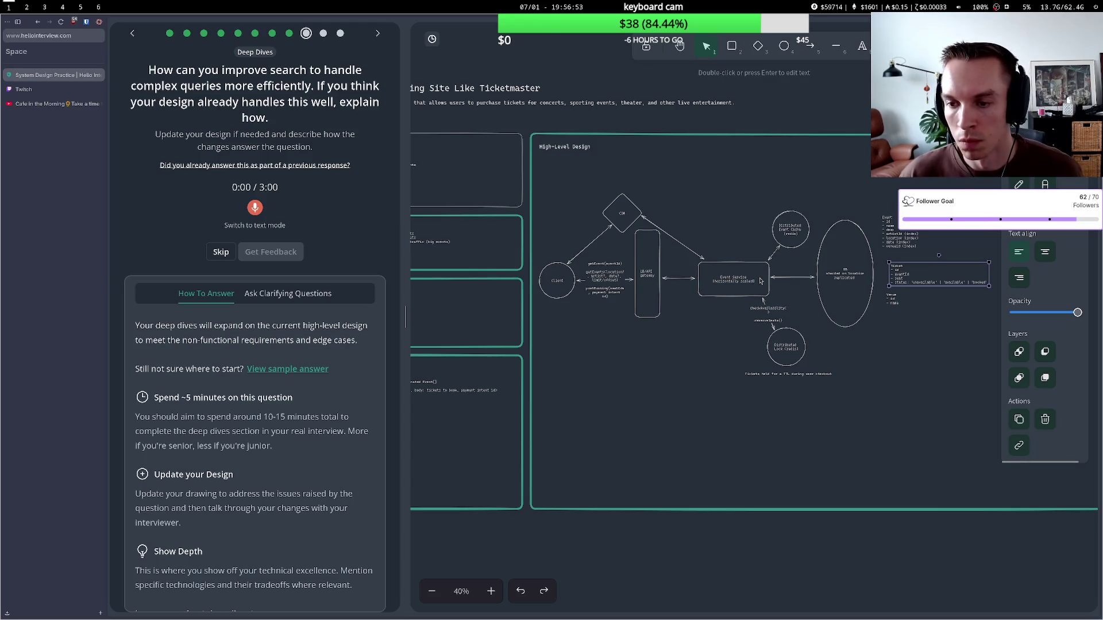
- Mark the Ticket schema's eventId field as (index)
{"action": "double_click", "coordinate": [908, 276]}
{"action": "double_click", "coordinate": [900, 274]}
{"action": "left_click", "coordinate": [920, 266]}
{"action": "type", "text": "(index)"}
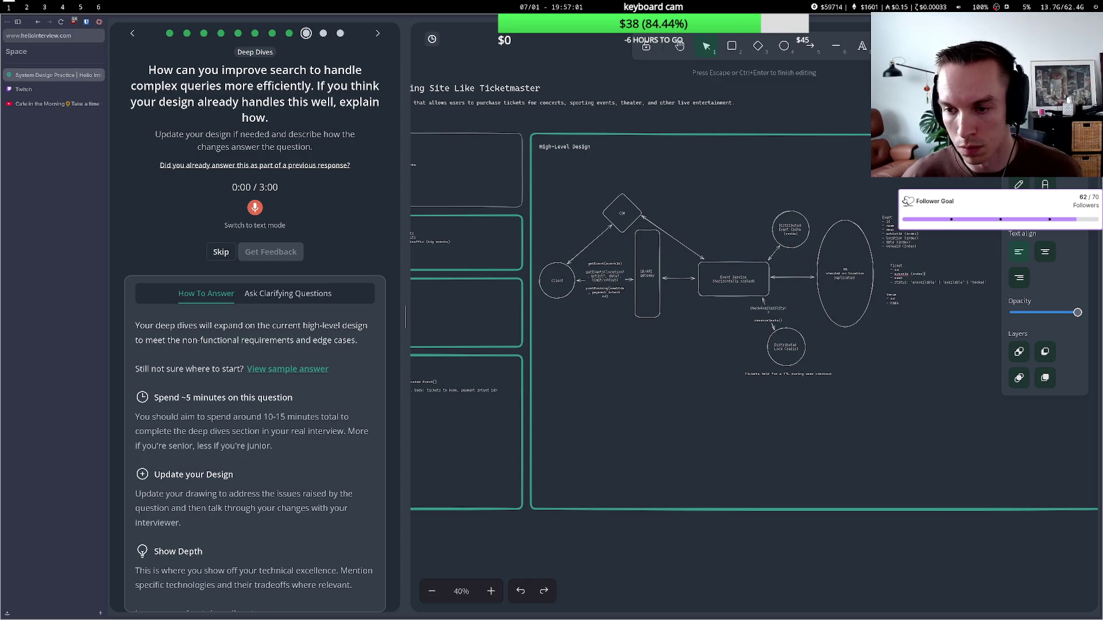
{"action": "left_click", "coordinate": [531, 250]}
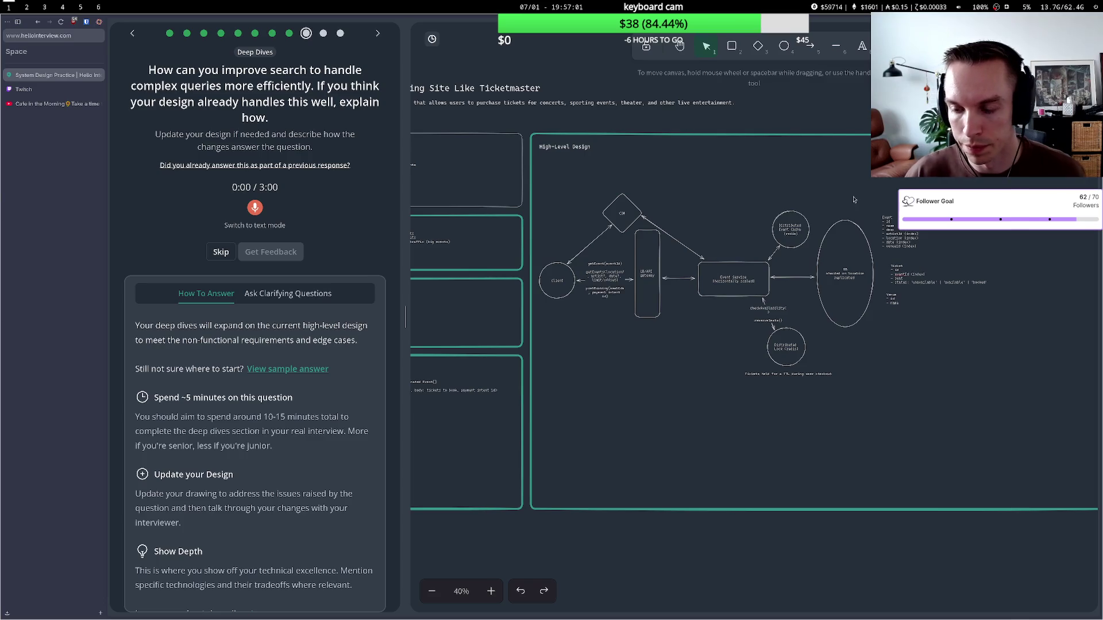
- Record a spoken answer about indexing the event fields and submit it for grading
{"action": "left_click", "coordinate": [257, 210]}
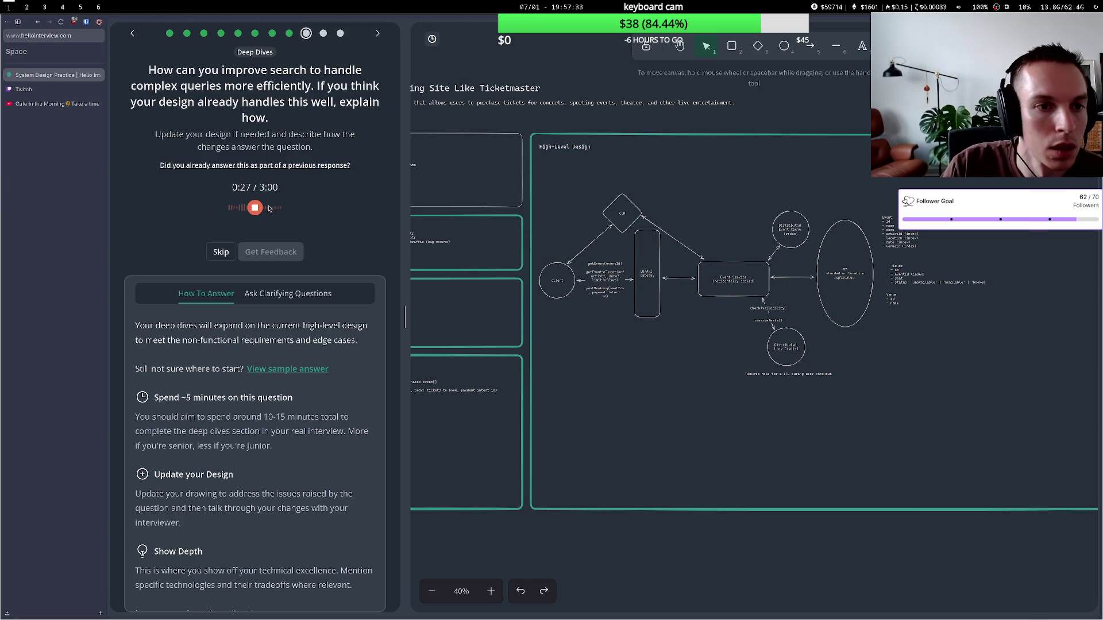
{"action": "left_click", "coordinate": [259, 209]}
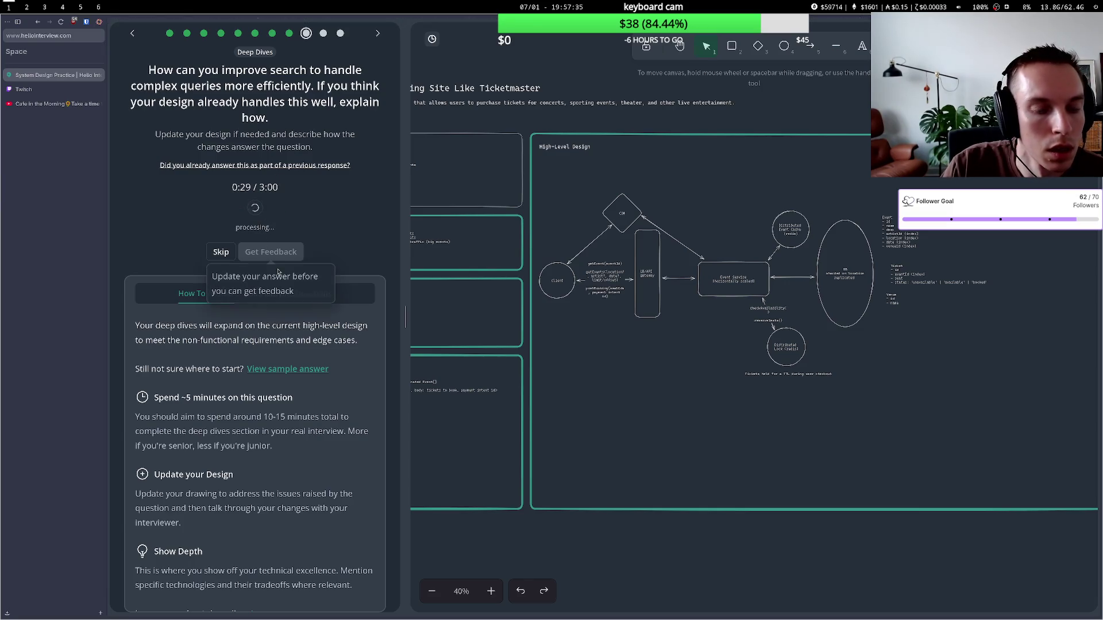
{"action": "left_click", "coordinate": [283, 333]}
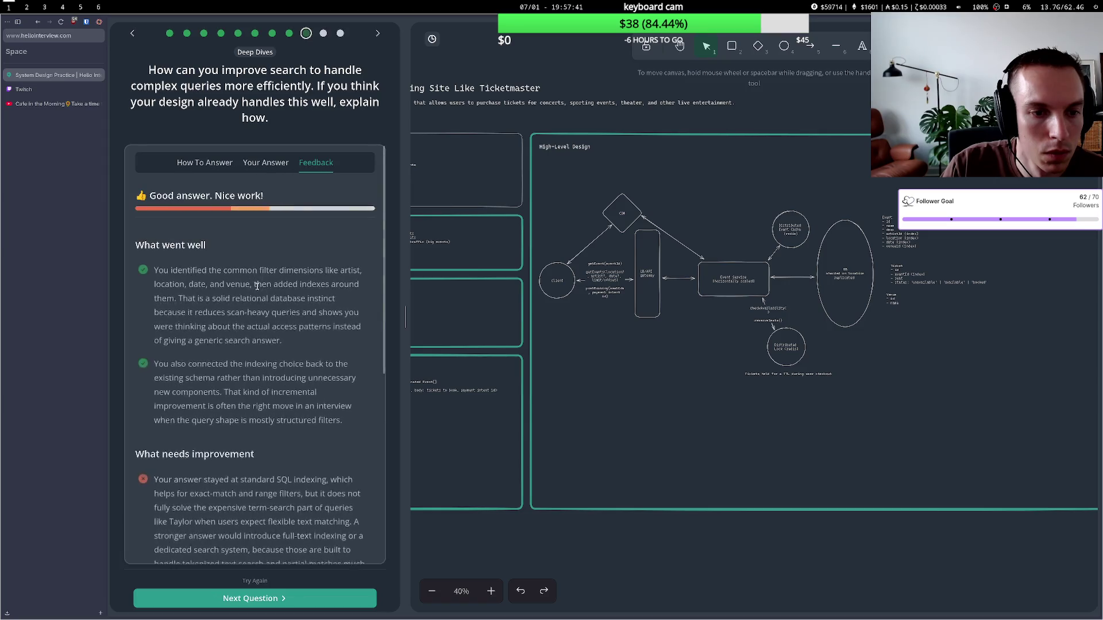
- Read the critique about efficient text search and slide the Distributed Lock circle beneath Event Service
{"action": "scroll", "coordinate": [230, 276], "scroll_direction": "down", "scroll_amount": 4}
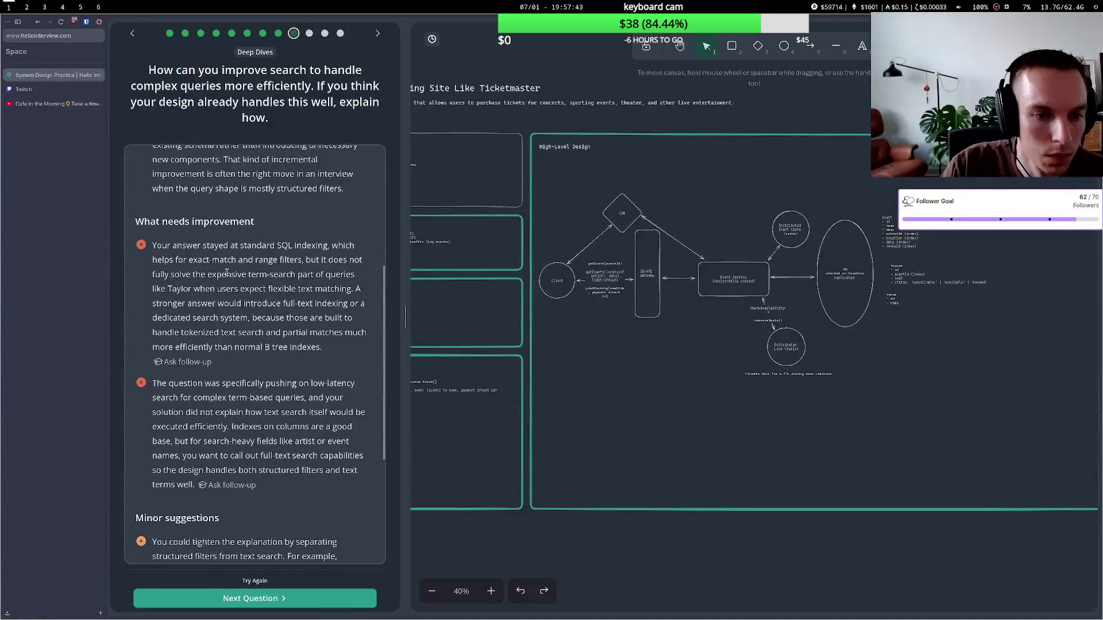
{"action": "mouse_move", "coordinate": [224, 259]}
{"action": "left_mouse_down"}
{"action": "mouse_move", "coordinate": [315, 274]}
{"action": "mouse_move", "coordinate": [252, 316]}
{"action": "left_mouse_up"}
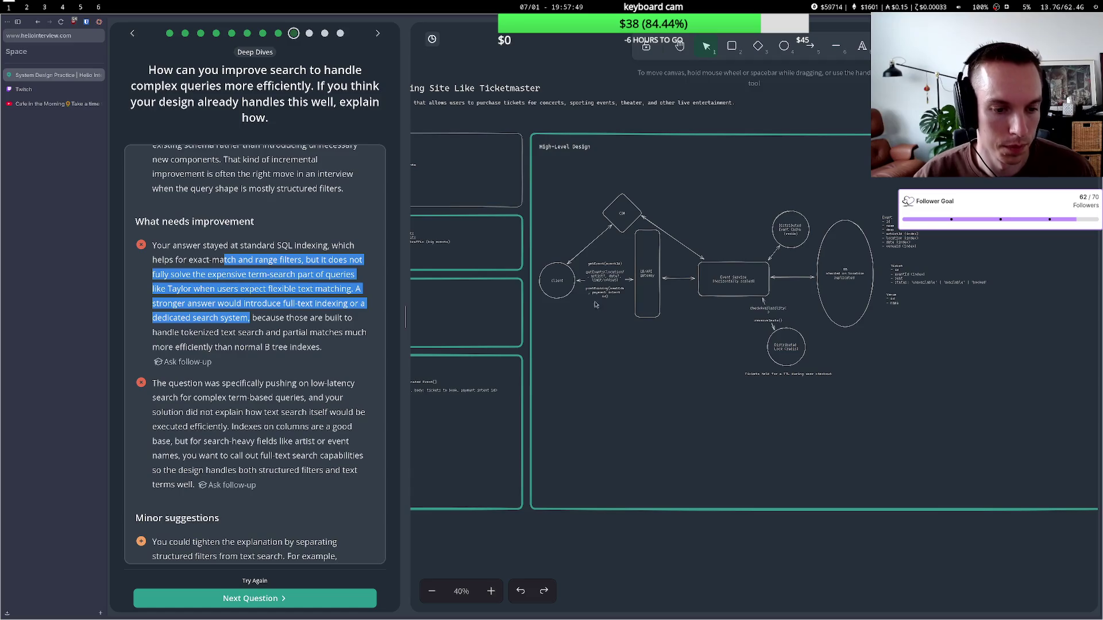
{"action": "left_click_drag", "start_coordinate": [768, 345], "coordinate": [714, 353]}
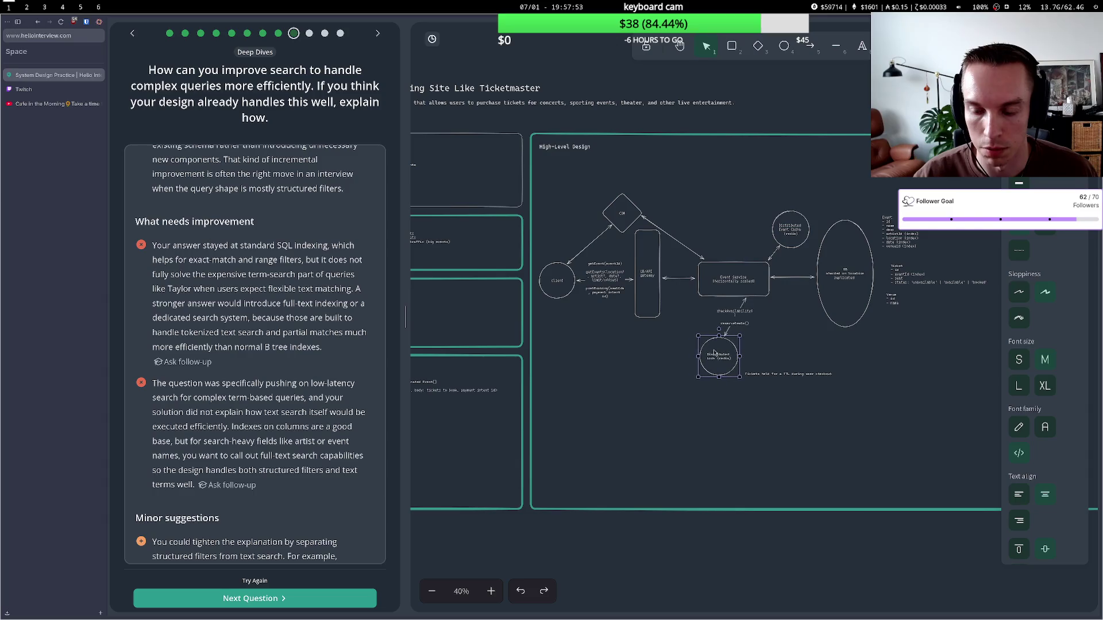
- Straighten the lock arrow and move the TTL note below the lock circle
{"action": "left_click", "coordinate": [735, 310]}
{"action": "left_click_drag", "start_coordinate": [746, 298], "coordinate": [723, 298]}
{"action": "mouse_move", "coordinate": [727, 339]}
{"action": "left_mouse_down"}
{"action": "mouse_move", "coordinate": [759, 379]}
{"action": "mouse_move", "coordinate": [689, 401]}
{"action": "left_mouse_up"}
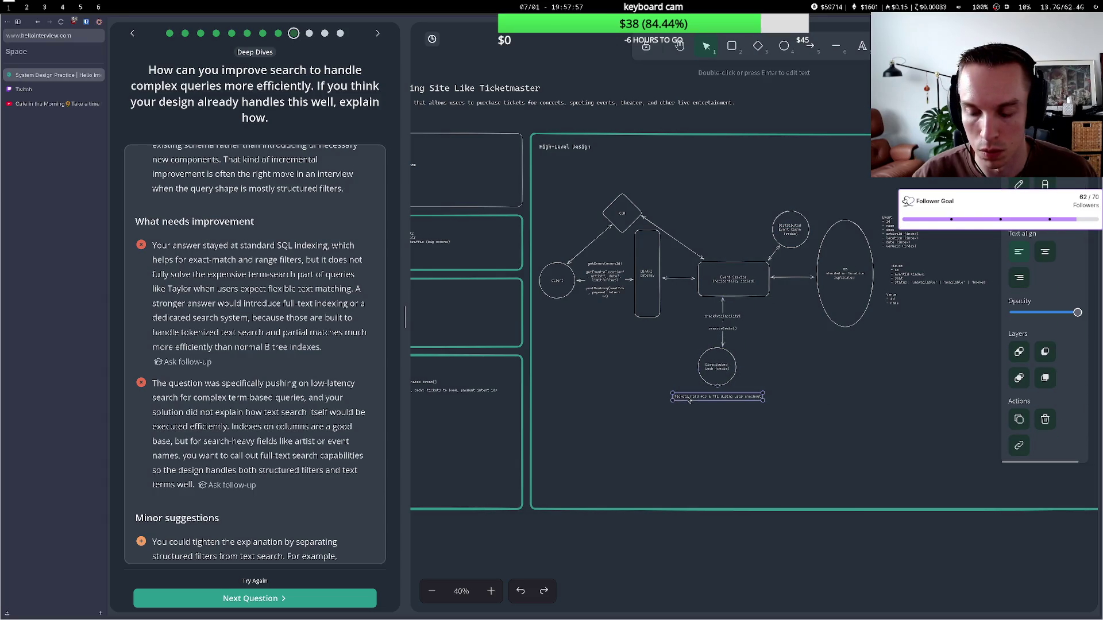
- Draw an ellipse labelled 'search indexer (elasticsearch)' right of the lock circle
{"action": "left_click", "coordinate": [783, 359]}
{"action": "key", "text": "4"}
{"action": "mouse_move", "coordinate": [773, 327]}
{"action": "left_mouse_down"}
{"action": "mouse_move", "coordinate": [841, 390]}
{"action": "mouse_move", "coordinate": [827, 365]}
{"action": "left_mouse_up"}
{"action": "double_click", "coordinate": [799, 350]}
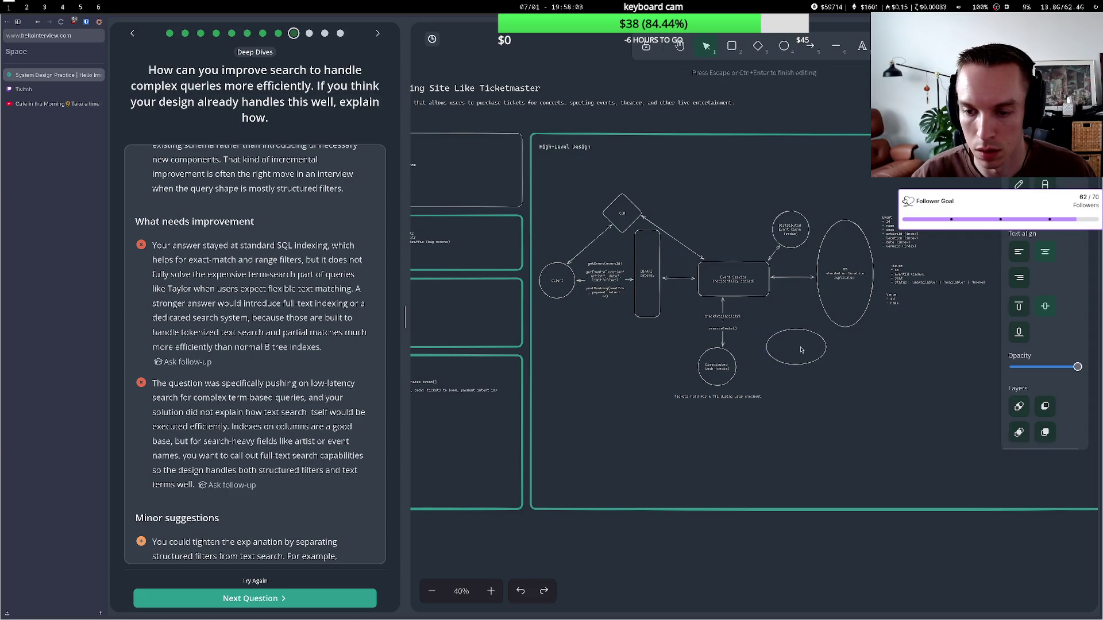
{"action": "type", "text": "searc"}
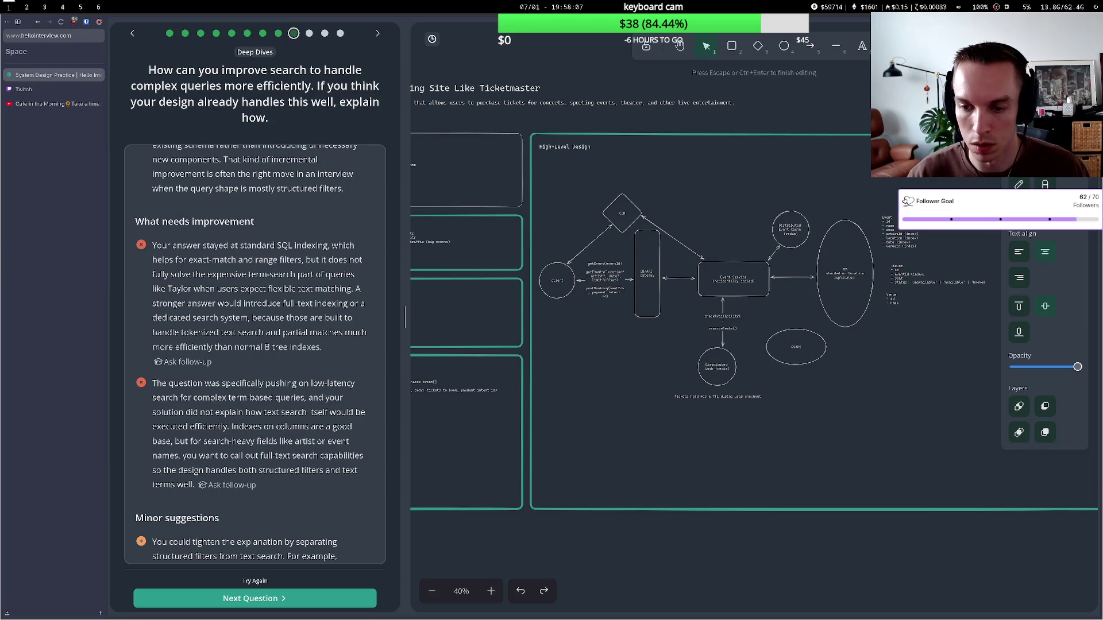
{"action": "type", "text": "h index"}
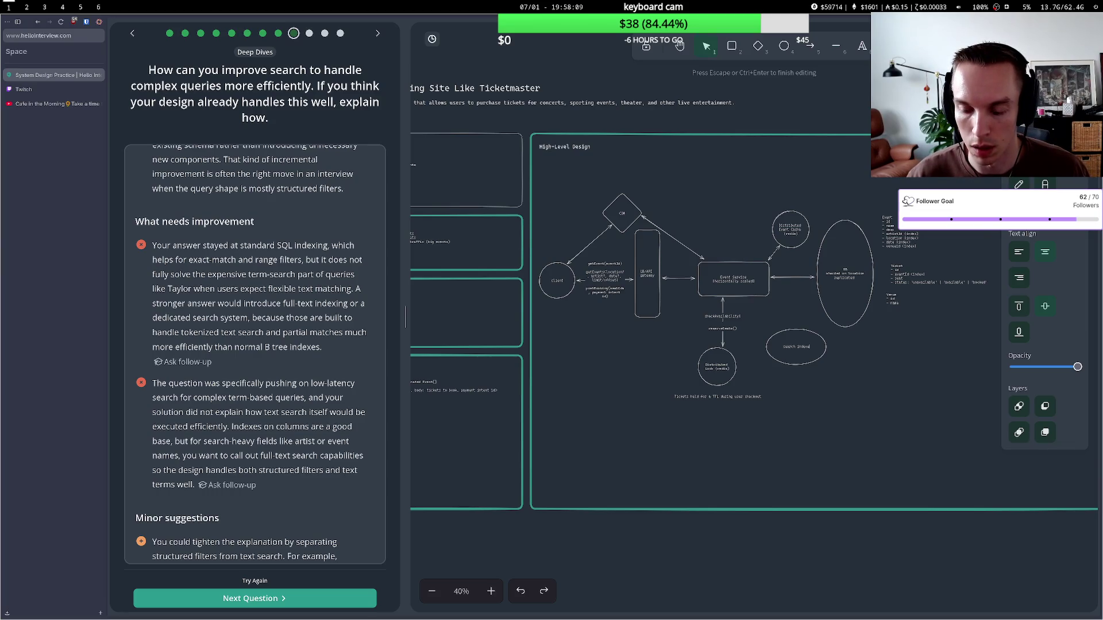
{"action": "key", "text": "Return"}
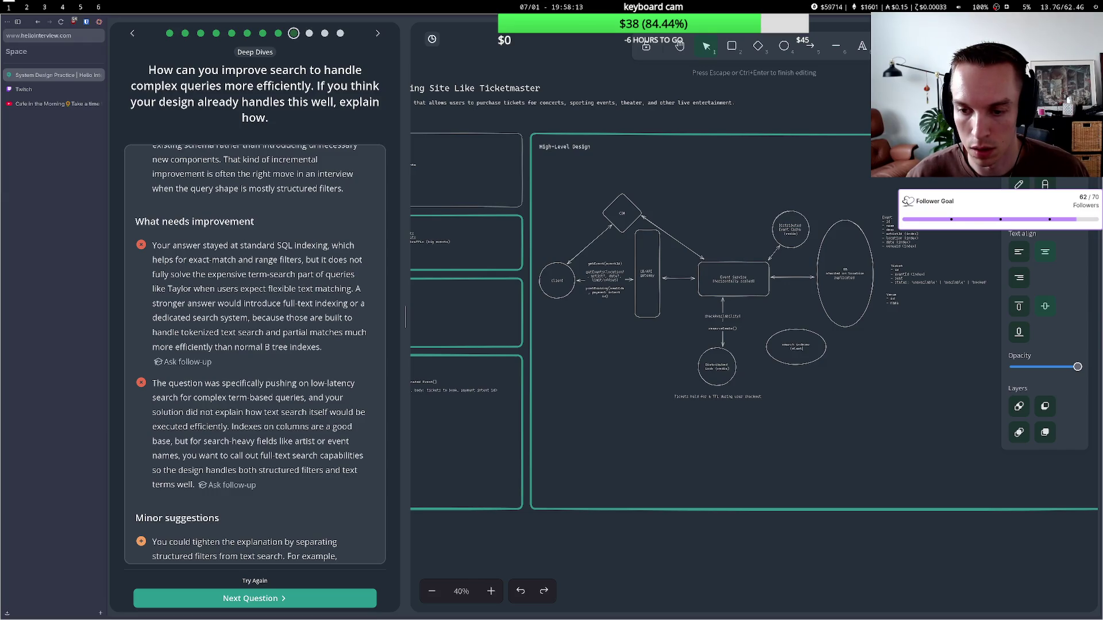
{"action": "type", "text": "search)"}
{"action": "left_click", "coordinate": [792, 309]}
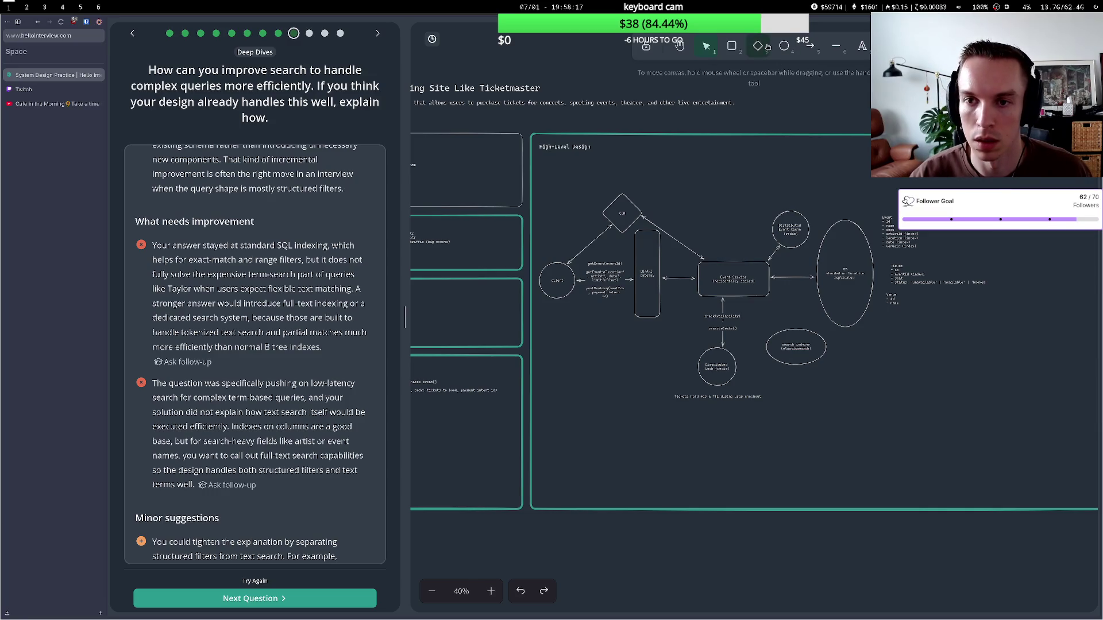
- Arrow Event Service to the search indexer and reopen the search answer for another attempt
{"action": "left_click", "coordinate": [810, 46]}
{"action": "left_click_drag", "start_coordinate": [764, 297], "coordinate": [781, 331]}
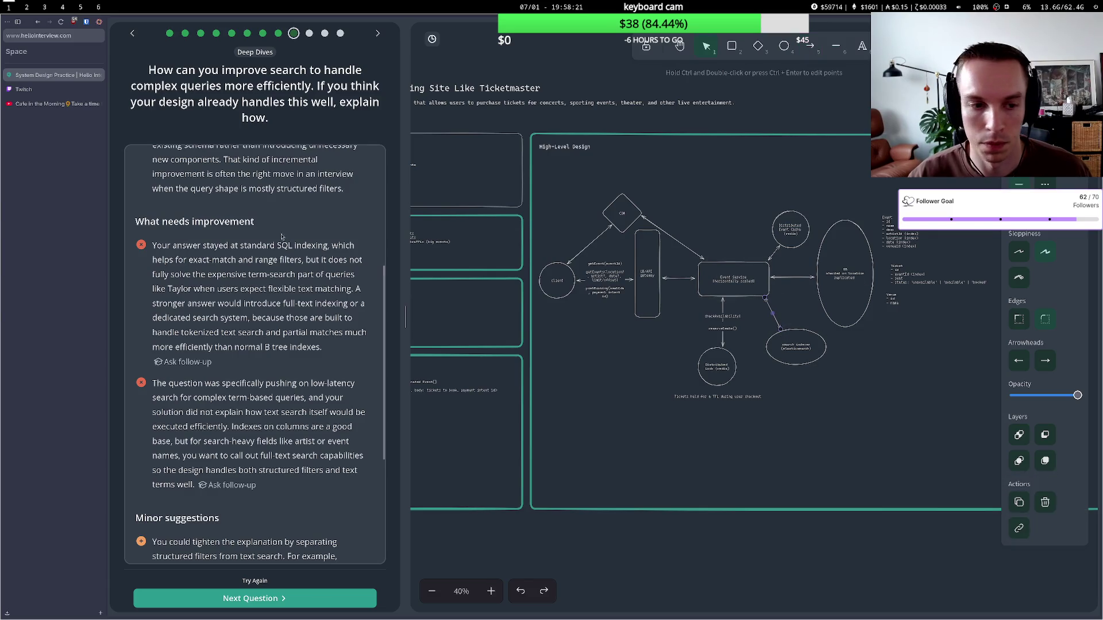
{"action": "left_click", "coordinate": [258, 581]}
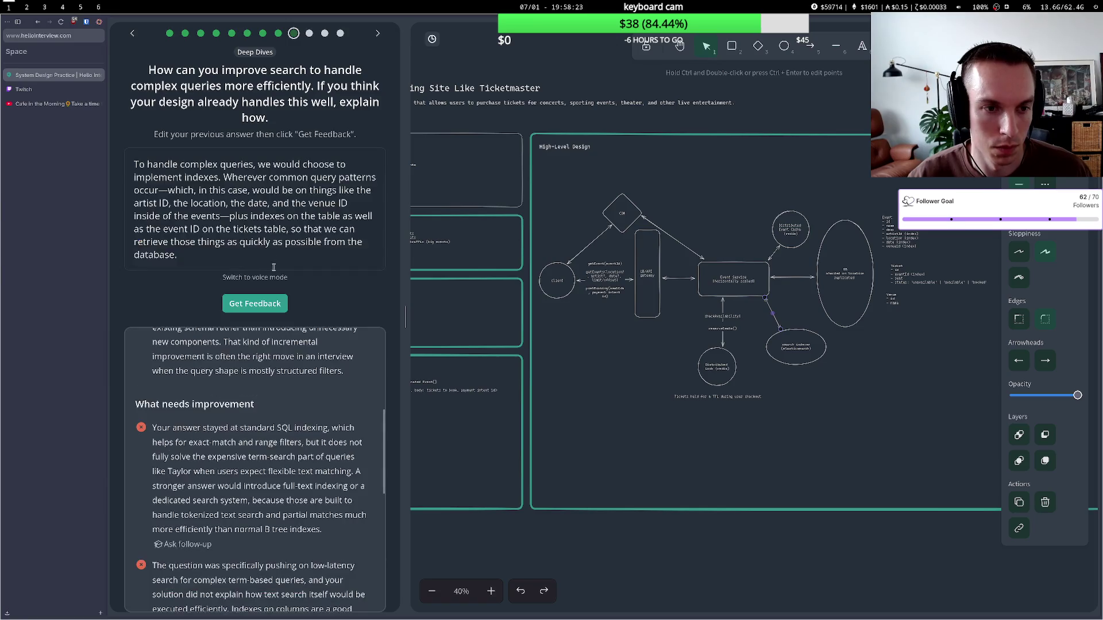
- Re-record the search answer mentioning the Elasticsearch indexer and submit it for grading
{"action": "left_click", "coordinate": [255, 176]}
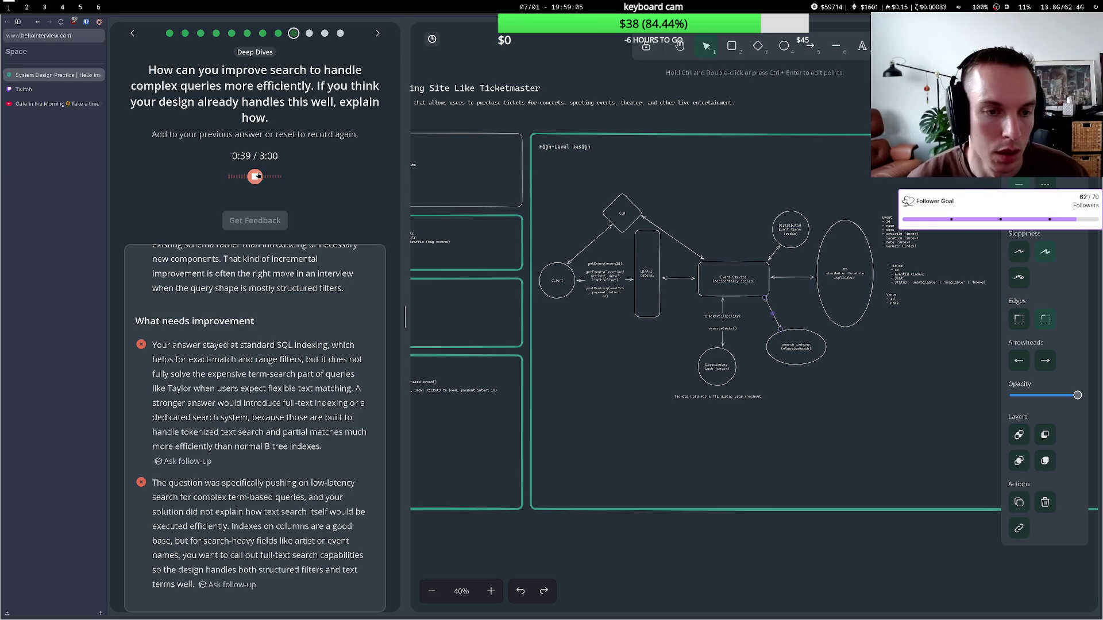
{"action": "left_click", "coordinate": [258, 176]}
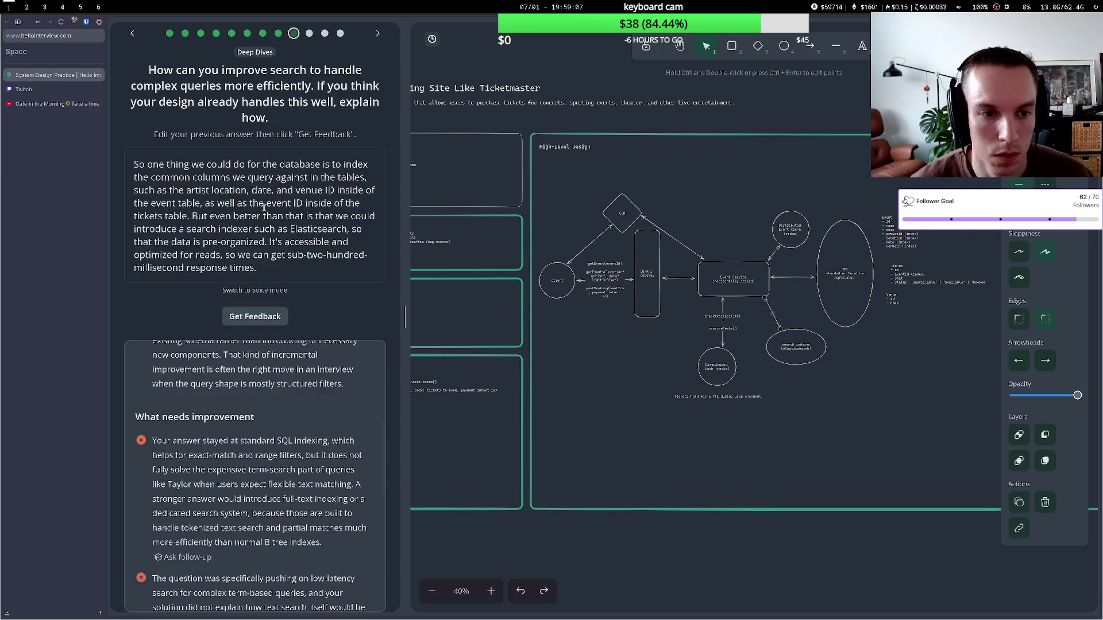
{"action": "left_click", "coordinate": [258, 315]}
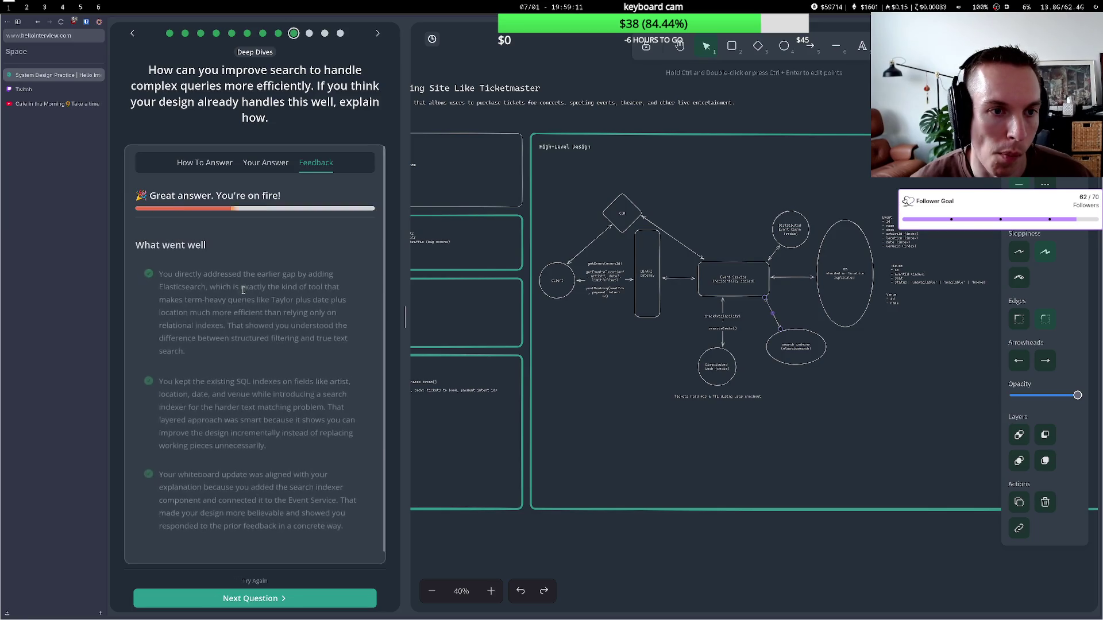
- Read the minor suggestion on matching types, then advance to the full-text-with-filters follow-up
{"action": "scroll", "coordinate": [242, 299], "scroll_direction": "down", "scroll_amount": 6}
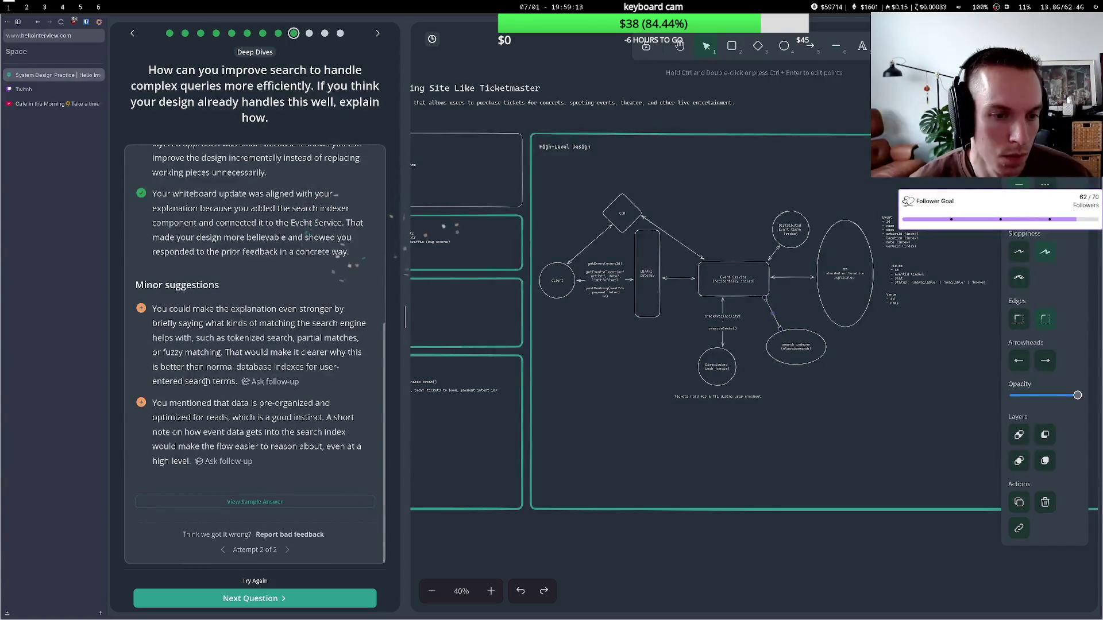
{"action": "mouse_move", "coordinate": [231, 324]}
{"action": "left_mouse_down"}
{"action": "mouse_move", "coordinate": [285, 344]}
{"action": "mouse_move", "coordinate": [225, 352]}
{"action": "mouse_move", "coordinate": [234, 367]}
{"action": "left_mouse_up"}
{"action": "left_click", "coordinate": [285, 347]}
{"action": "left_click", "coordinate": [248, 366]}
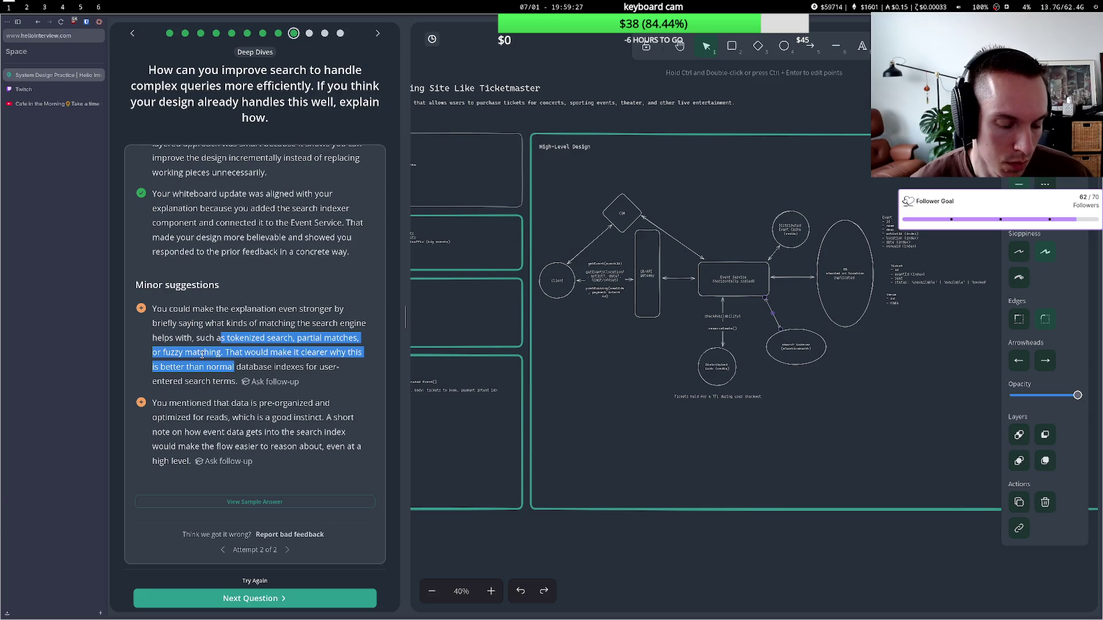
{"action": "left_click", "coordinate": [253, 598]}
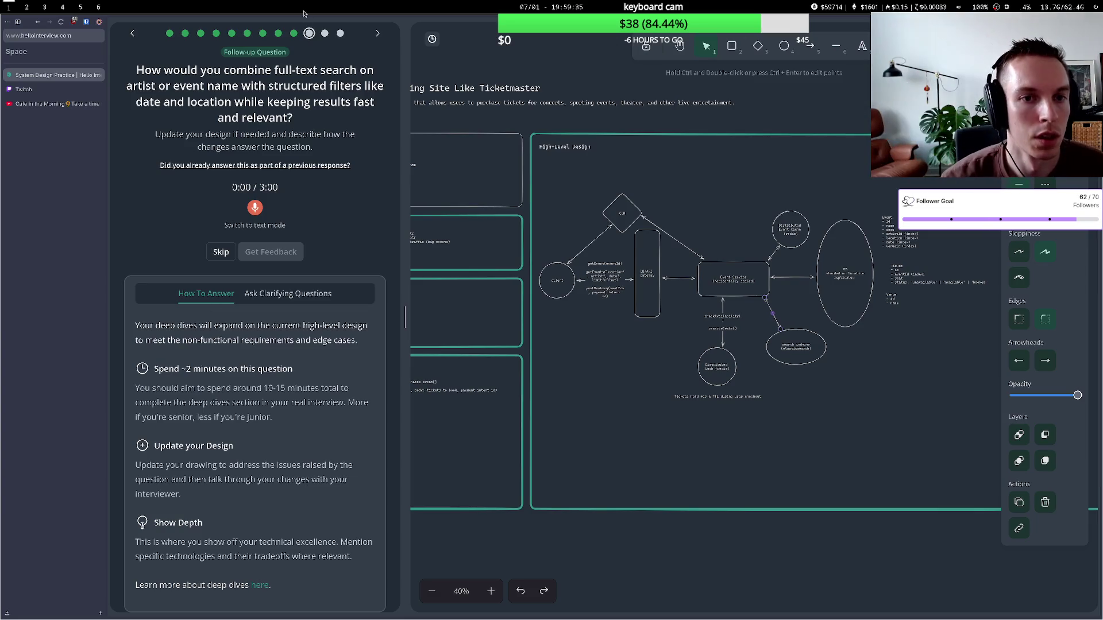
{"action": "left_click", "coordinate": [374, 32]}
{"action": "left_click", "coordinate": [375, 33]}
{"action": "left_click", "coordinate": [132, 34]}
{"action": "left_click", "coordinate": [132, 34]}
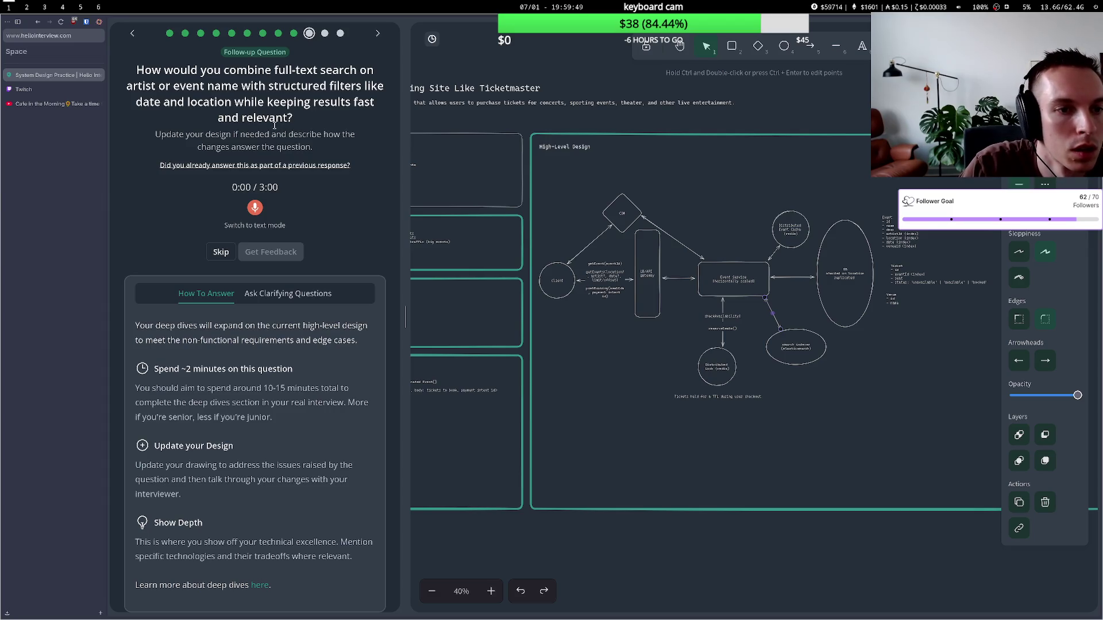
{"action": "mouse_move", "coordinate": [193, 85]}
{"action": "left_mouse_down"}
{"action": "mouse_move", "coordinate": [232, 101]}
{"action": "mouse_move", "coordinate": [232, 86]}
{"action": "left_mouse_up"}
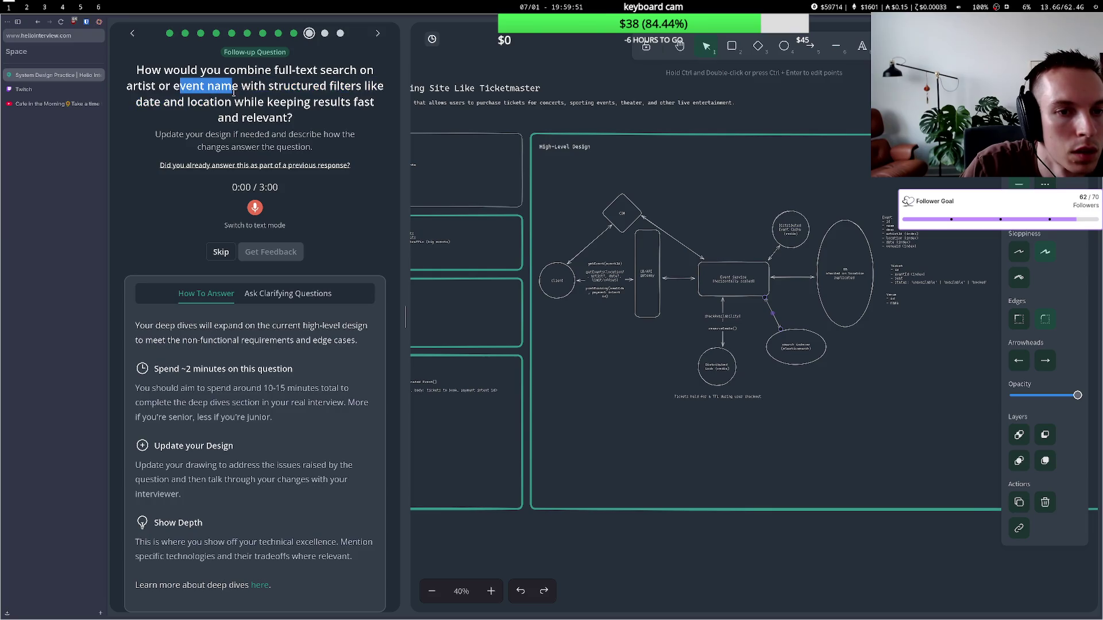
{"action": "left_click", "coordinate": [211, 101]}
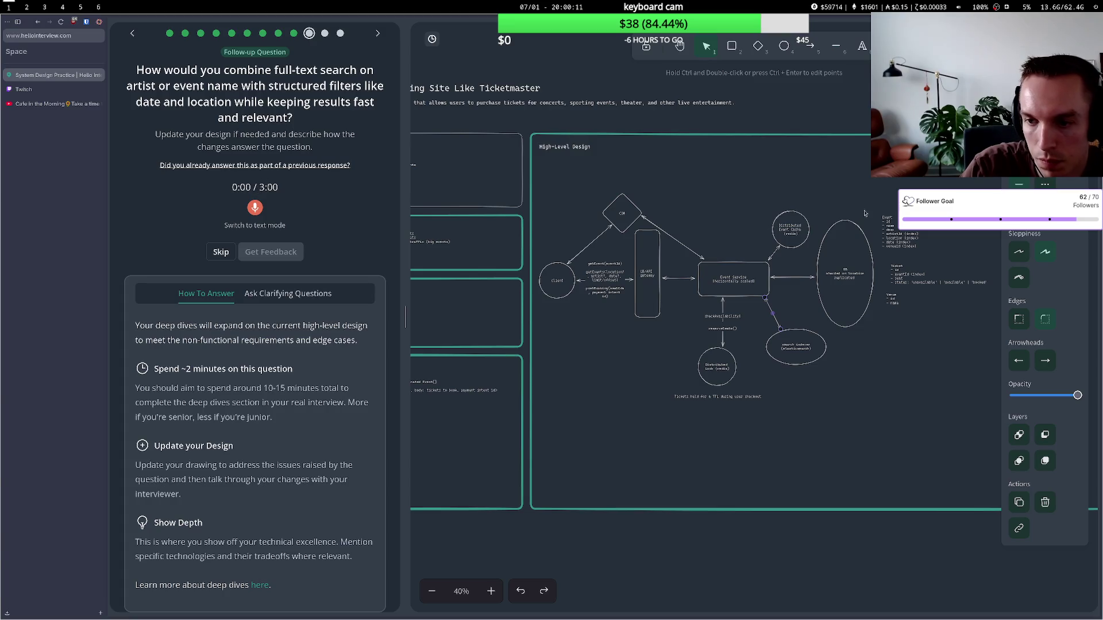
{"action": "double_click", "coordinate": [903, 237]}
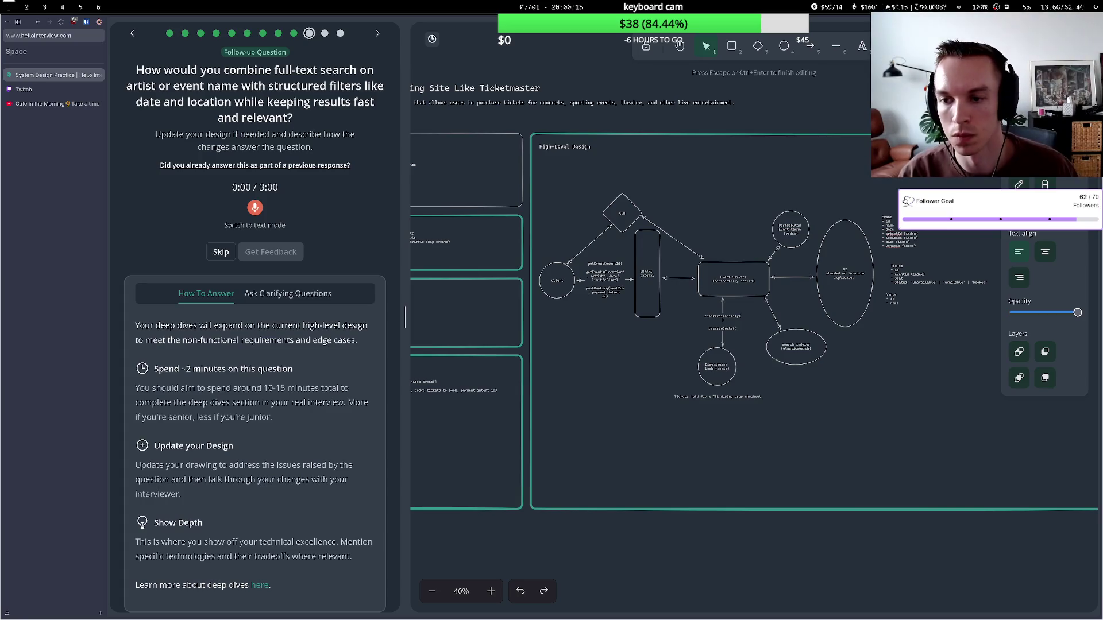
{"action": "key", "text": "Escape"}
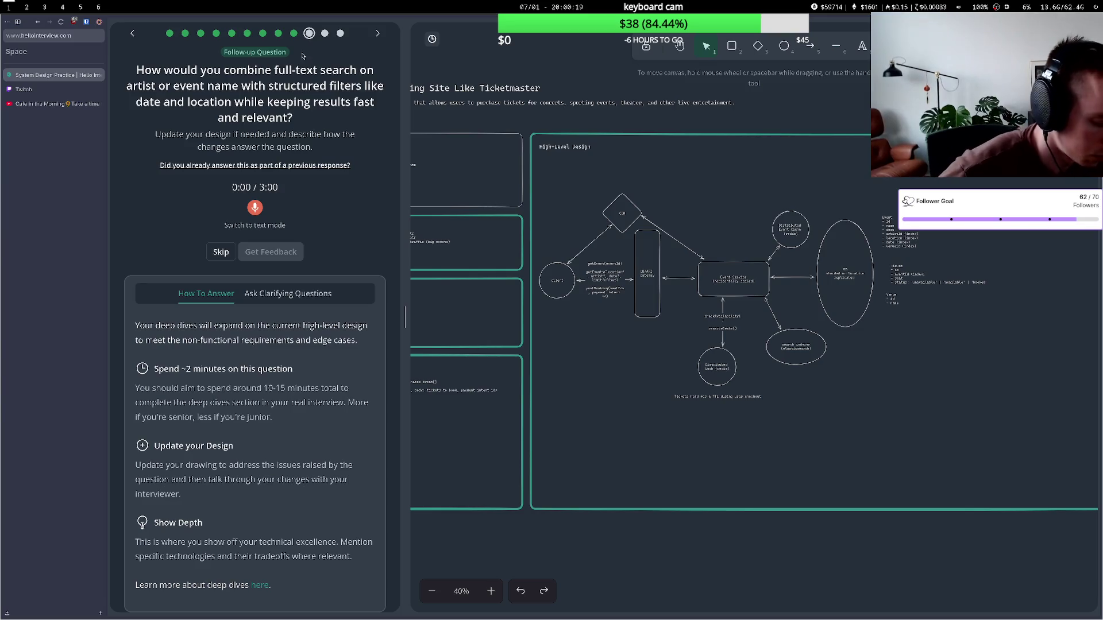
{"action": "mouse_move", "coordinate": [390, 3]}
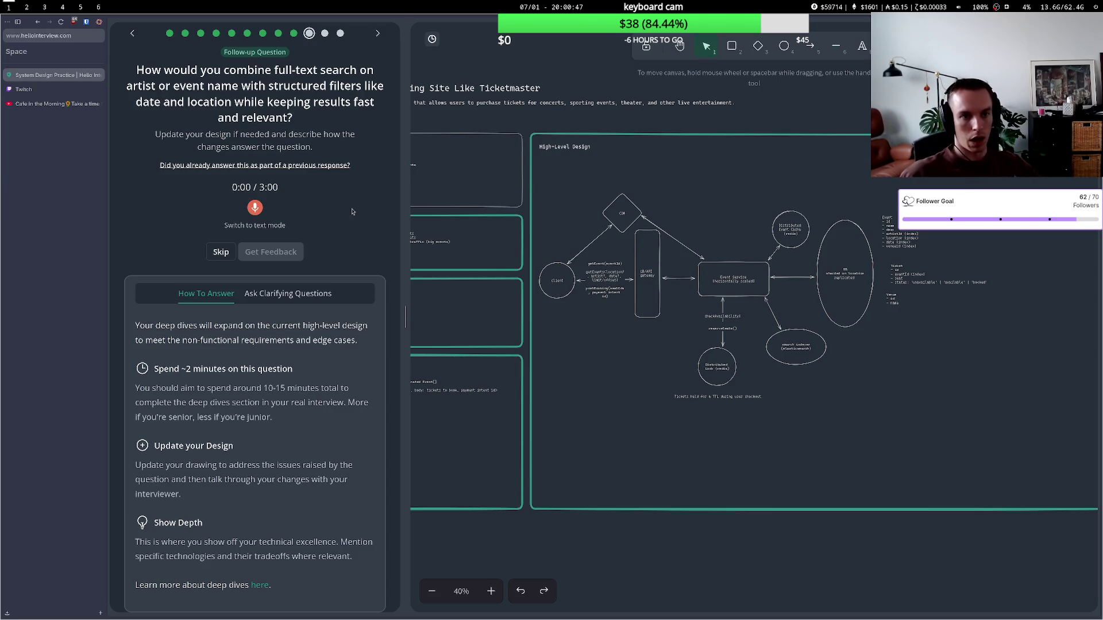
{"action": "mouse_move", "coordinate": [274, 70]}
{"action": "left_mouse_down"}
{"action": "mouse_move", "coordinate": [307, 70]}
{"action": "mouse_move", "coordinate": [314, 87]}
{"action": "mouse_move", "coordinate": [329, 87]}
{"action": "left_mouse_up"}
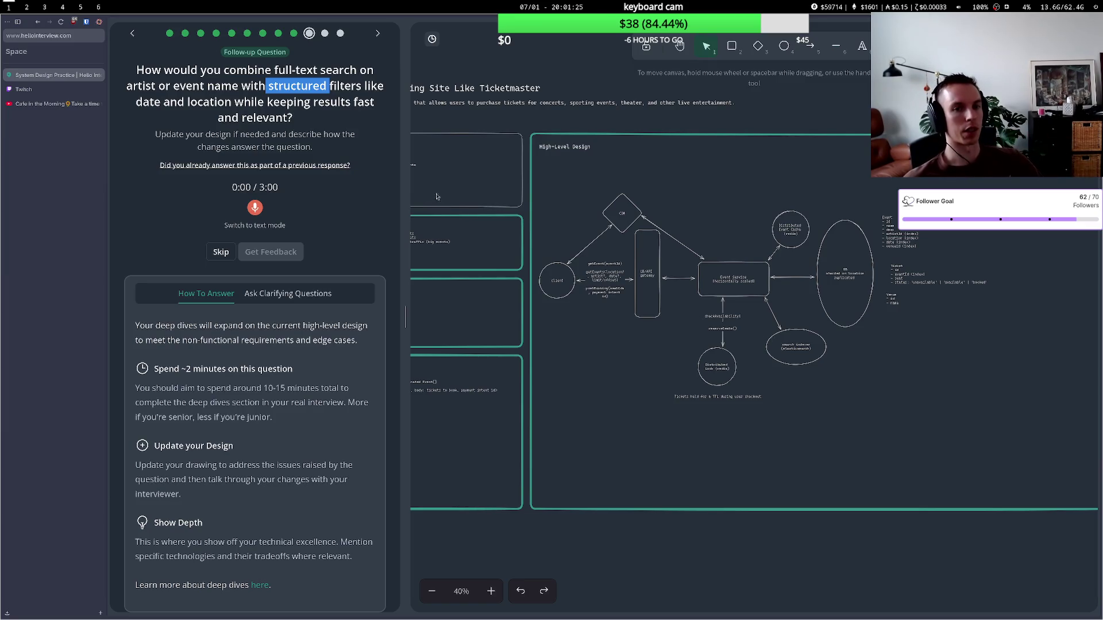
{"action": "left_click", "coordinate": [885, 249]}
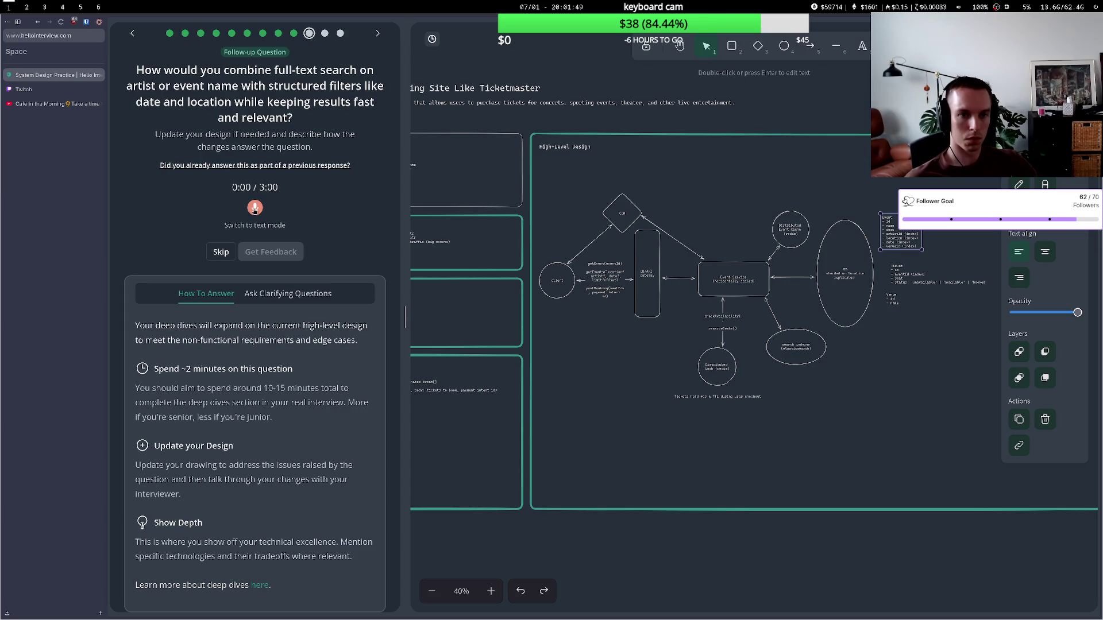
- Record a spoken answer on full-text search with filters, then request feedback on it
{"action": "left_click", "coordinate": [255, 208]}
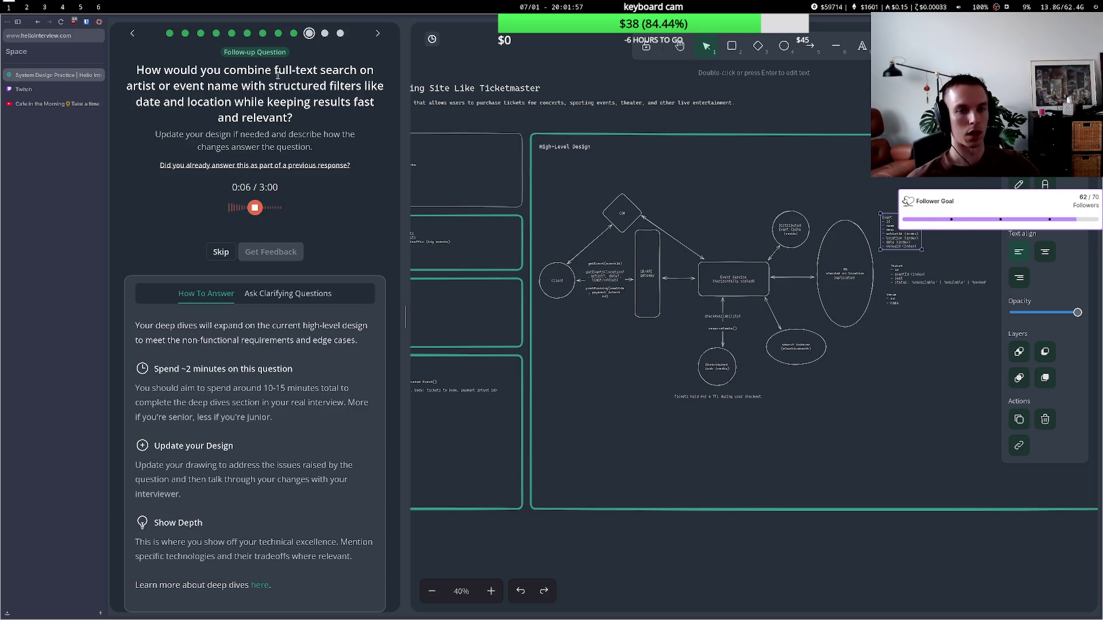
{"action": "left_click_drag", "start_coordinate": [275, 71], "coordinate": [368, 71]}
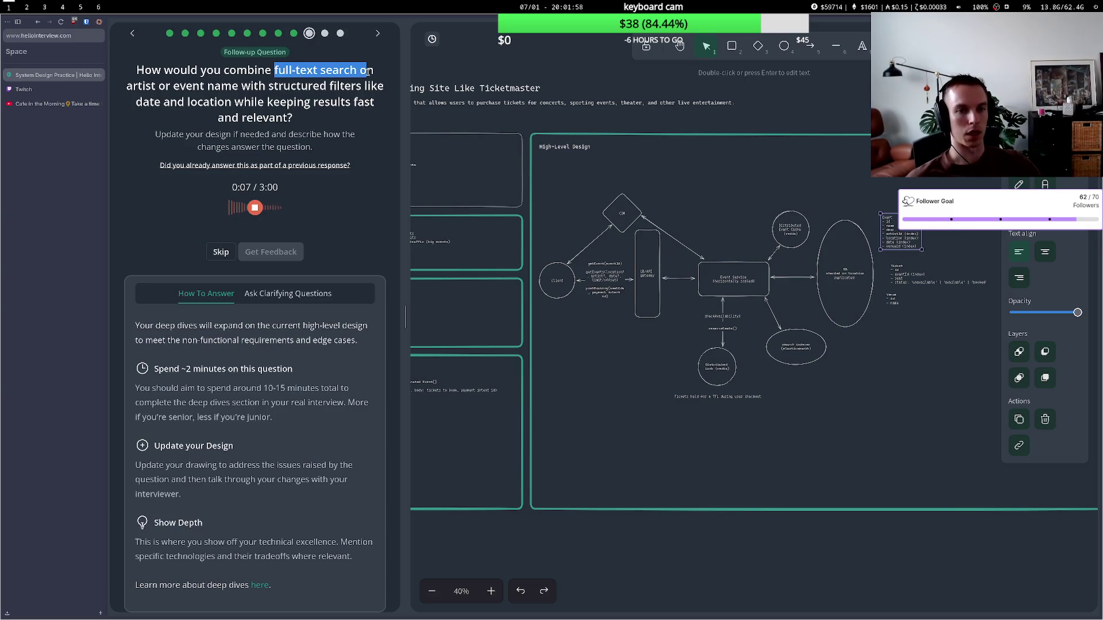
{"action": "left_click", "coordinate": [194, 92]}
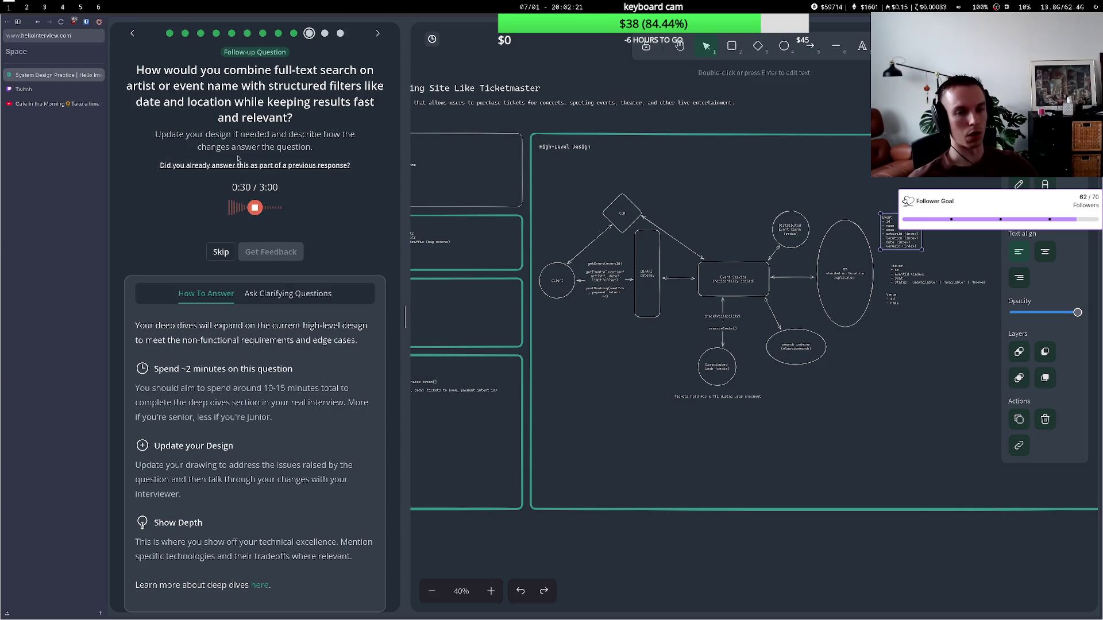
{"action": "left_click", "coordinate": [255, 208]}
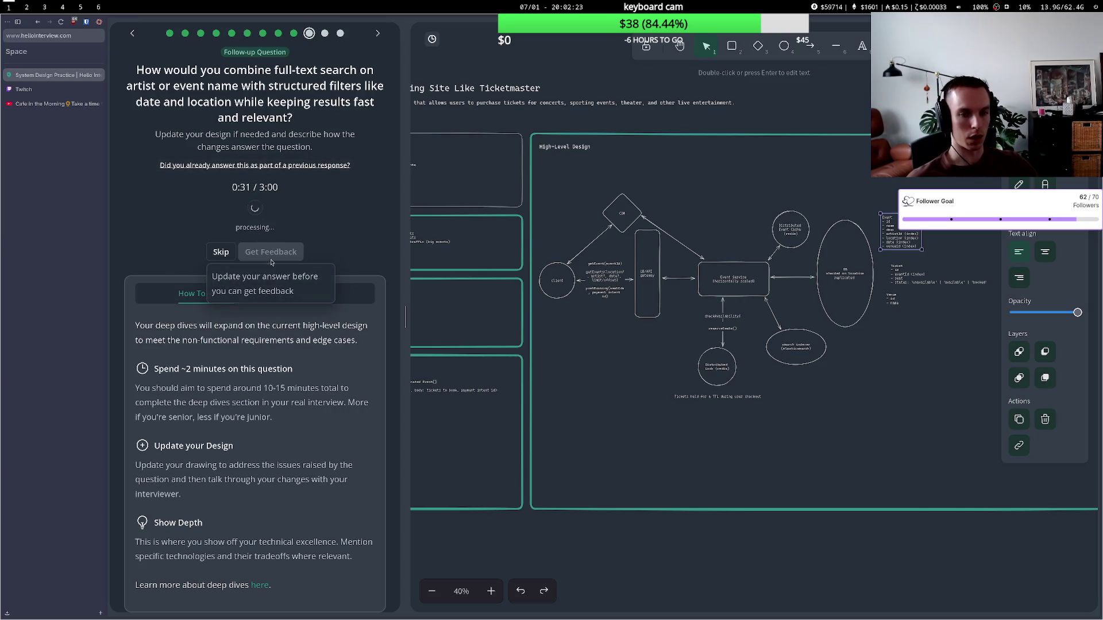
{"action": "left_click", "coordinate": [273, 333]}
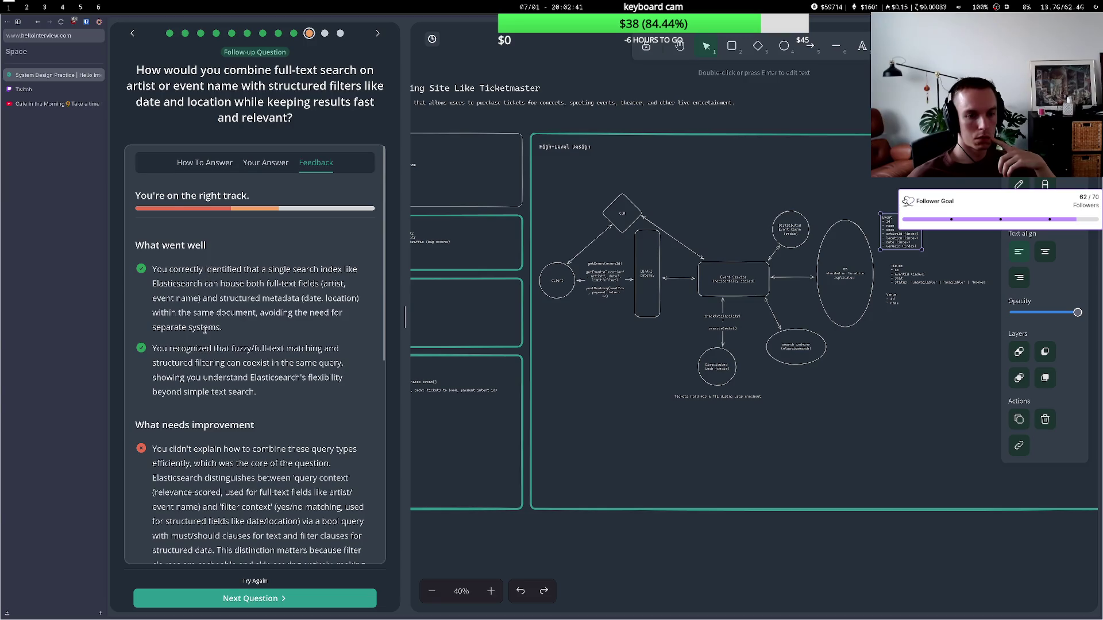
{"action": "scroll", "coordinate": [205, 329], "scroll_direction": "down", "scroll_amount": 3}
{"action": "mouse_move", "coordinate": [187, 295]}
{"action": "left_mouse_down"}
{"action": "mouse_move", "coordinate": [268, 301]}
{"action": "mouse_move", "coordinate": [255, 352]}
{"action": "left_mouse_up"}
{"action": "left_click", "coordinate": [253, 333]}
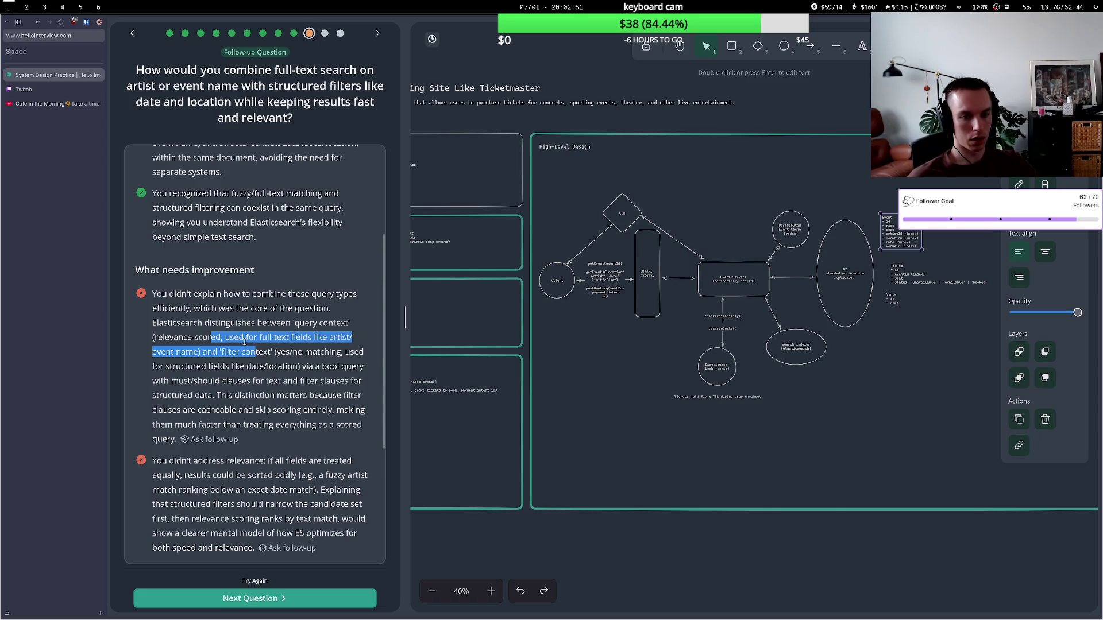
{"action": "left_click_drag", "start_coordinate": [258, 352], "coordinate": [329, 351]}
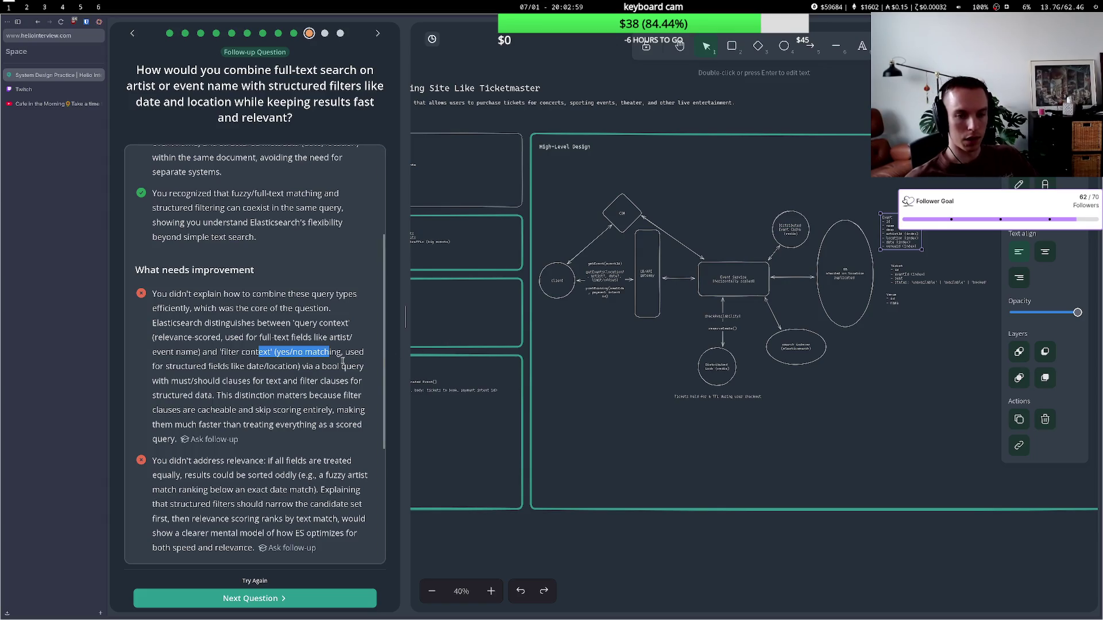
{"action": "left_click_drag", "start_coordinate": [193, 366], "coordinate": [271, 366]}
{"action": "left_click", "coordinate": [201, 381]}
{"action": "left_click_drag", "start_coordinate": [201, 381], "coordinate": [262, 381]}
{"action": "left_click", "coordinate": [259, 384]}
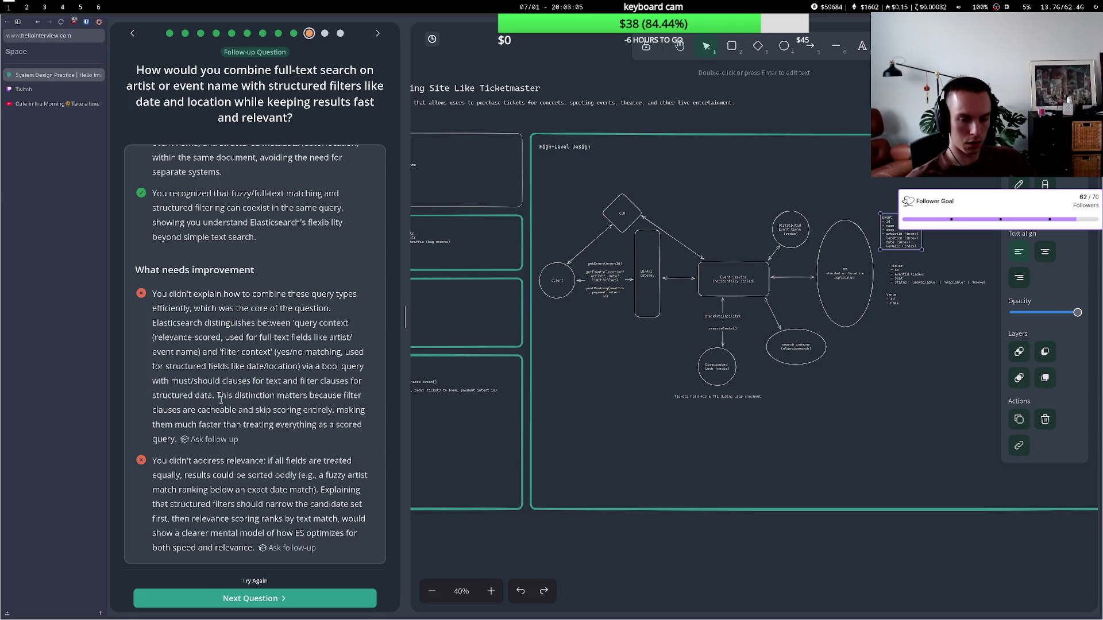
{"action": "left_click_drag", "start_coordinate": [222, 395], "coordinate": [314, 395]}
{"action": "left_click", "coordinate": [313, 394]}
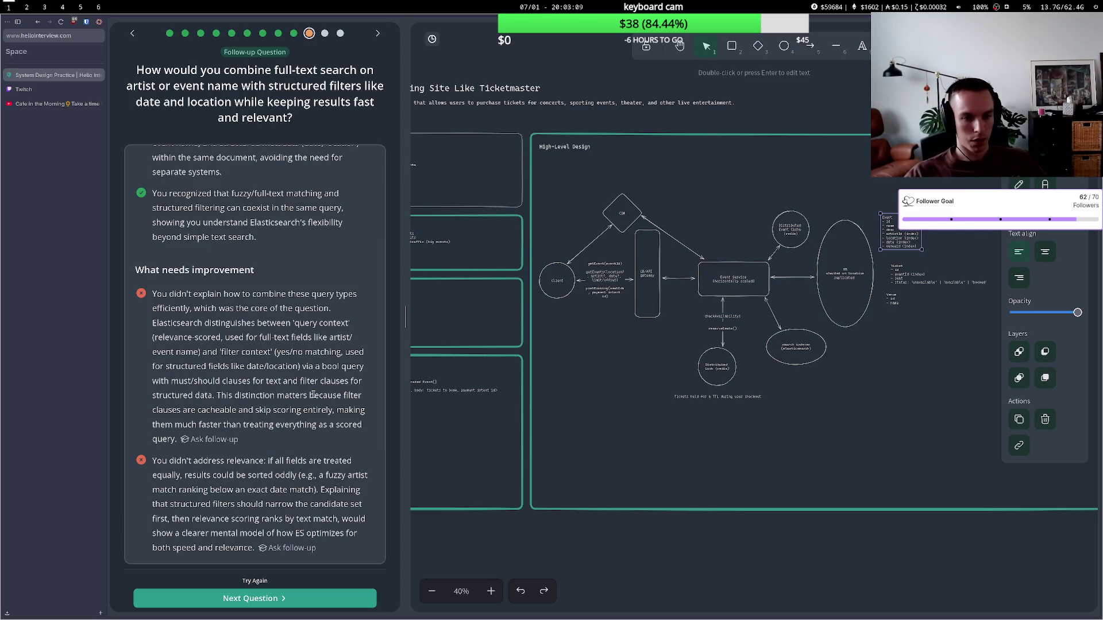
{"action": "left_click_drag", "start_coordinate": [214, 395], "coordinate": [338, 395]}
{"action": "left_click", "coordinate": [275, 407]}
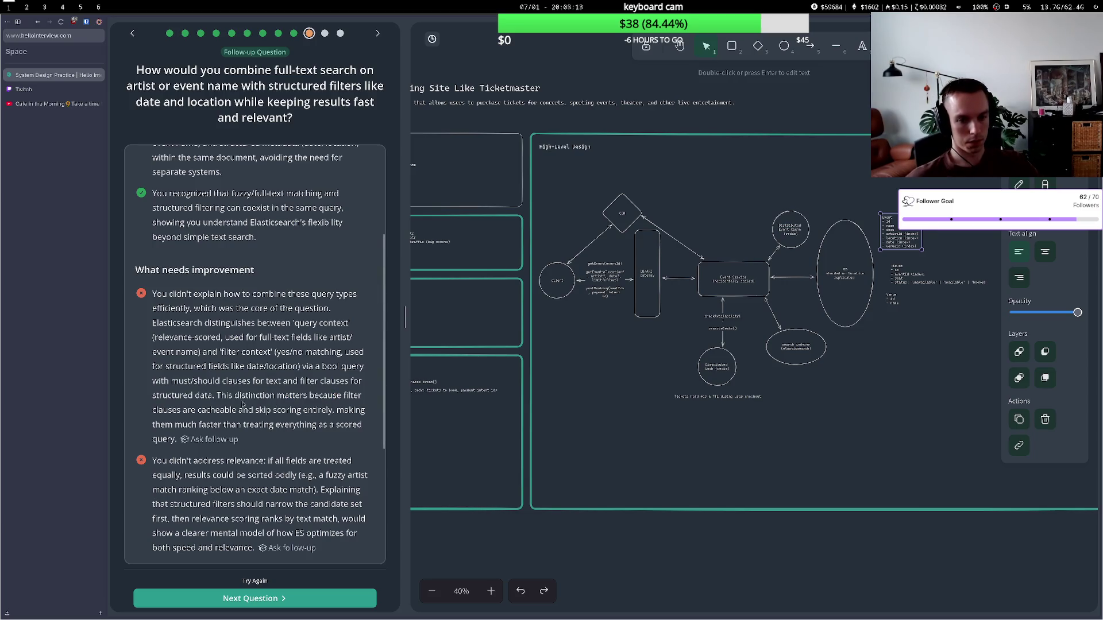
{"action": "left_click_drag", "start_coordinate": [230, 410], "coordinate": [313, 425]}
{"action": "left_click", "coordinate": [306, 435]}
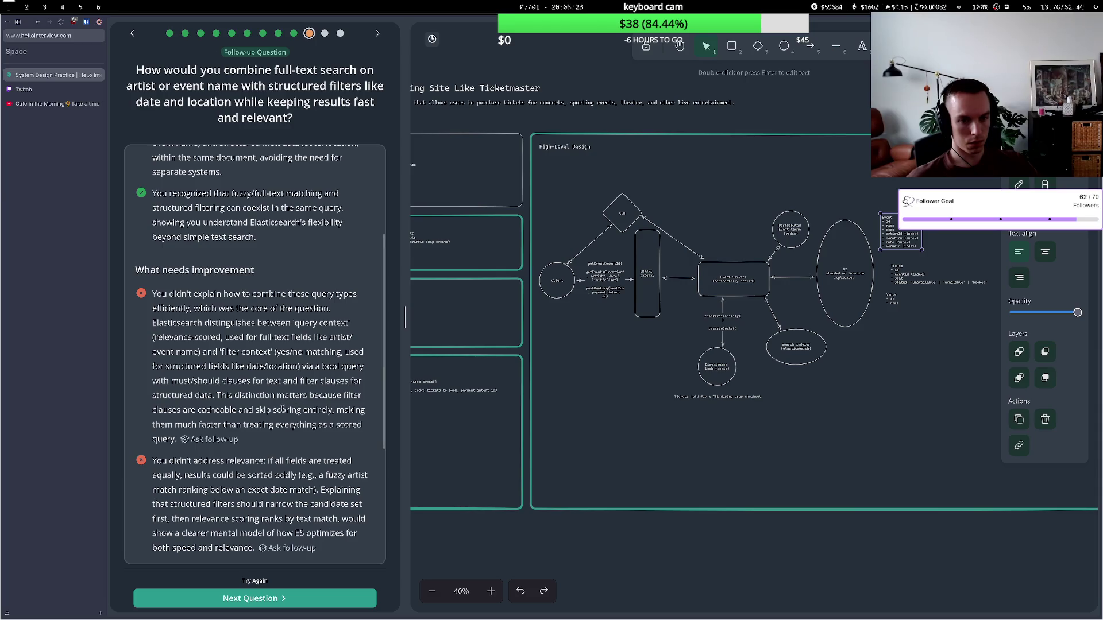
{"action": "left_click_drag", "start_coordinate": [215, 428], "coordinate": [276, 426]}
{"action": "left_click", "coordinate": [273, 426]}
{"action": "left_click_drag", "start_coordinate": [178, 458], "coordinate": [236, 474]}
{"action": "left_click", "coordinate": [237, 472]}
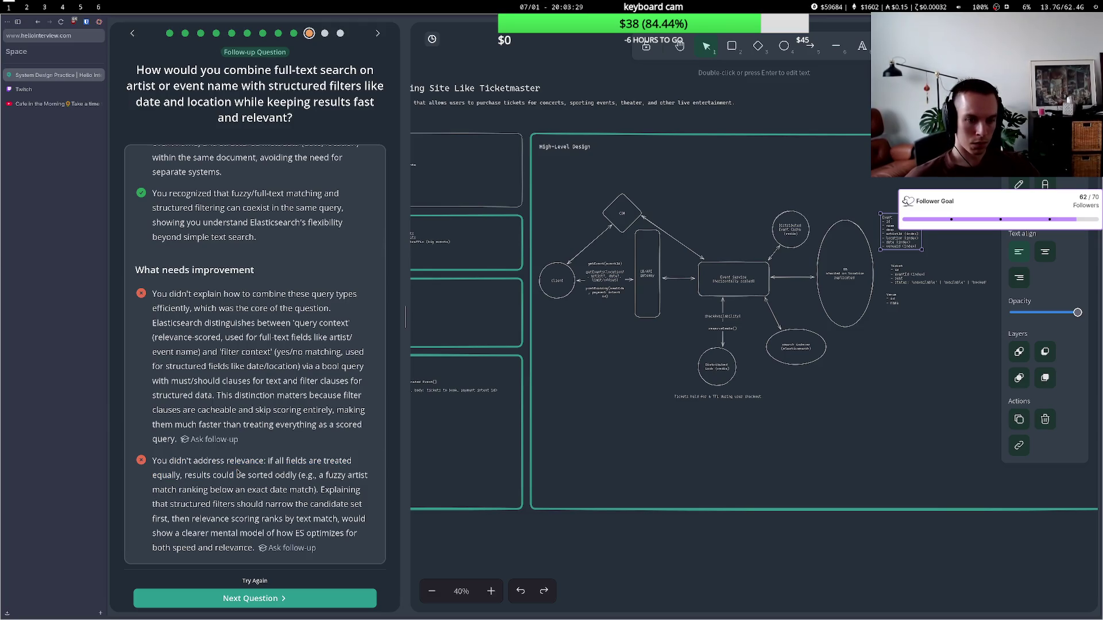
{"action": "scroll", "coordinate": [237, 471], "scroll_direction": "down", "scroll_amount": 2}
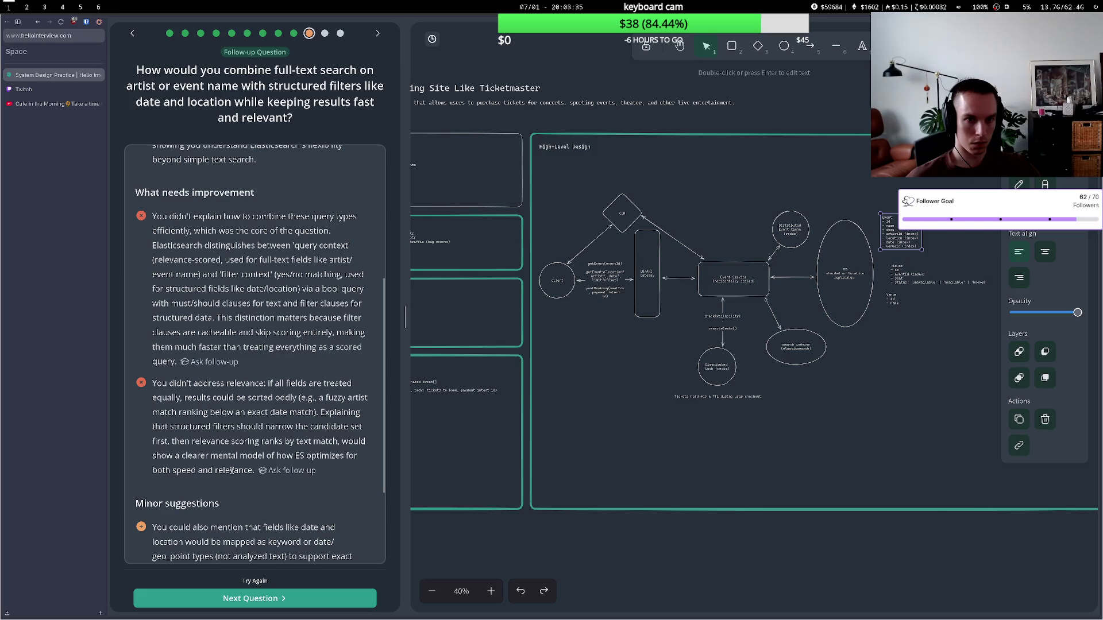
- Read through the feedback on filter context and filter clauses
{"action": "mouse_move", "coordinate": [256, 118]}
{"action": "left_mouse_down"}
{"action": "mouse_move", "coordinate": [291, 118]}
{"action": "mouse_move", "coordinate": [225, 118]}
{"action": "left_mouse_up"}
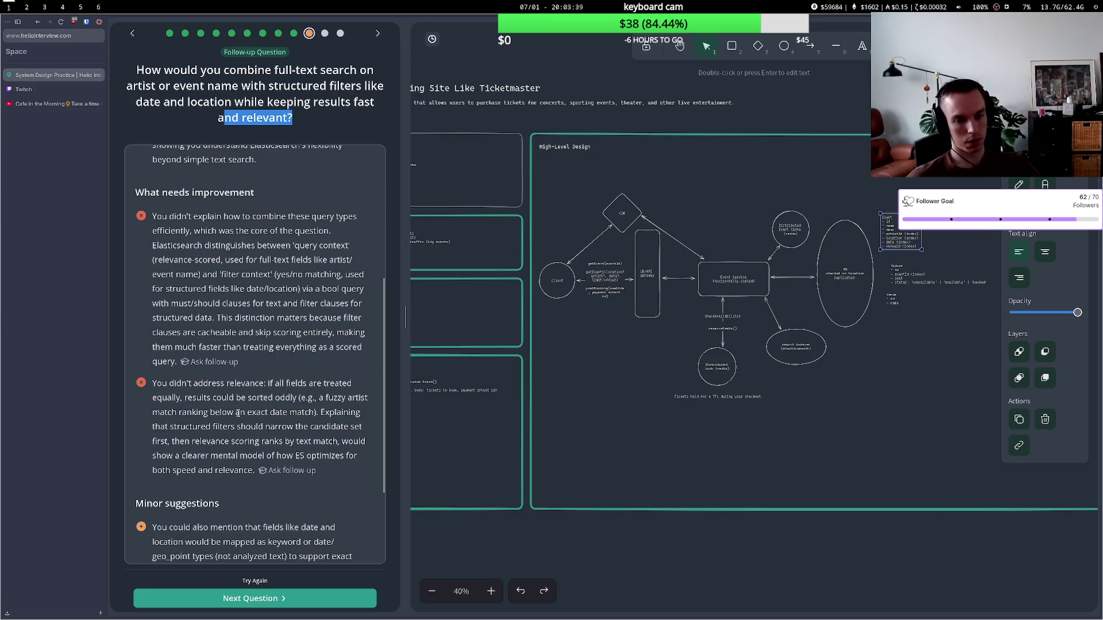
{"action": "scroll", "coordinate": [238, 413], "scroll_direction": "down", "scroll_amount": 3}
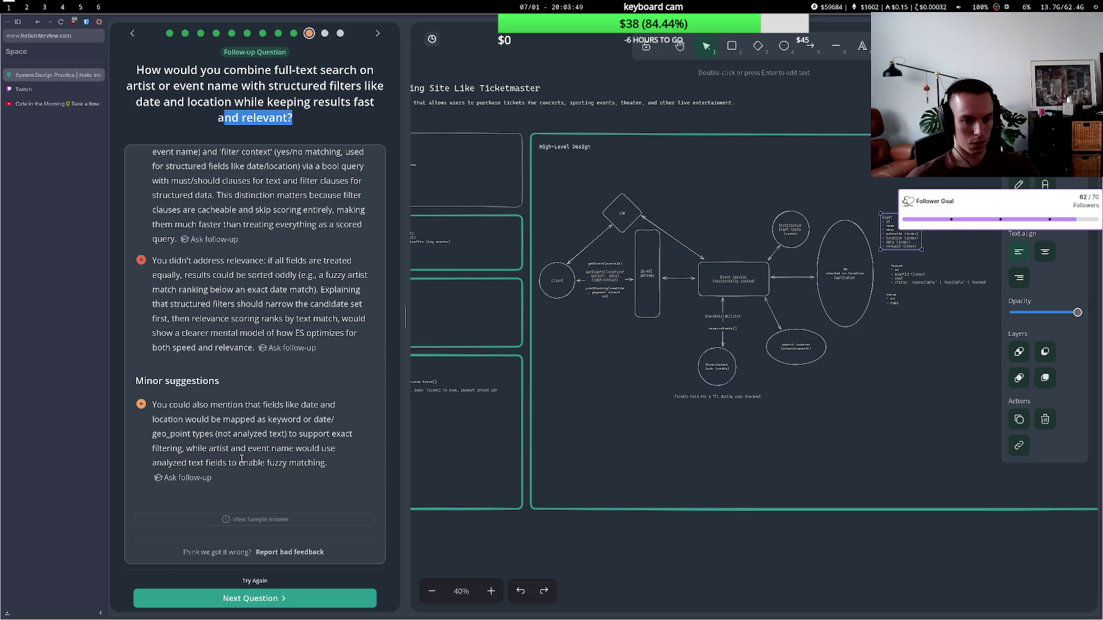
{"action": "scroll", "coordinate": [241, 459], "scroll_direction": "up", "scroll_amount": 6}
{"action": "scroll", "coordinate": [243, 381], "scroll_direction": "down", "scroll_amount": 1}
{"action": "scroll", "coordinate": [243, 381], "scroll_direction": "down", "scroll_amount": 2}
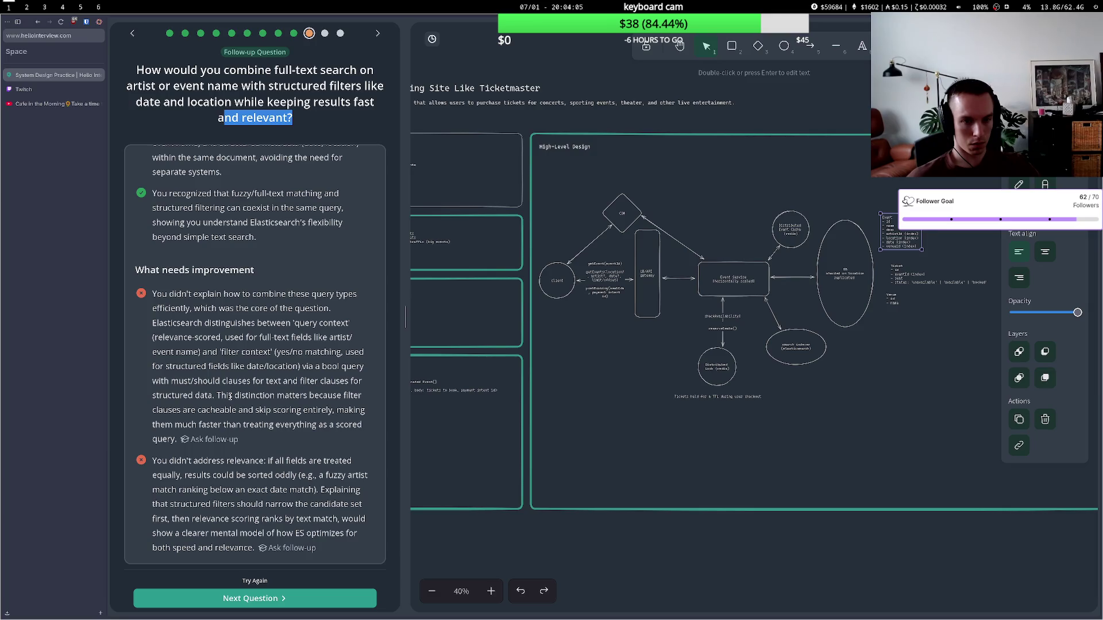
{"action": "double_click", "coordinate": [232, 351]}
{"action": "left_click", "coordinate": [243, 352]}
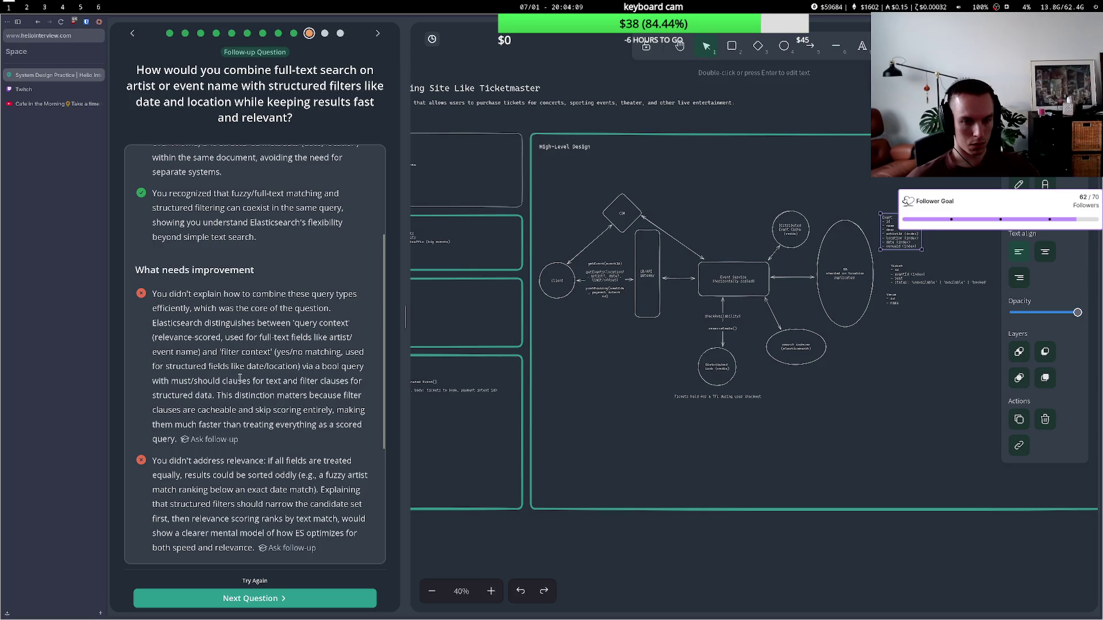
{"action": "left_click_drag", "start_coordinate": [228, 381], "coordinate": [284, 381]}
{"action": "left_click", "coordinate": [267, 391]}
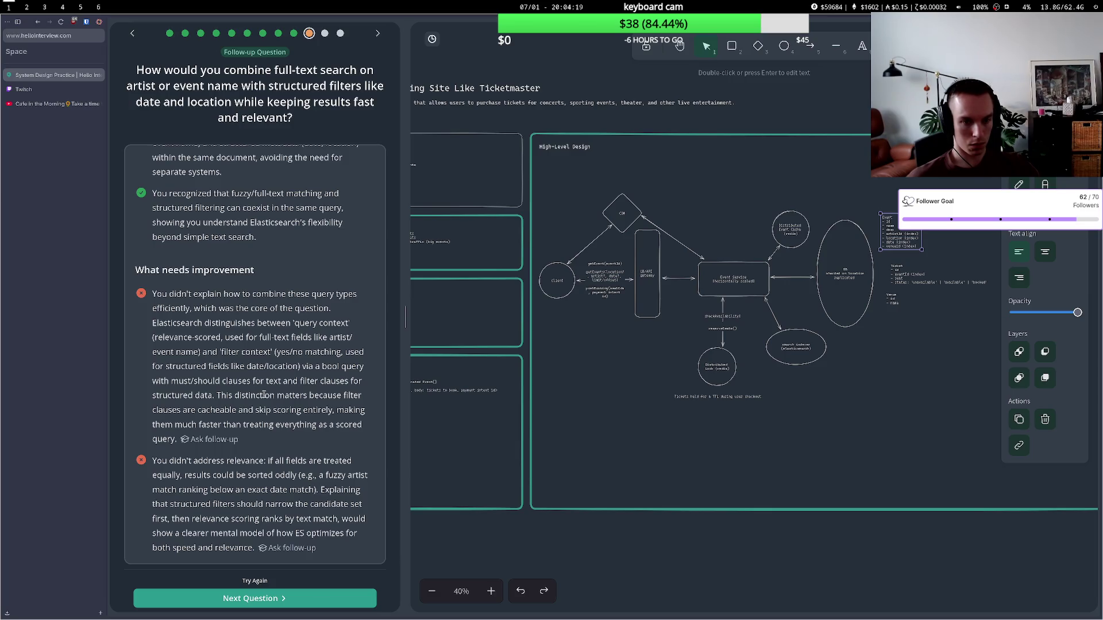
- Review the narrowing and scoring advice, then reopen the answer with Try Again
{"action": "scroll", "coordinate": [263, 394], "scroll_direction": "down", "scroll_amount": 2}
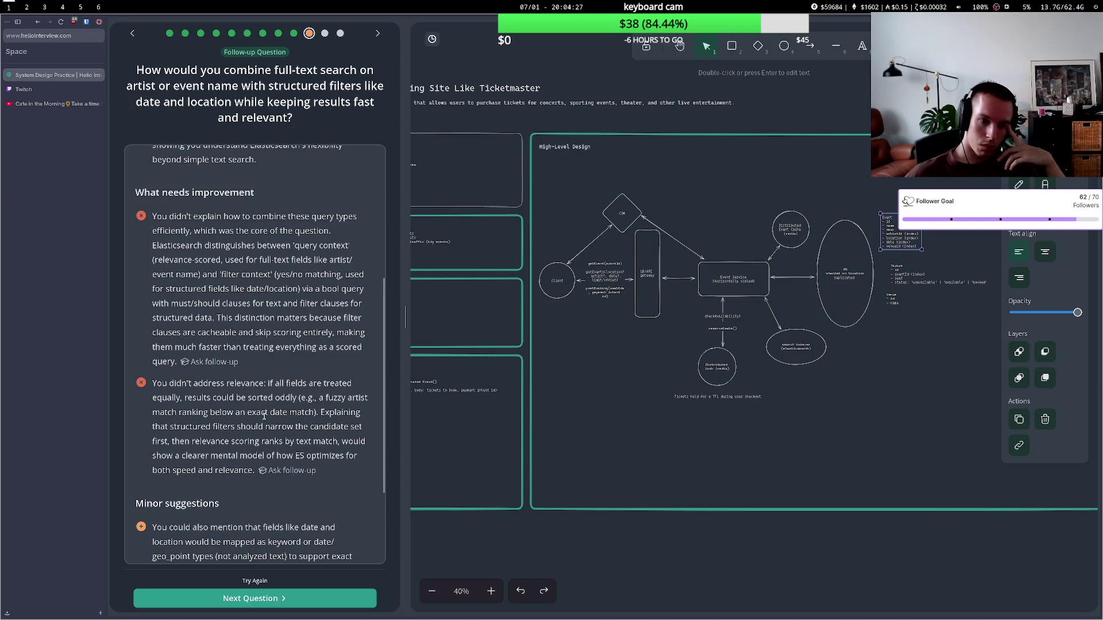
{"action": "left_click_drag", "start_coordinate": [231, 427], "coordinate": [260, 428]}
{"action": "left_click", "coordinate": [266, 431]}
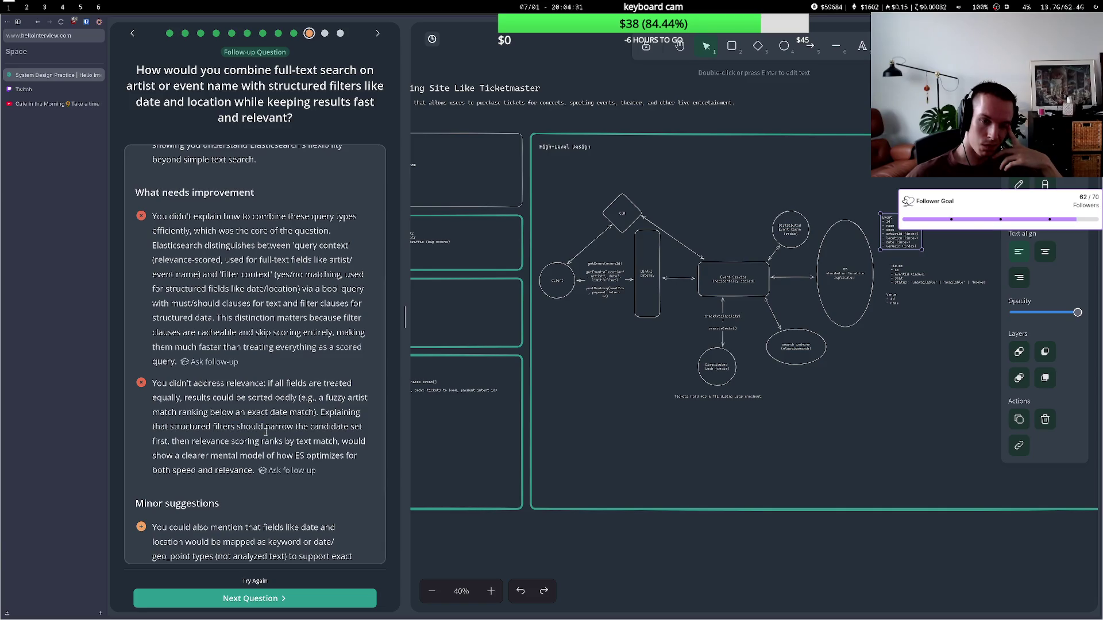
{"action": "left_click_drag", "start_coordinate": [242, 441], "coordinate": [284, 441]}
{"action": "left_click", "coordinate": [282, 441]}
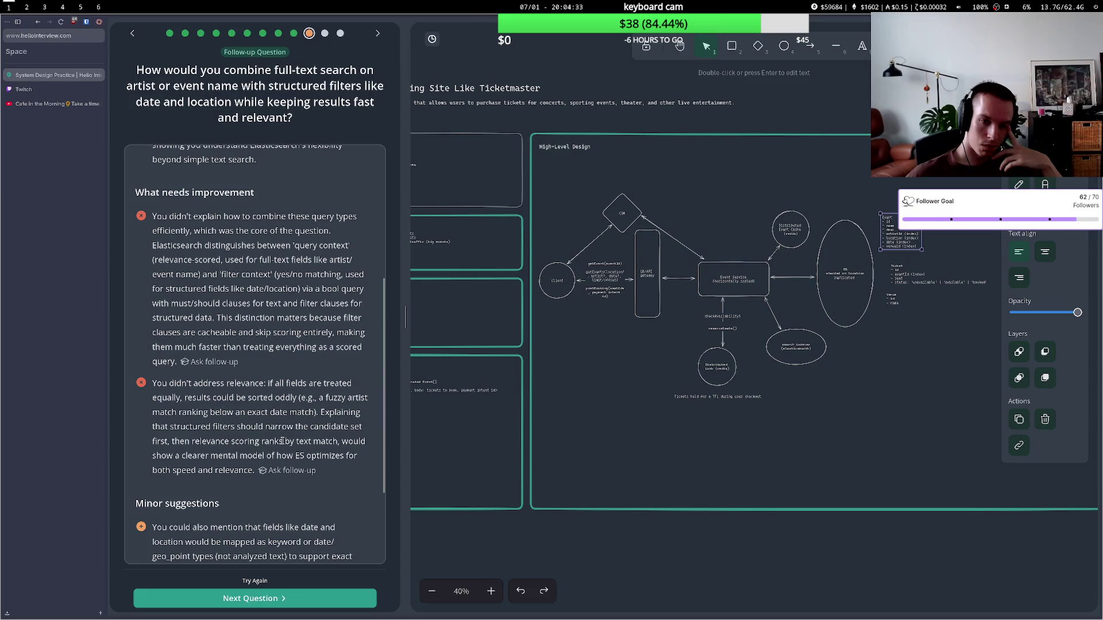
{"action": "scroll", "coordinate": [282, 459], "scroll_direction": "down", "scroll_amount": 2}
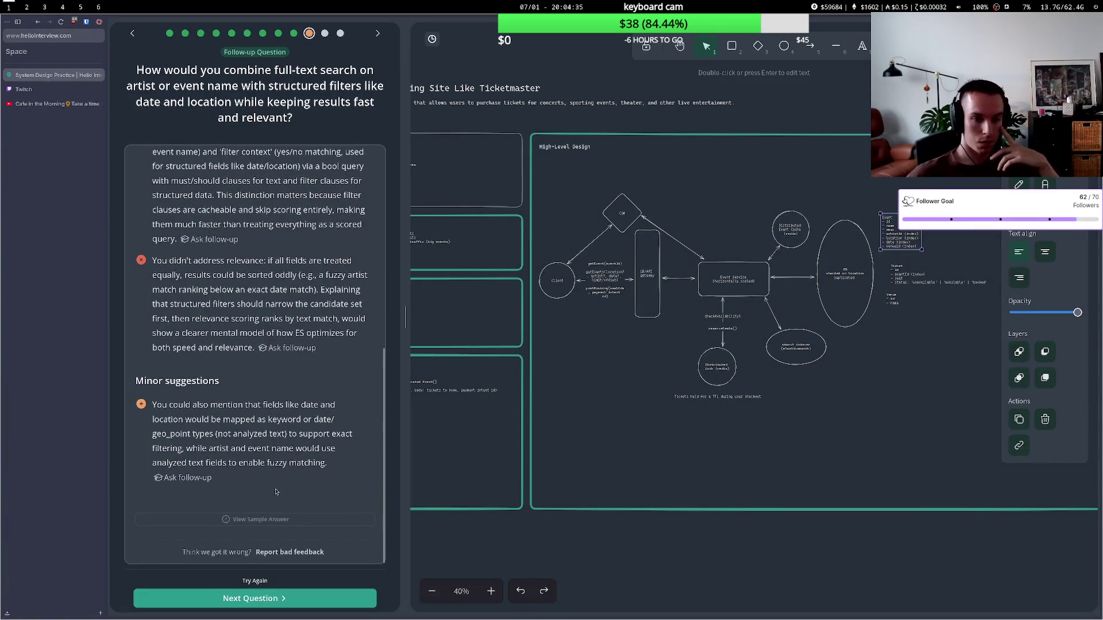
{"action": "left_click", "coordinate": [256, 581]}
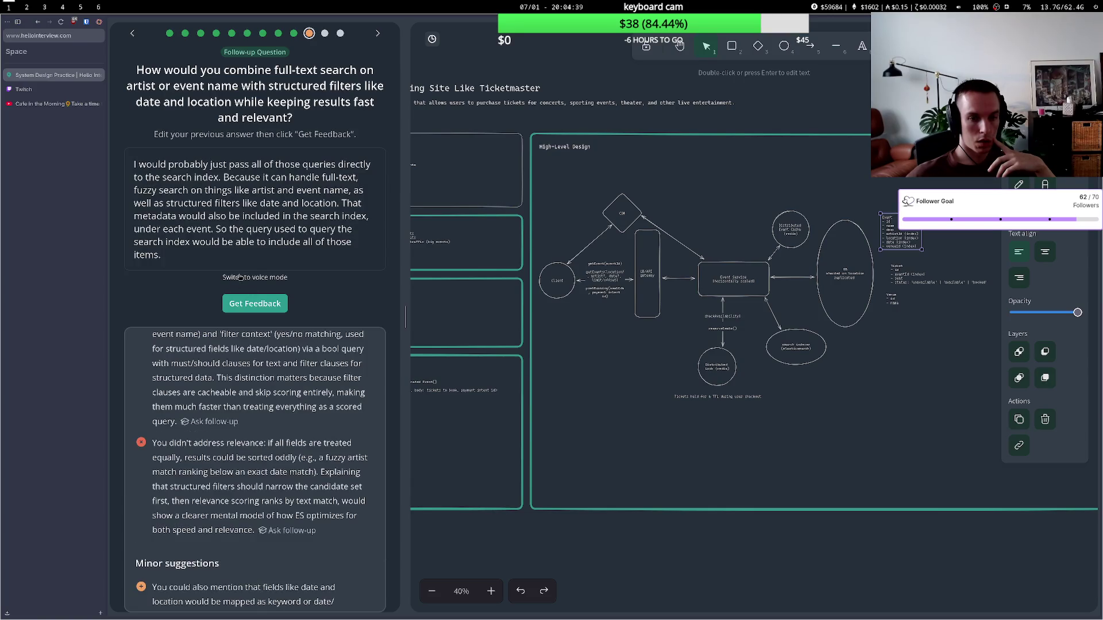
- Switch to voice input and begin recording a revised answer about structured filters
{"action": "left_click", "coordinate": [240, 277]}
{"action": "left_click", "coordinate": [255, 176]}
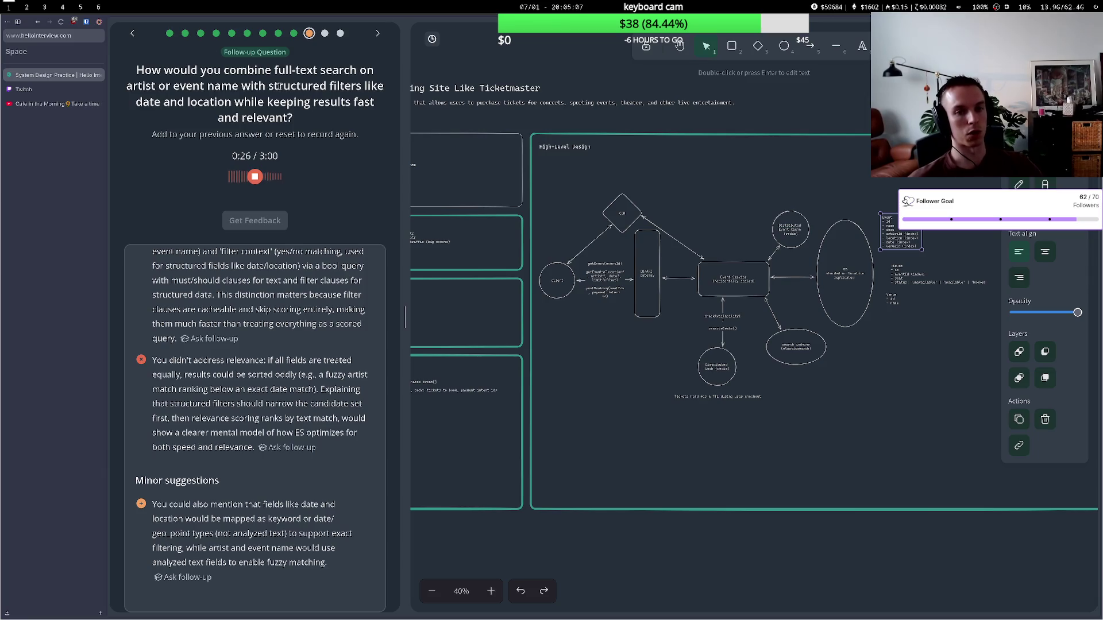
{"action": "mouse_move", "coordinate": [269, 86]}
{"action": "left_mouse_down"}
{"action": "mouse_move", "coordinate": [361, 86]}
{"action": "mouse_move", "coordinate": [274, 90]}
{"action": "left_mouse_up"}
{"action": "double_click", "coordinate": [345, 86]}
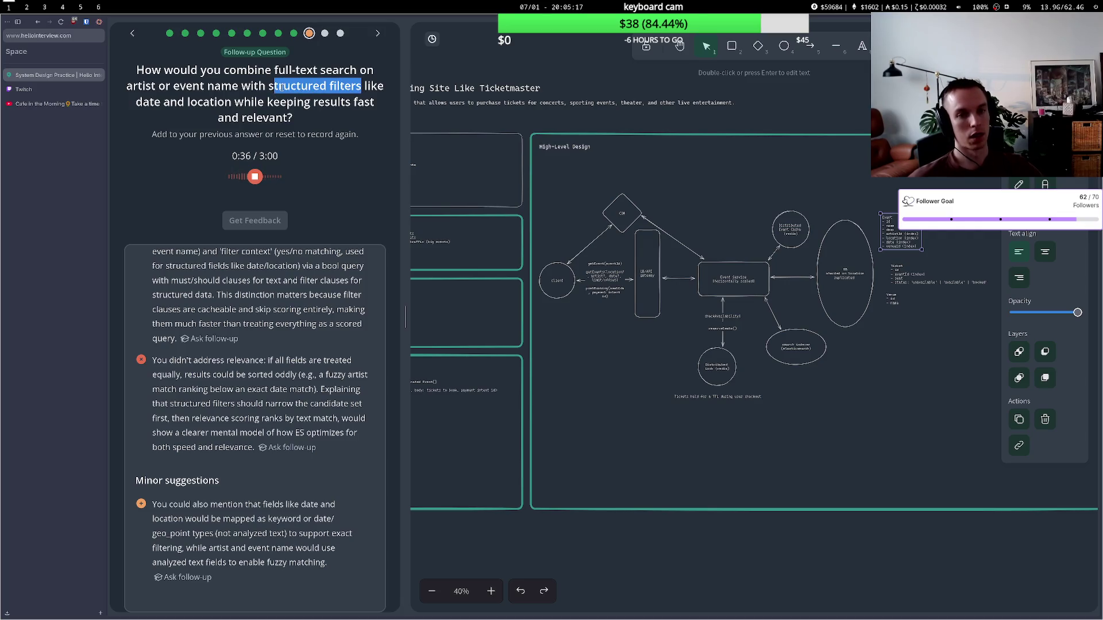
{"action": "left_click", "coordinate": [280, 88]}
- Finish the revised full-text search answer and submit it for feedback
{"action": "left_click_drag", "start_coordinate": [268, 86], "coordinate": [357, 87]}
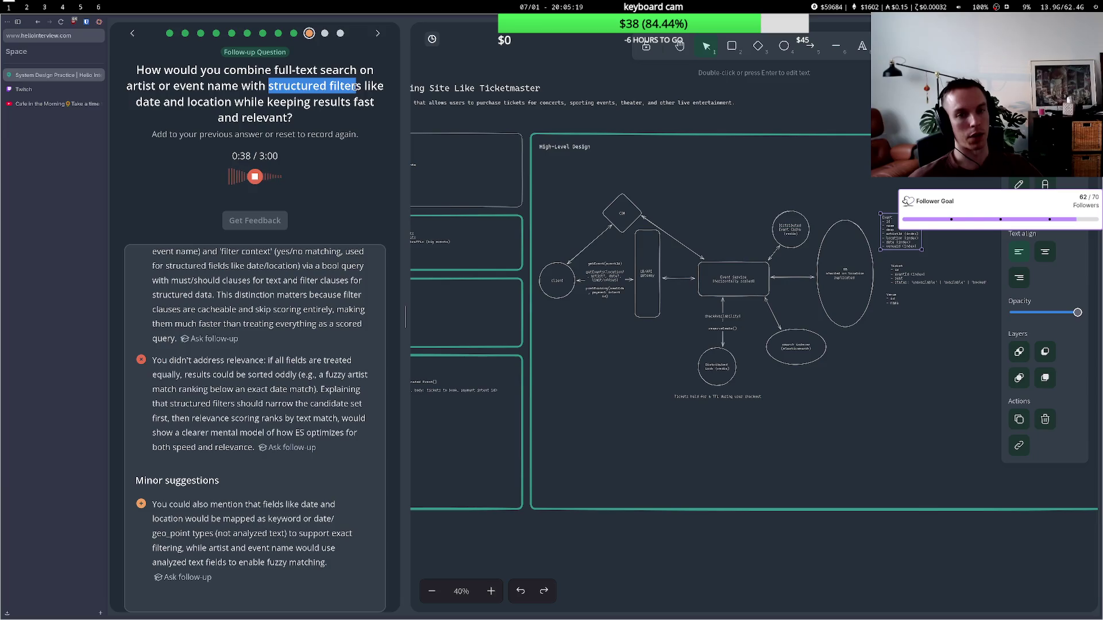
{"action": "left_click", "coordinate": [357, 87]}
{"action": "left_click_drag", "start_coordinate": [273, 70], "coordinate": [334, 70]}
{"action": "left_click", "coordinate": [328, 73]}
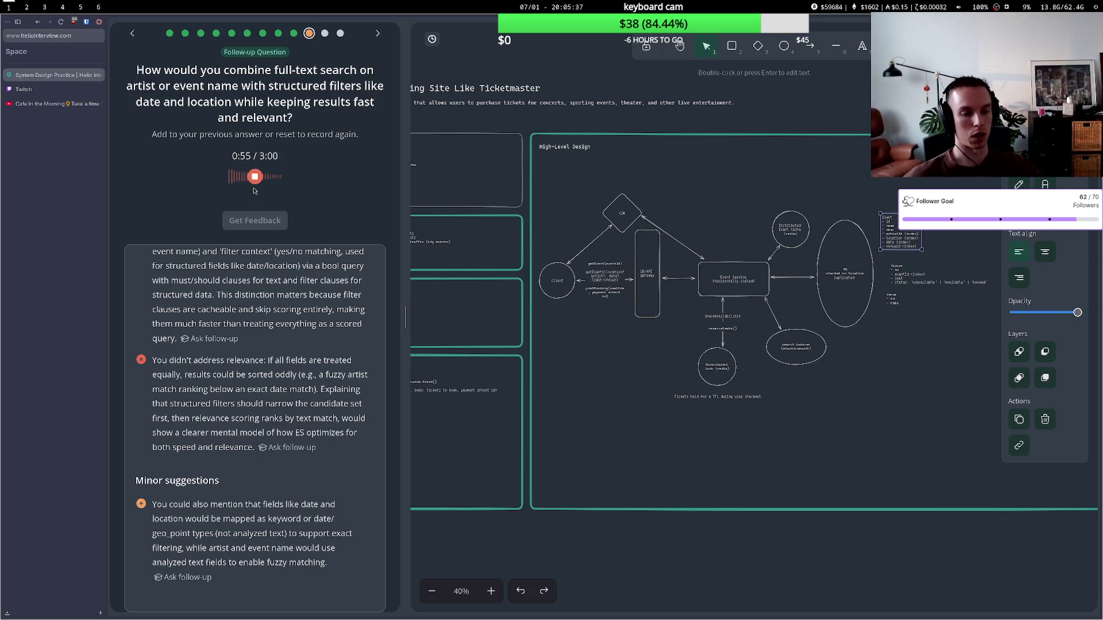
{"action": "left_click", "coordinate": [254, 179]}
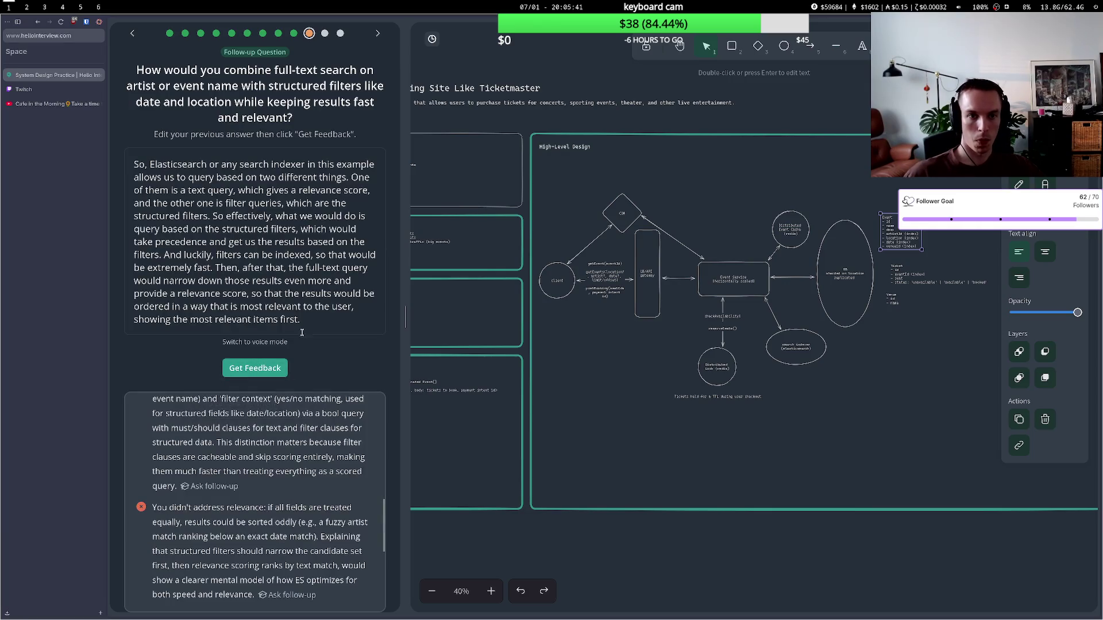
{"action": "left_click", "coordinate": [255, 369]}
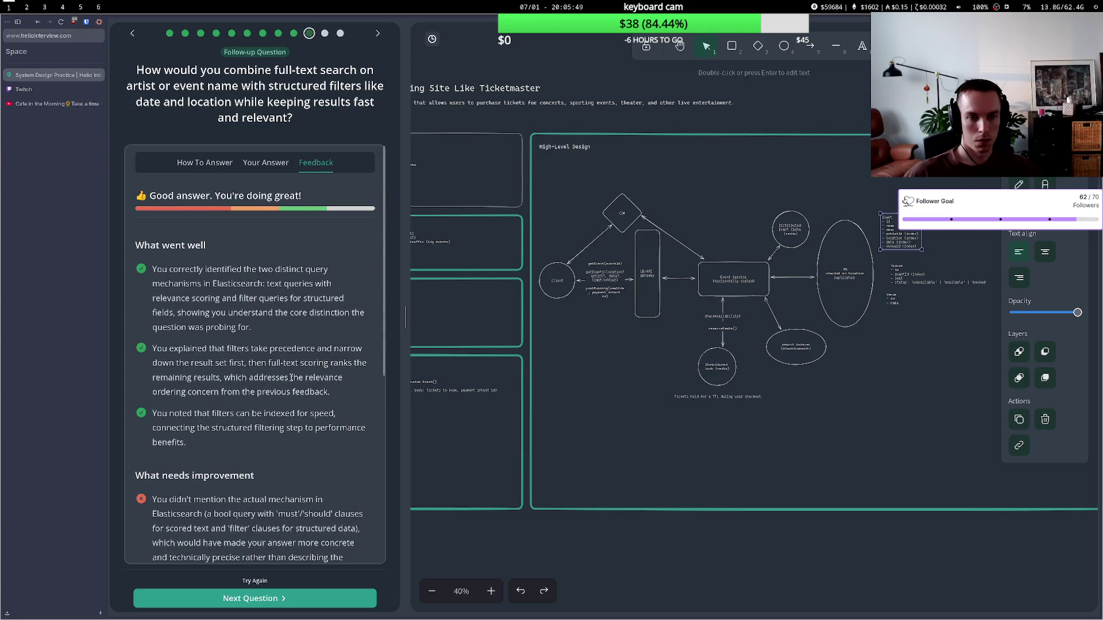
- Review the feedback on must/should versus filter clauses and the first improvement point
{"action": "scroll", "coordinate": [291, 377], "scroll_direction": "down", "scroll_amount": 1}
{"action": "scroll", "coordinate": [291, 378], "scroll_direction": "down", "scroll_amount": 3}
{"action": "left_click_drag", "start_coordinate": [202, 359], "coordinate": [252, 373]}
{"action": "left_click", "coordinate": [252, 373]}
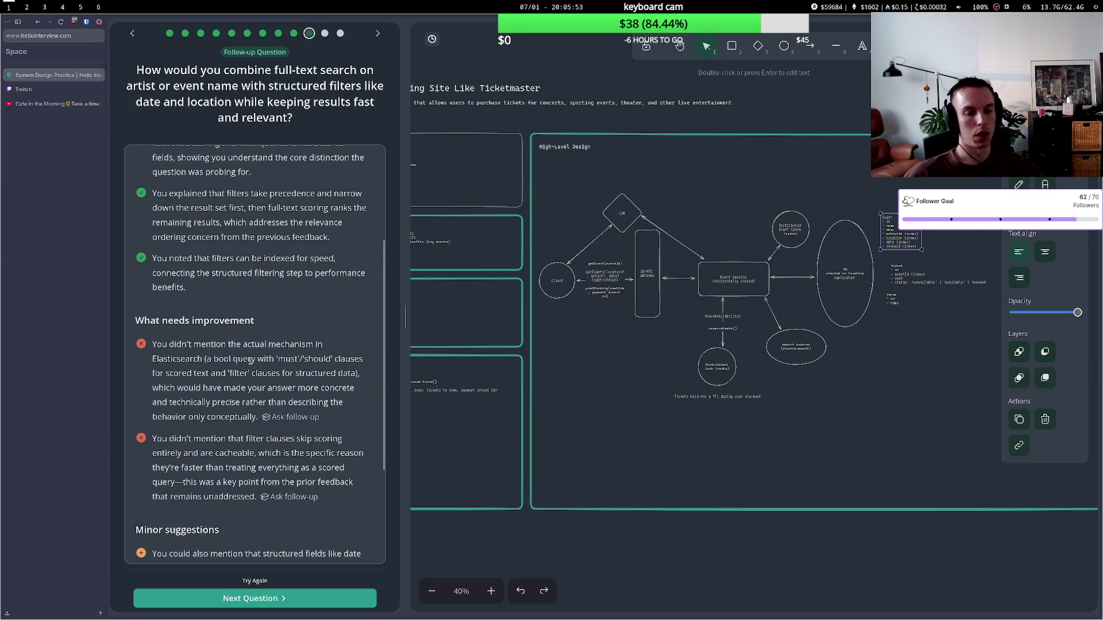
{"action": "double_click", "coordinate": [289, 358]}
{"action": "left_click_drag", "start_coordinate": [215, 373], "coordinate": [318, 373]}
{"action": "left_click", "coordinate": [290, 374]}
{"action": "left_click", "coordinate": [256, 373]}
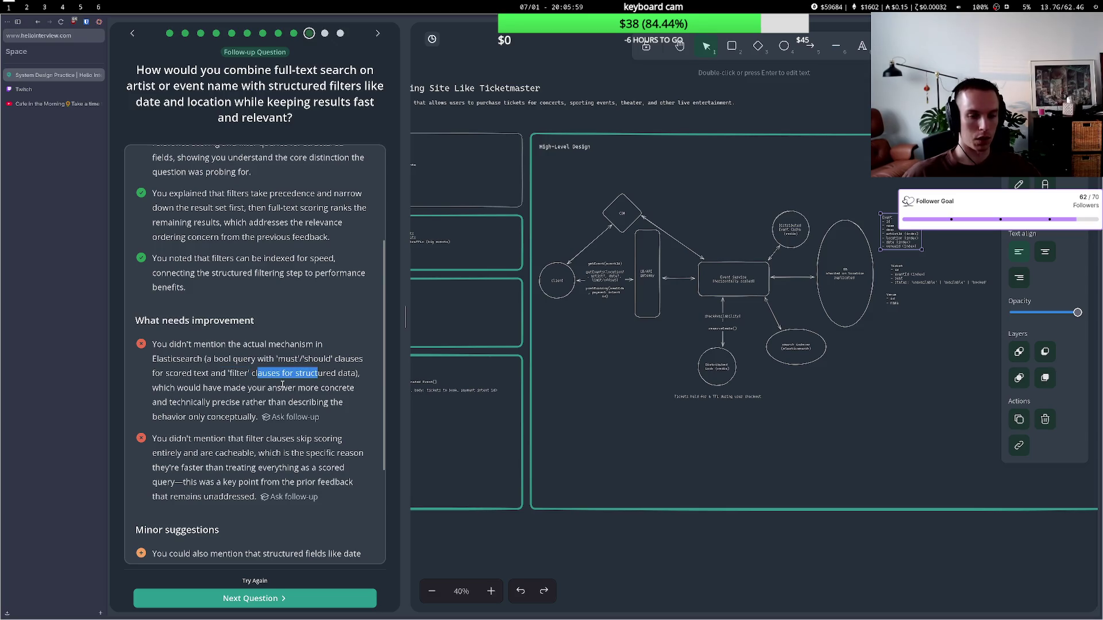
{"action": "left_click_drag", "start_coordinate": [213, 388], "coordinate": [300, 389]}
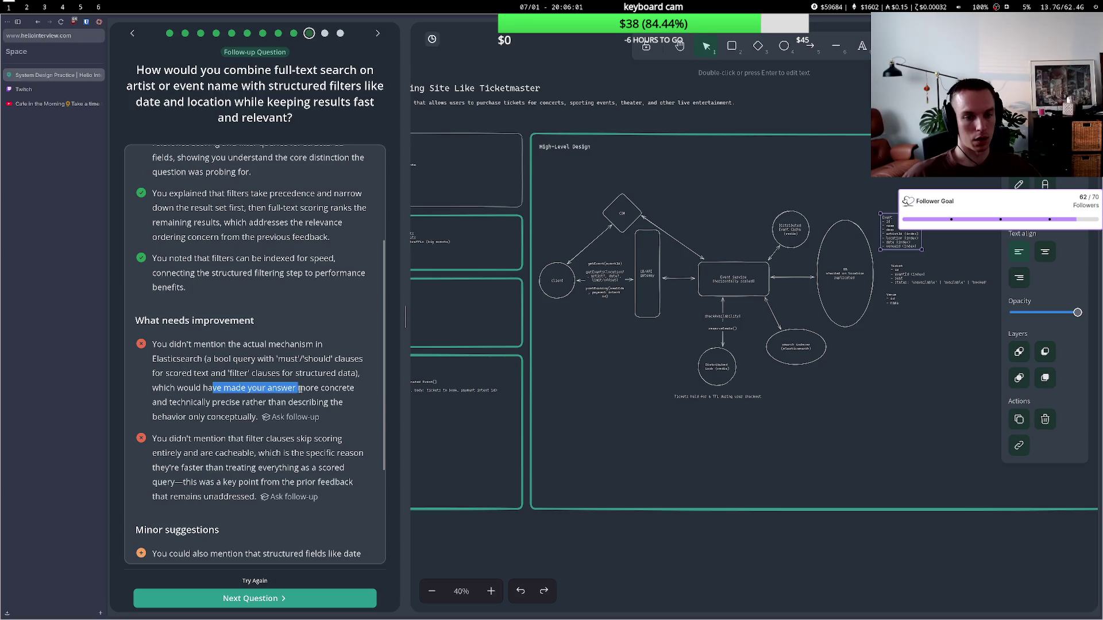
{"action": "left_click", "coordinate": [227, 406]}
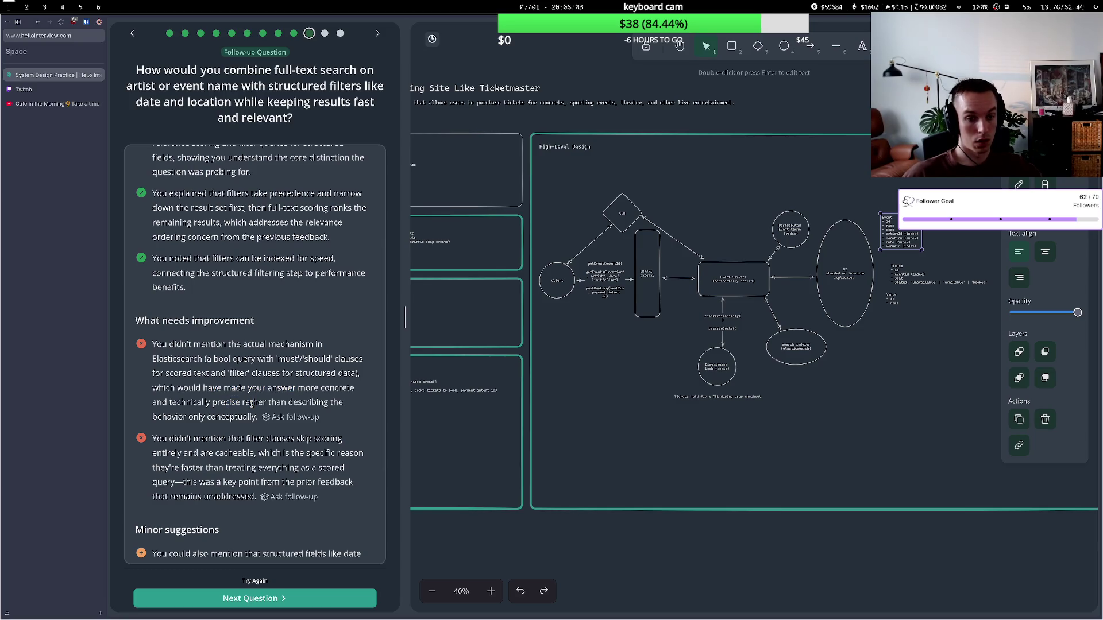
- Read the remarks on cacheable filter clauses and keyword/date mapping, then go to Twitch
{"action": "left_click_drag", "start_coordinate": [246, 438], "coordinate": [310, 439]}
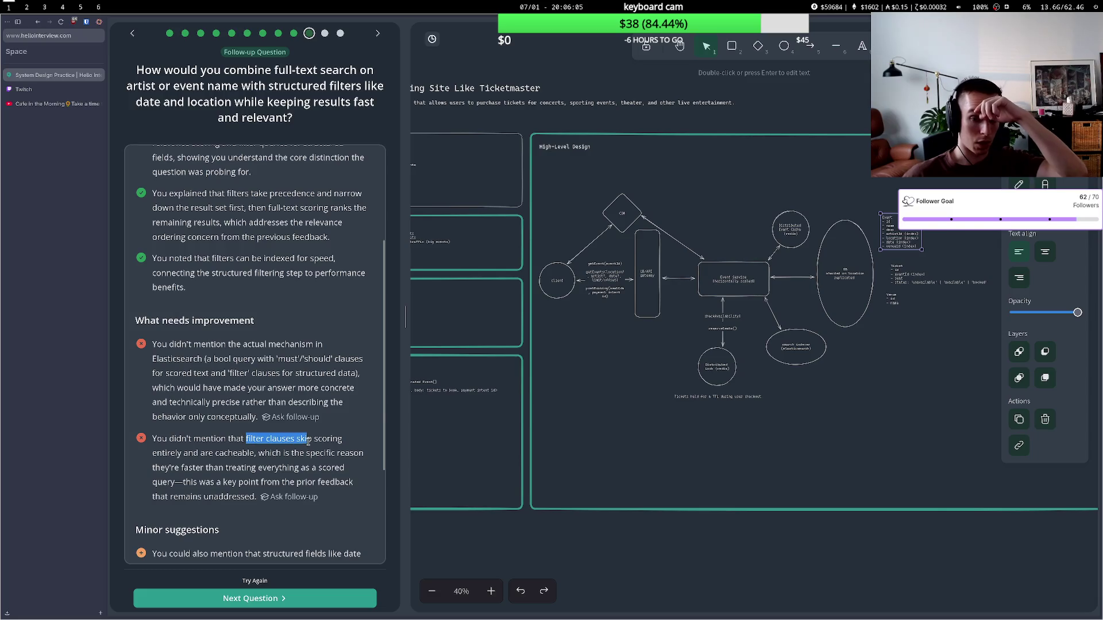
{"action": "left_click_drag", "start_coordinate": [218, 454], "coordinate": [280, 453]}
{"action": "left_click", "coordinate": [282, 471]}
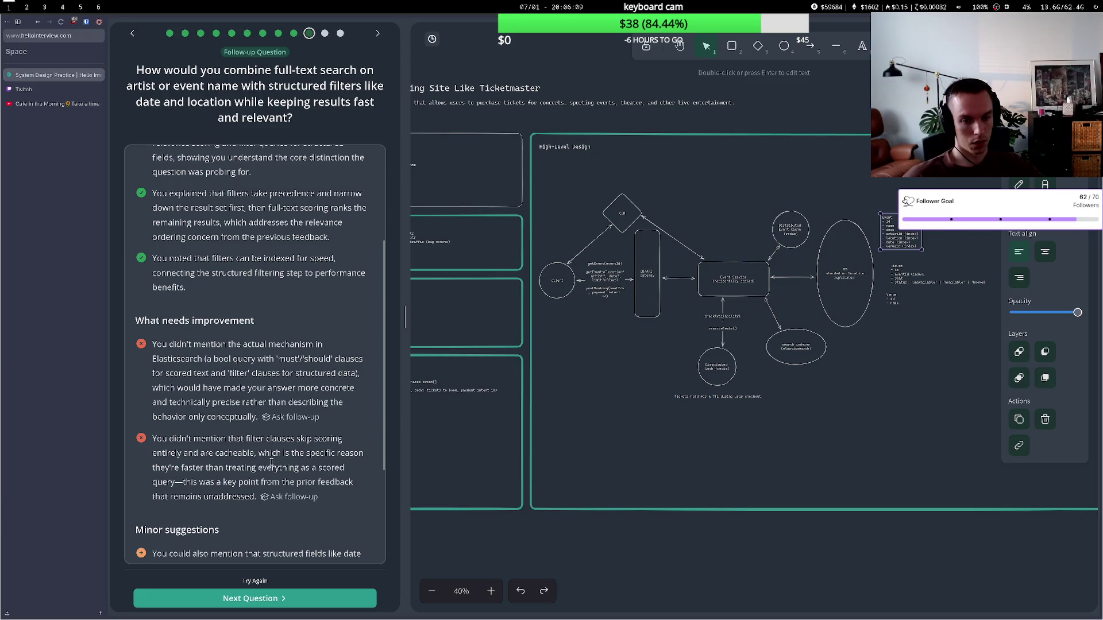
{"action": "left_click_drag", "start_coordinate": [201, 465], "coordinate": [324, 467]}
{"action": "left_click", "coordinate": [322, 468]}
{"action": "scroll", "coordinate": [253, 402], "scroll_direction": "down", "scroll_amount": 3}
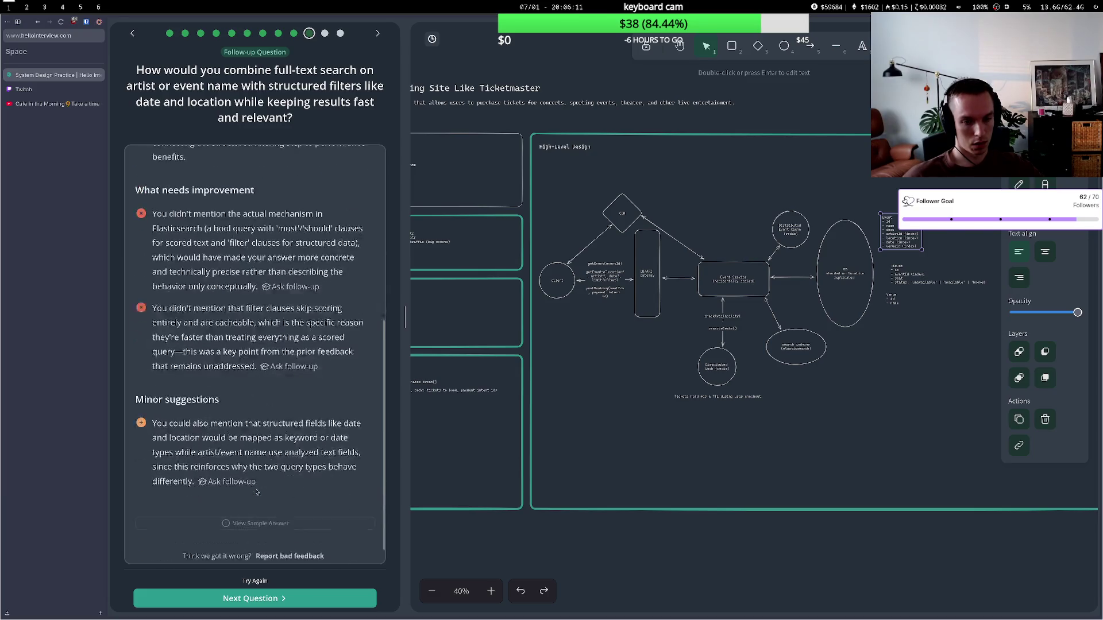
{"action": "left_click_drag", "start_coordinate": [204, 401], "coordinate": [335, 414]}
{"action": "left_click", "coordinate": [301, 430]}
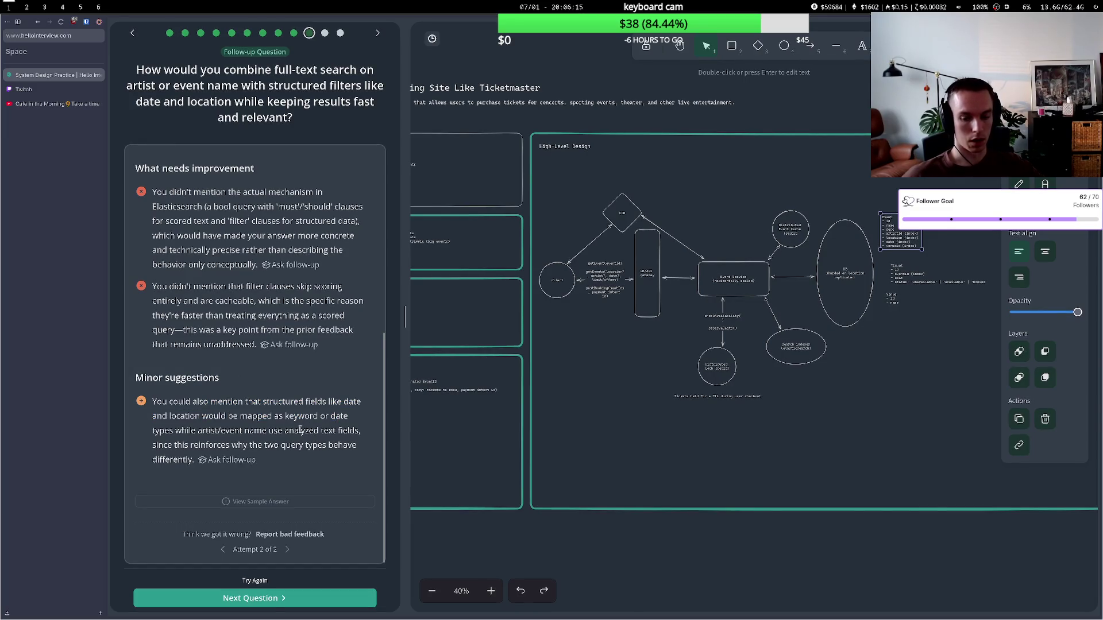
{"action": "left_click", "coordinate": [23, 89]}
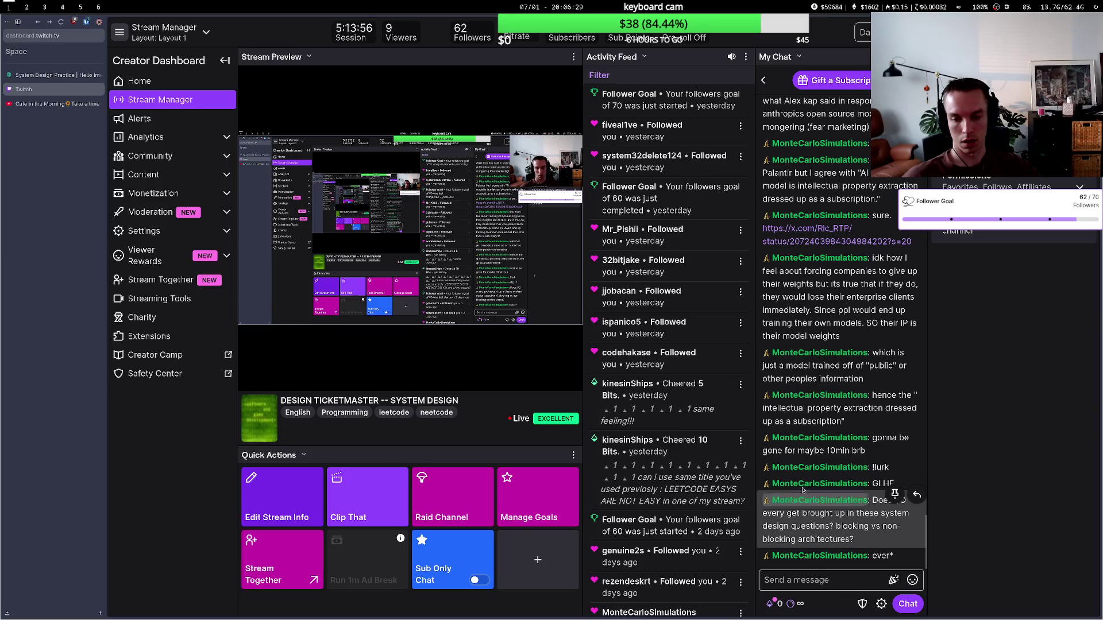
- Return to the Hello Interview practice session and advance to the next deep-dive question
{"action": "left_click", "coordinate": [56, 75]}
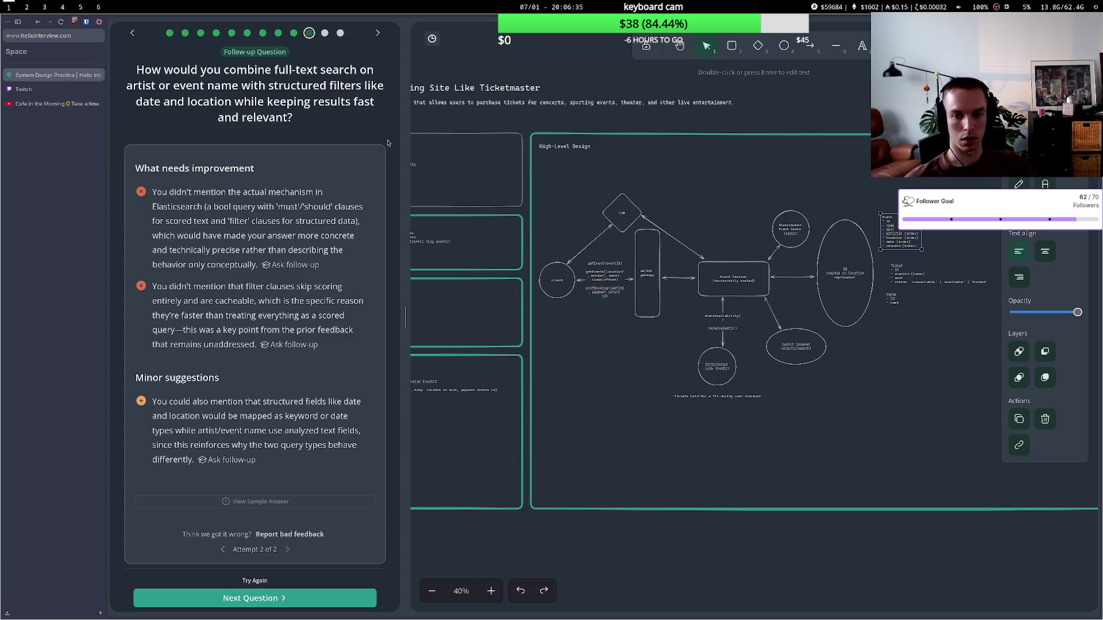
{"action": "left_click", "coordinate": [255, 598]}
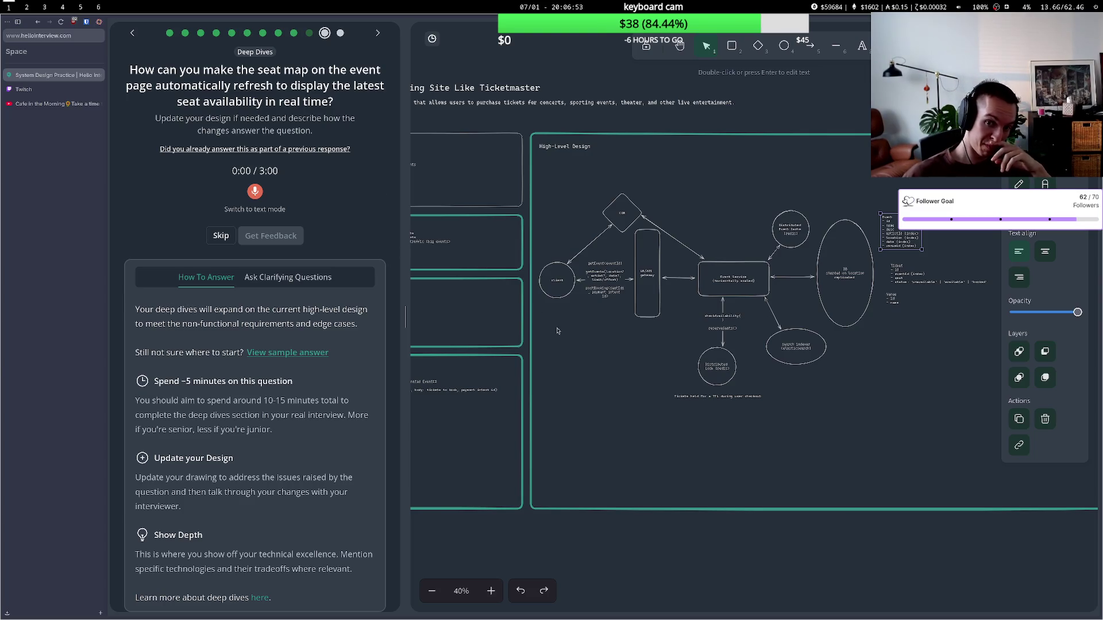
- Deselect the Event text box and zoom the Ticketmaster diagram to 60%
{"action": "left_click", "coordinate": [579, 297]}
{"action": "scroll", "coordinate": [609, 287], "scroll_direction": "up", "scroll_amount": 2}
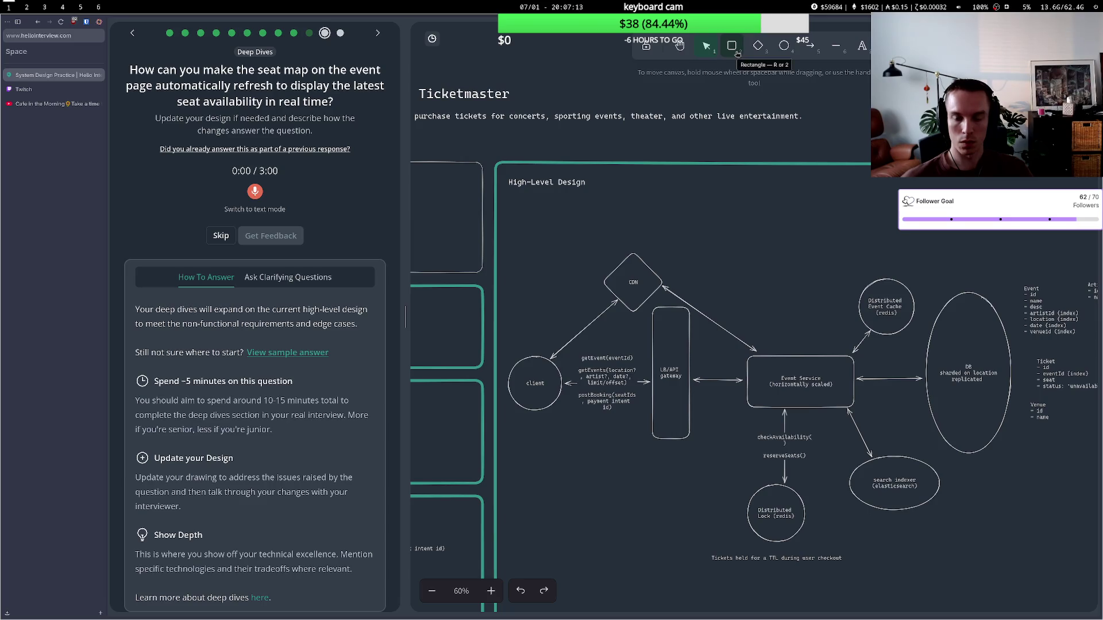
- Add getSeats(eventId) to the client's API list and start recording the seat-map answer
{"action": "left_click", "coordinate": [608, 405]}
{"action": "double_click", "coordinate": [608, 406]}
{"action": "left_click", "coordinate": [607, 406]}
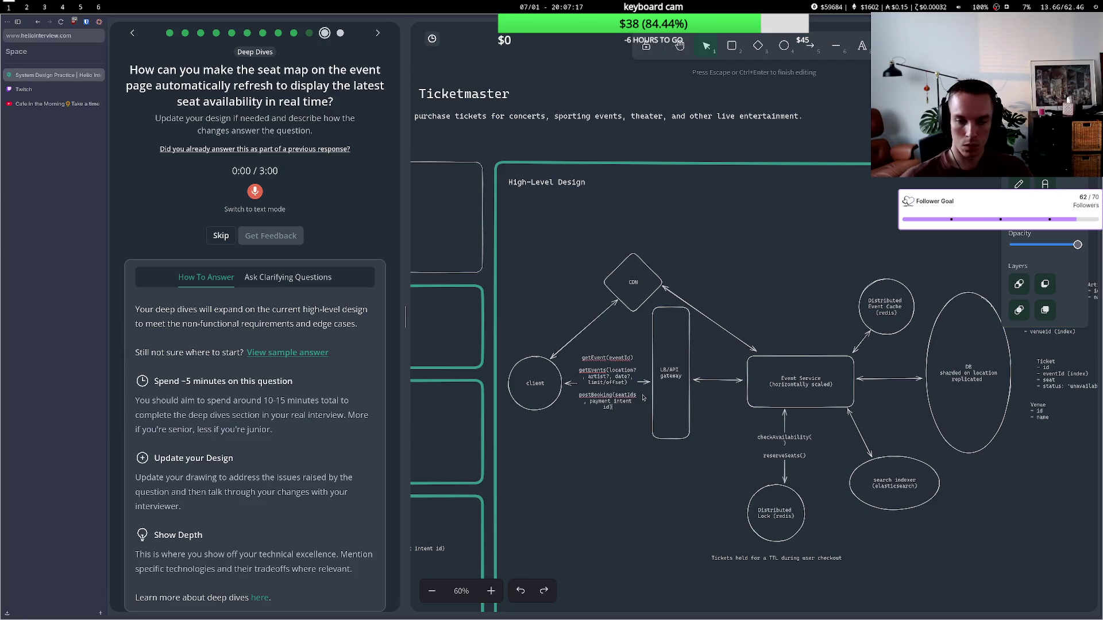
{"action": "key", "text": "Return"}
{"action": "key", "text": "Return"}
{"action": "type", "text": "getSeats"}
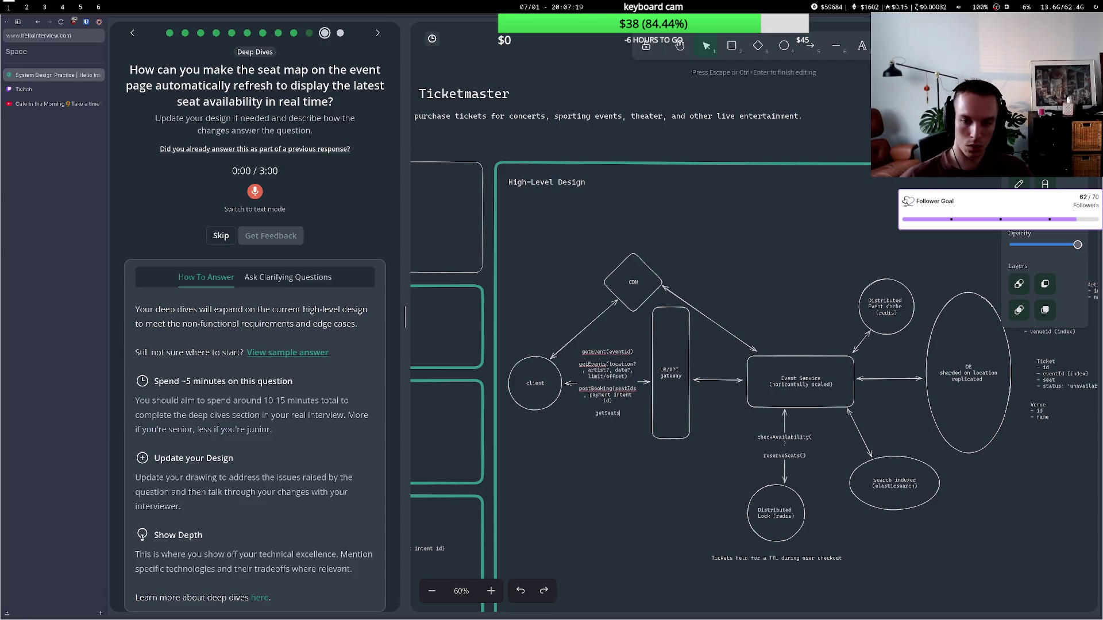
{"action": "type", "text": "(eventId"}
{"action": "type", "text": ")"}
{"action": "key", "text": "Escape"}
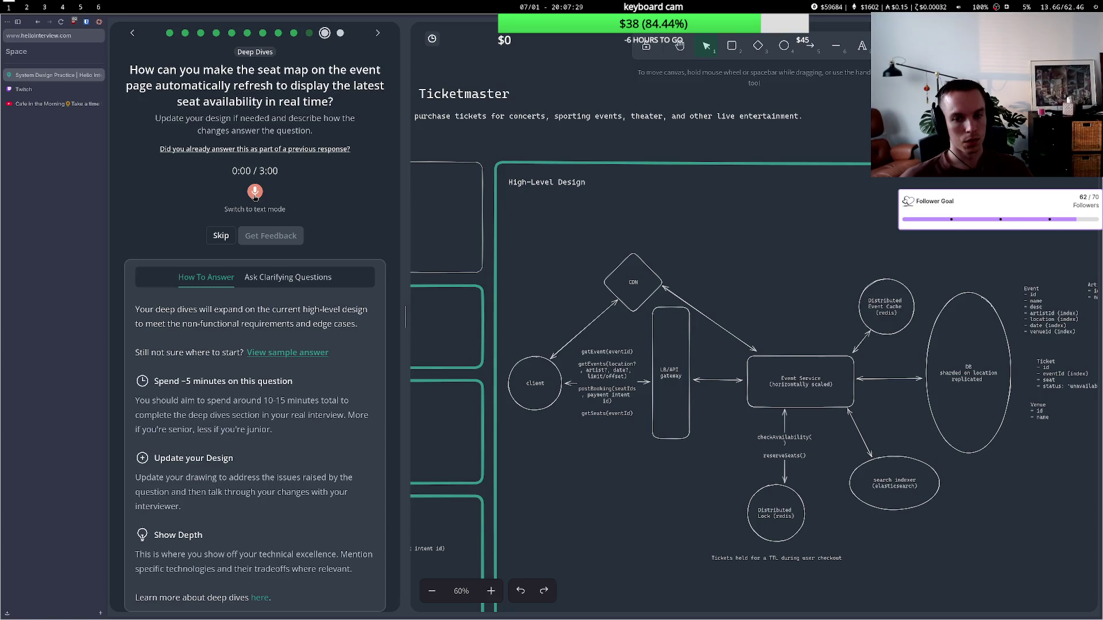
{"action": "left_click", "coordinate": [255, 195]}
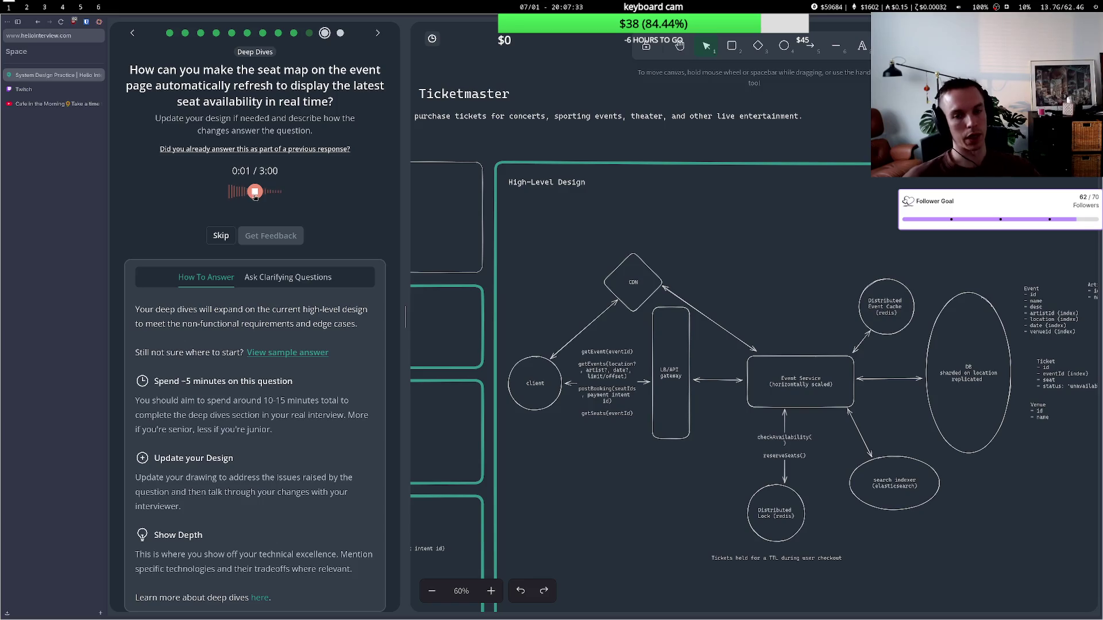
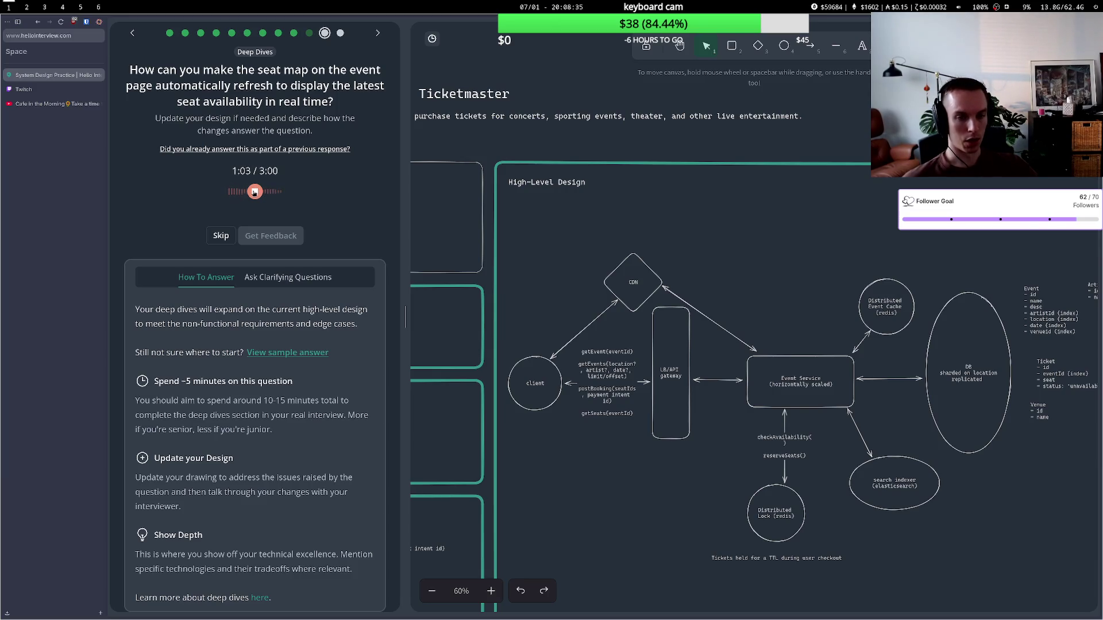
- Stop recording the seat-map answer, get AI feedback, and highlight the critique about partial polling
{"action": "left_click", "coordinate": [255, 192]}
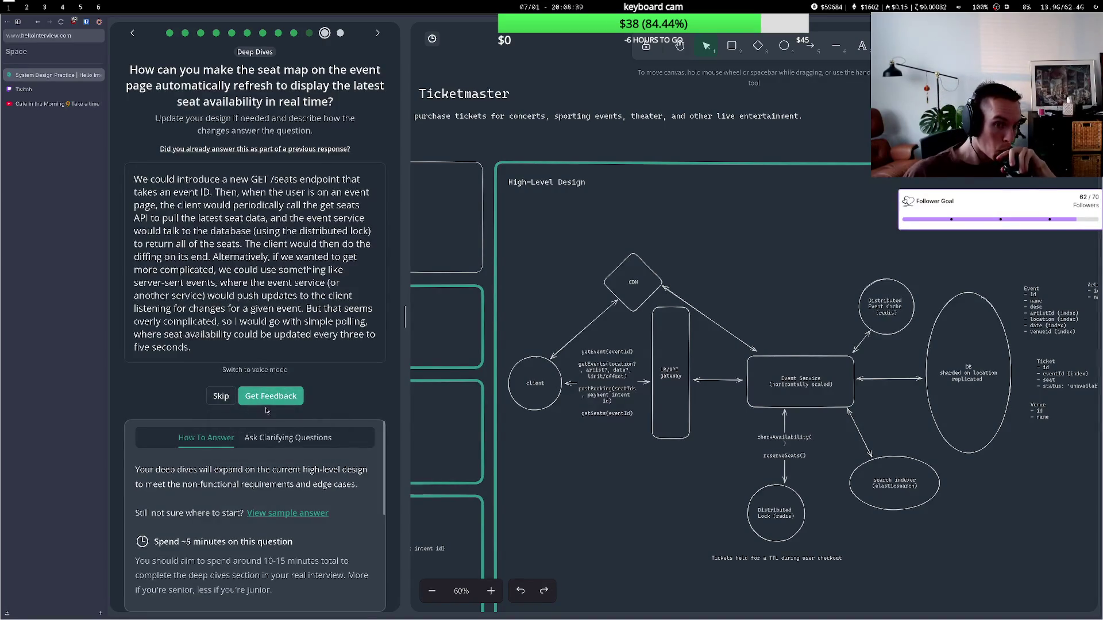
{"action": "left_click", "coordinate": [268, 404]}
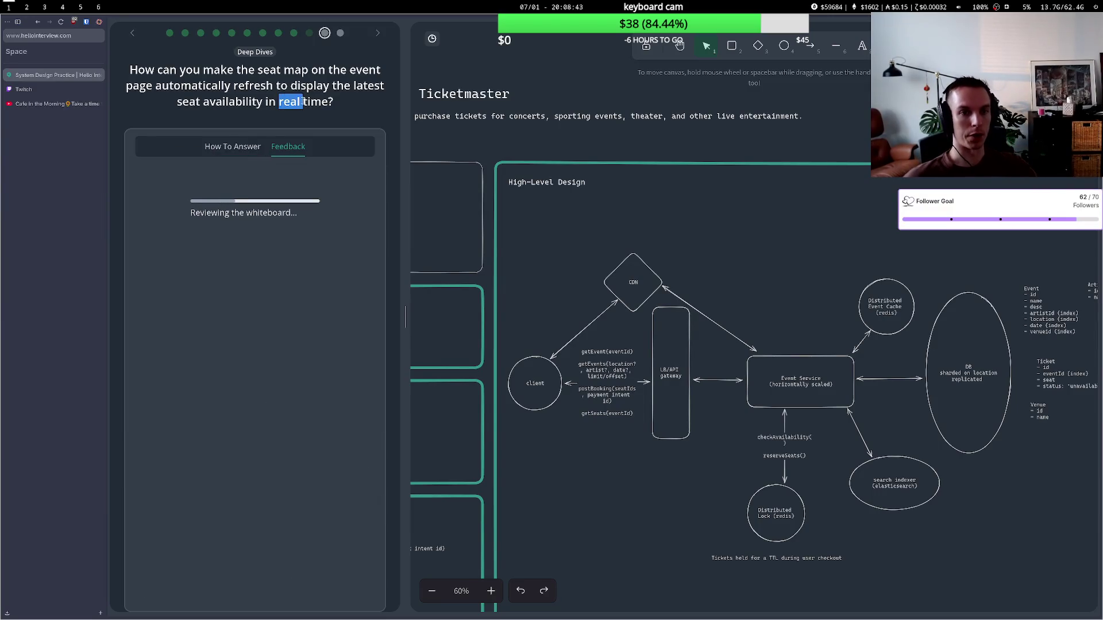
{"action": "scroll", "coordinate": [291, 272], "scroll_direction": "down", "scroll_amount": 3}
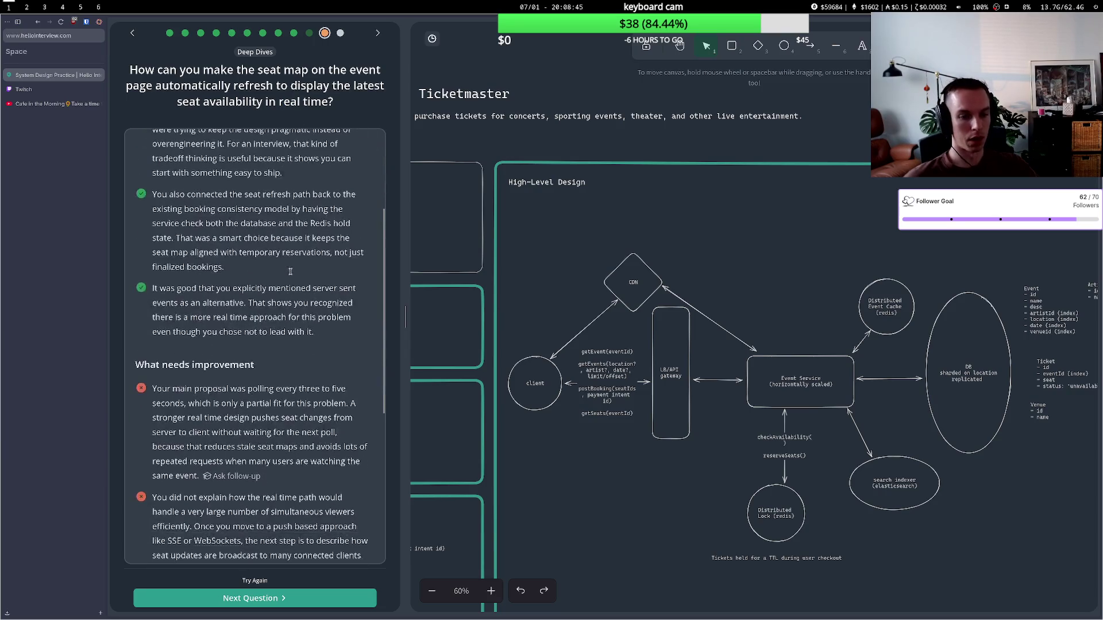
{"action": "left_click_drag", "start_coordinate": [226, 400], "coordinate": [274, 432]}
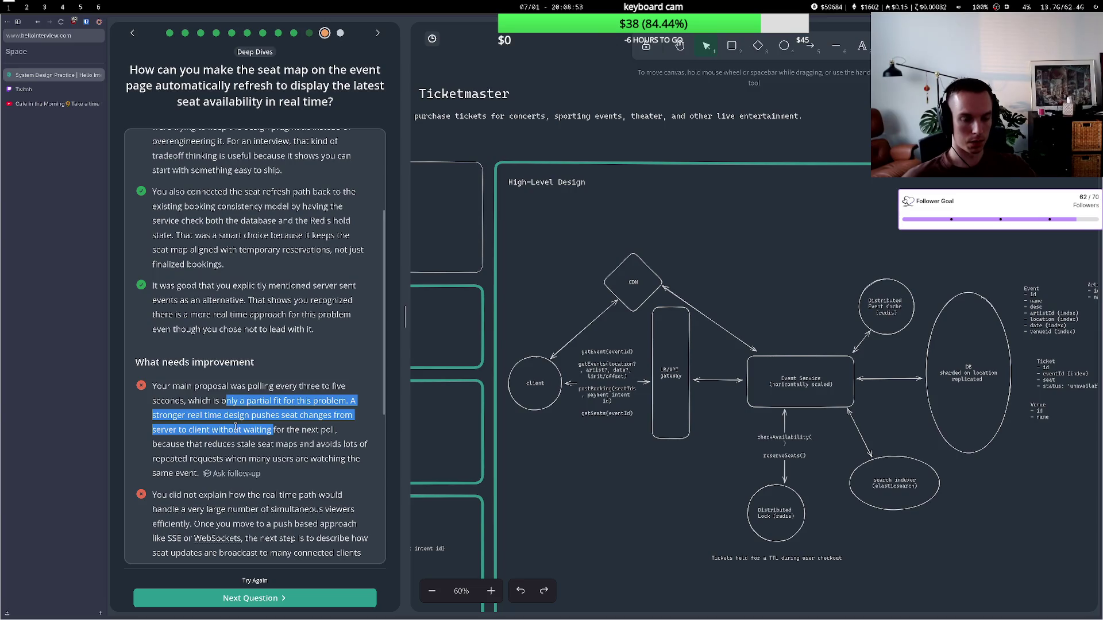
- Read through the feedback's minor suggestions, then reopen the answer for another attempt
{"action": "scroll", "coordinate": [236, 427], "scroll_direction": "down", "scroll_amount": 2}
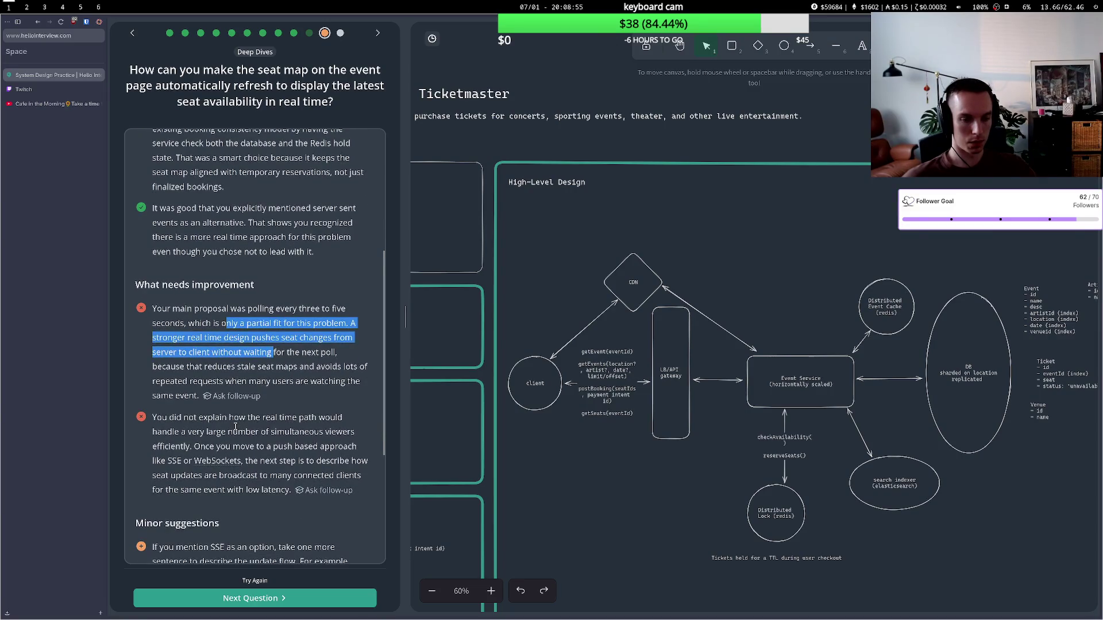
{"action": "scroll", "coordinate": [235, 427], "scroll_direction": "up", "scroll_amount": 4}
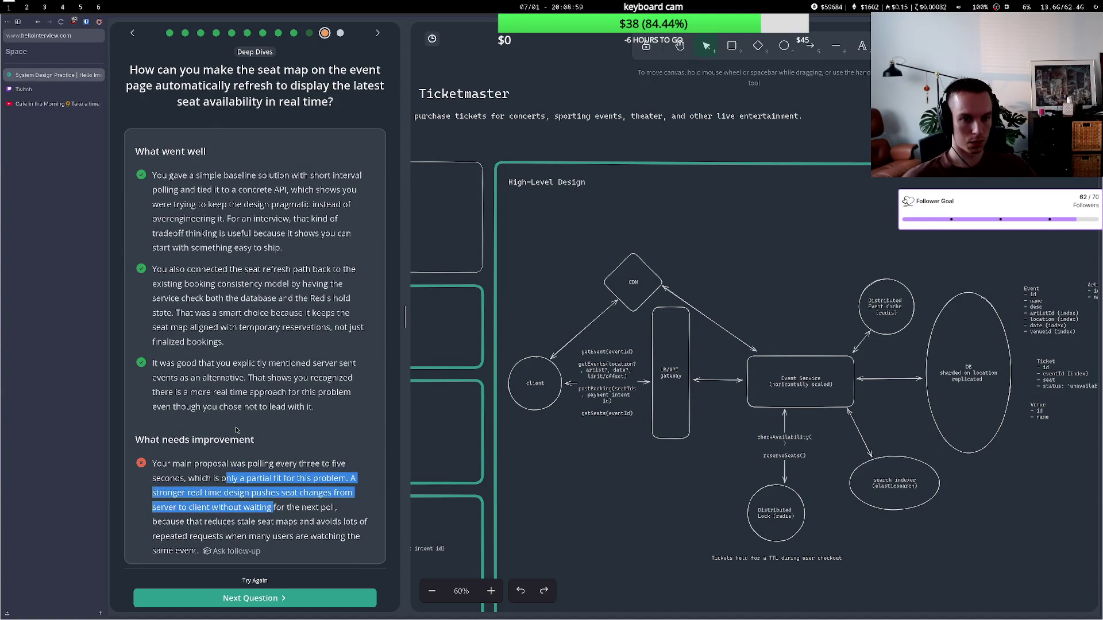
{"action": "scroll", "coordinate": [236, 430], "scroll_direction": "down", "scroll_amount": 6}
{"action": "scroll", "coordinate": [235, 430], "scroll_direction": "up", "scroll_amount": 2}
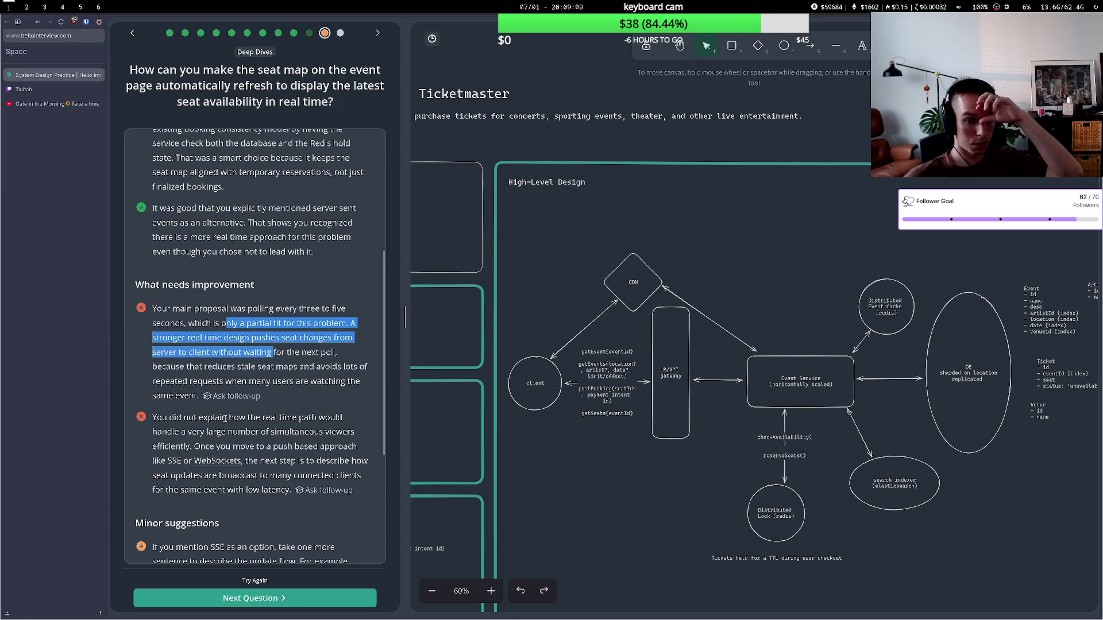
{"action": "scroll", "coordinate": [235, 426], "scroll_direction": "down", "scroll_amount": 3}
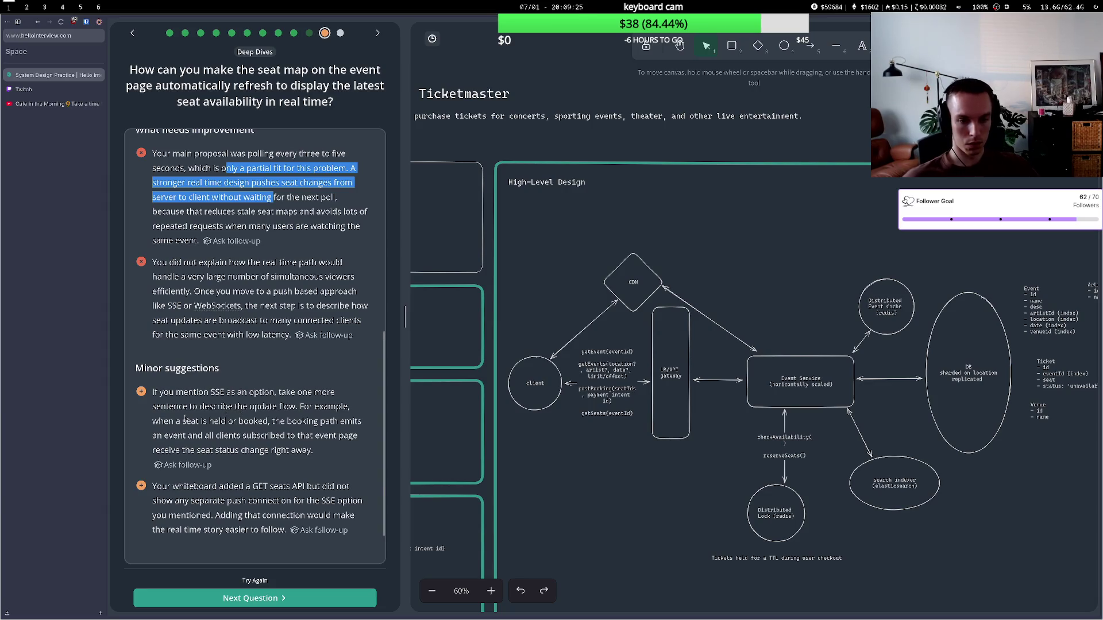
{"action": "left_click_drag", "start_coordinate": [312, 423], "coordinate": [324, 436]}
{"action": "left_click", "coordinate": [324, 436]}
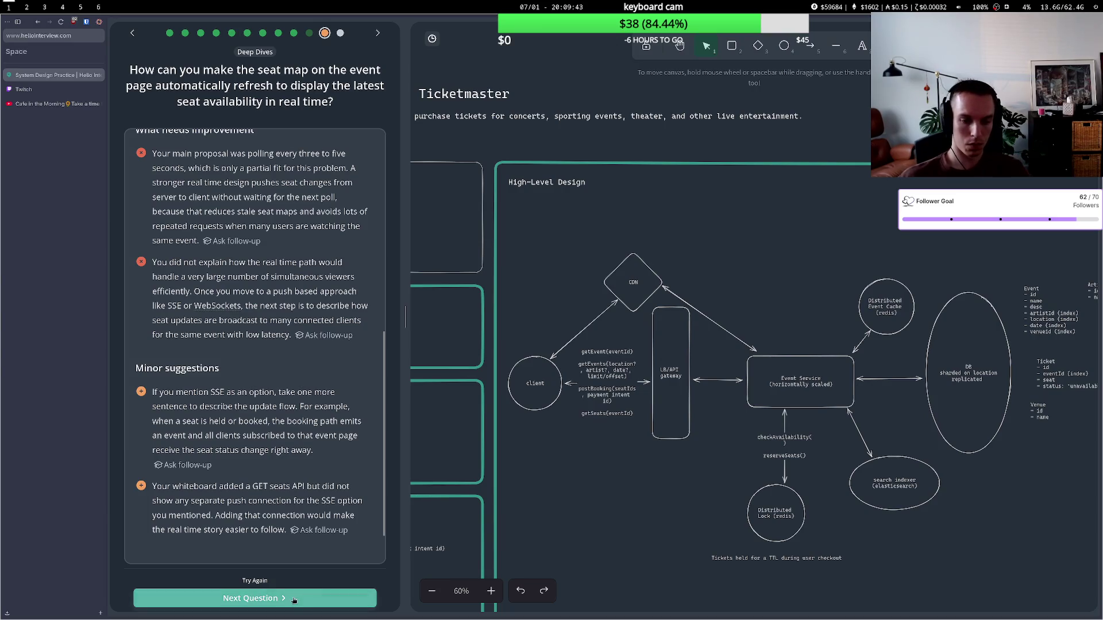
{"action": "left_click", "coordinate": [262, 581]}
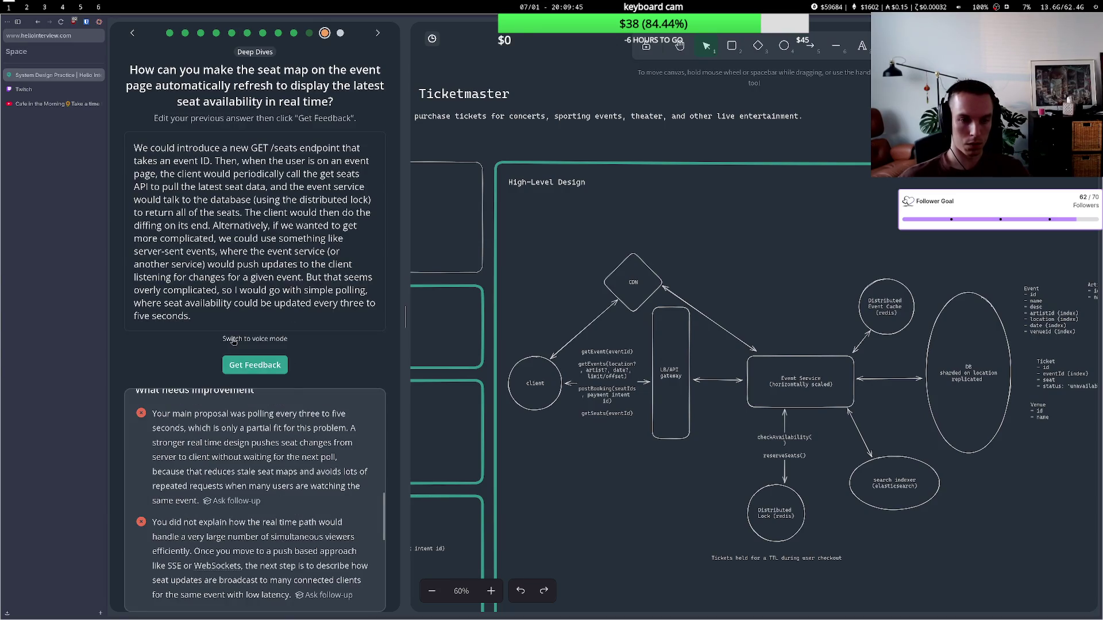
- Delete the getSeats(eventId) line from the client's API label and switch the answer to spoken mode
{"action": "double_click", "coordinate": [632, 413]}
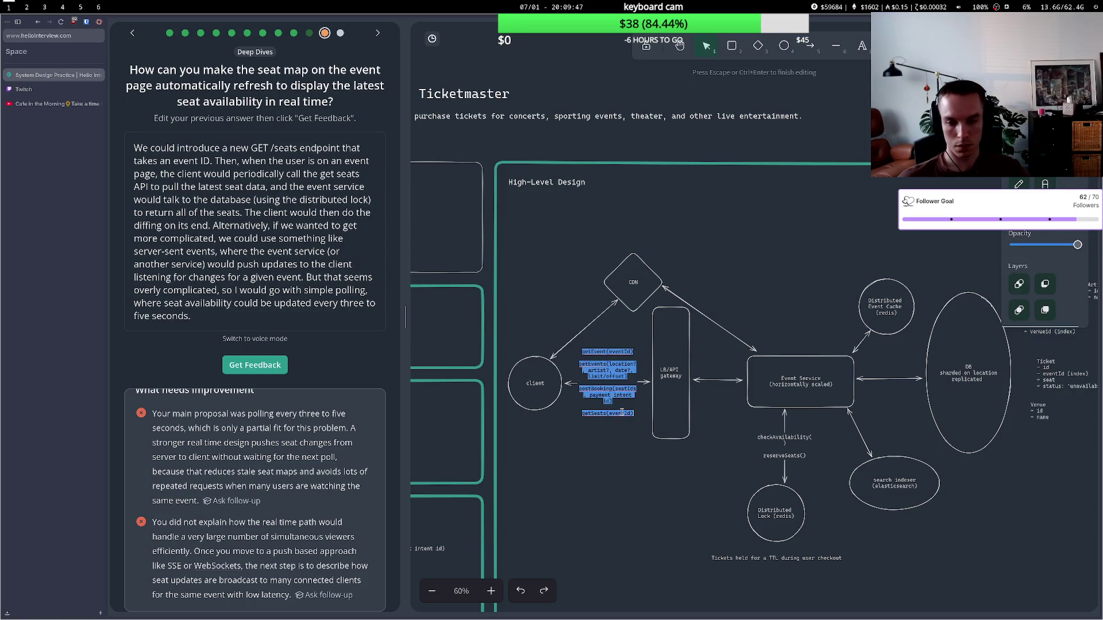
{"action": "left_click_drag", "start_coordinate": [632, 413], "coordinate": [579, 415]}
{"action": "key", "text": "BackSpace"}
{"action": "key", "text": "BackSpace"}
{"action": "key", "text": "BackSpace"}
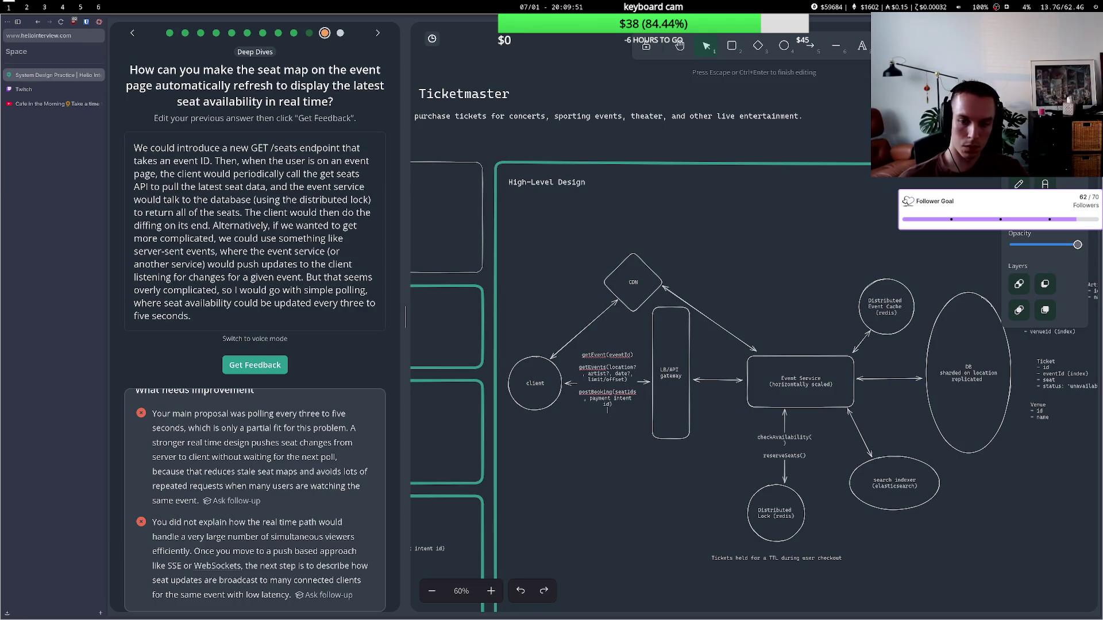
{"action": "left_click", "coordinate": [578, 427]}
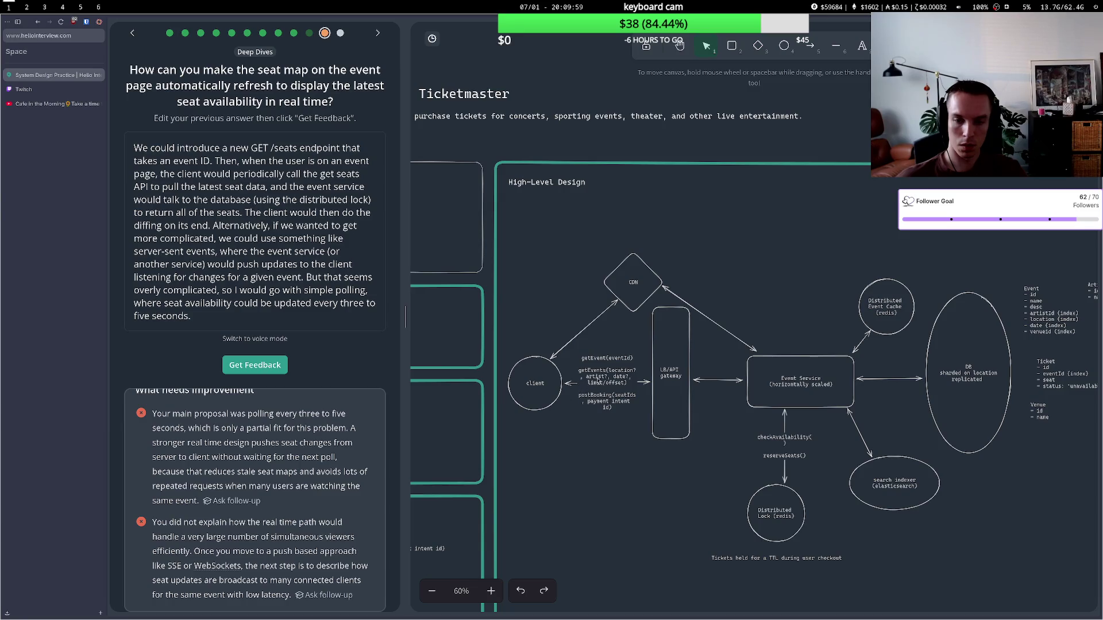
{"action": "left_click", "coordinate": [258, 339]}
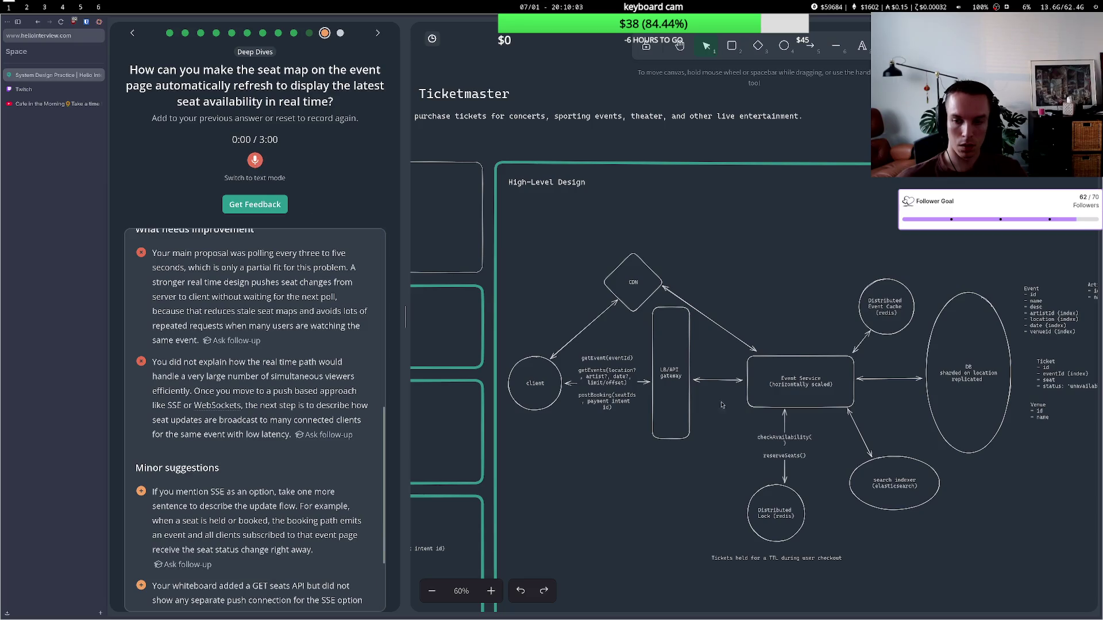
- Draw a connector without an arrowhead between Event Service and the gateway
{"action": "left_click_drag", "start_coordinate": [882, 464], "coordinate": [888, 468]}
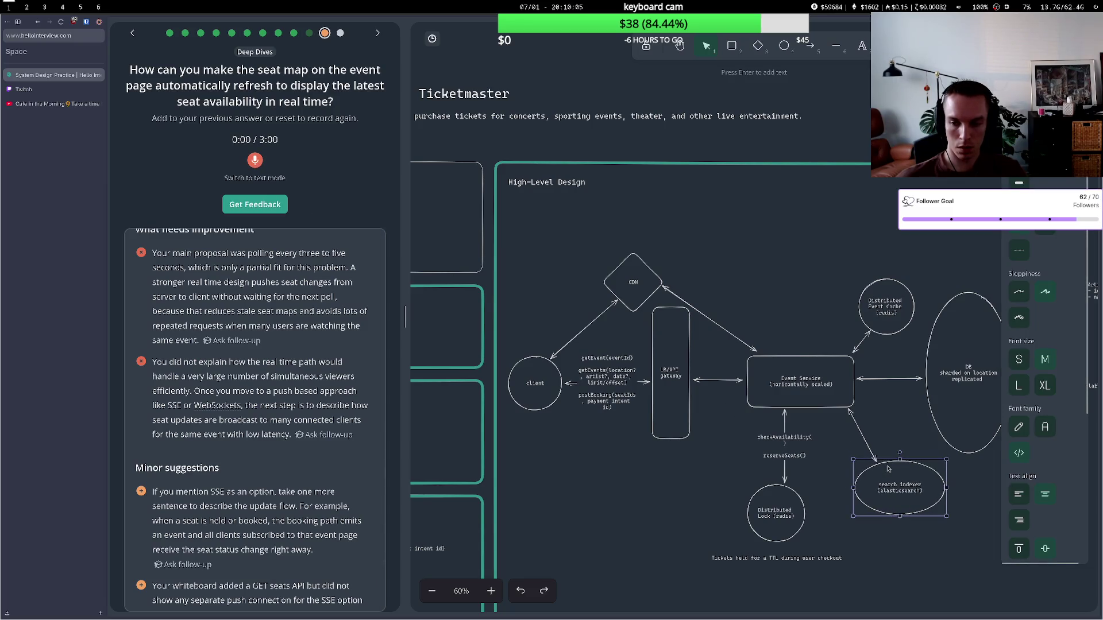
{"action": "left_click", "coordinate": [804, 396]}
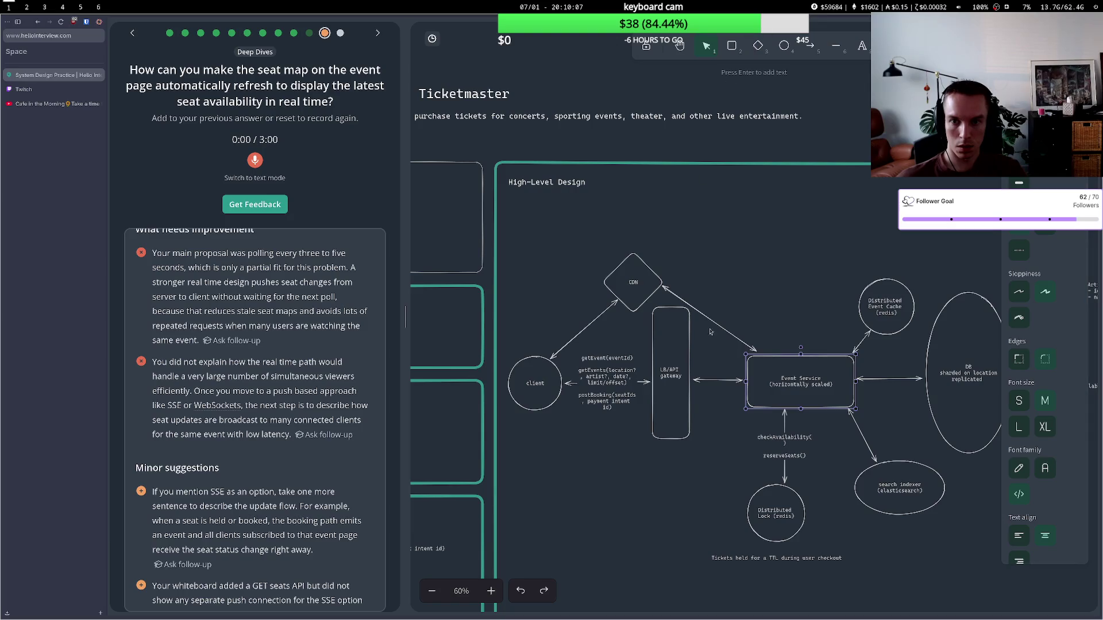
{"action": "left_click", "coordinate": [810, 45]}
{"action": "left_click_drag", "start_coordinate": [742, 399], "coordinate": [696, 399]}
{"action": "left_click", "coordinate": [1045, 360]}
{"action": "left_click", "coordinate": [1041, 390]}
{"action": "mouse_move", "coordinate": [742, 398]}
{"action": "left_mouse_down"}
{"action": "mouse_move", "coordinate": [695, 419]}
{"action": "mouse_move", "coordinate": [743, 396]}
{"action": "mouse_move", "coordinate": [696, 398]}
{"action": "mouse_move", "coordinate": [696, 419]}
{"action": "left_mouse_up"}
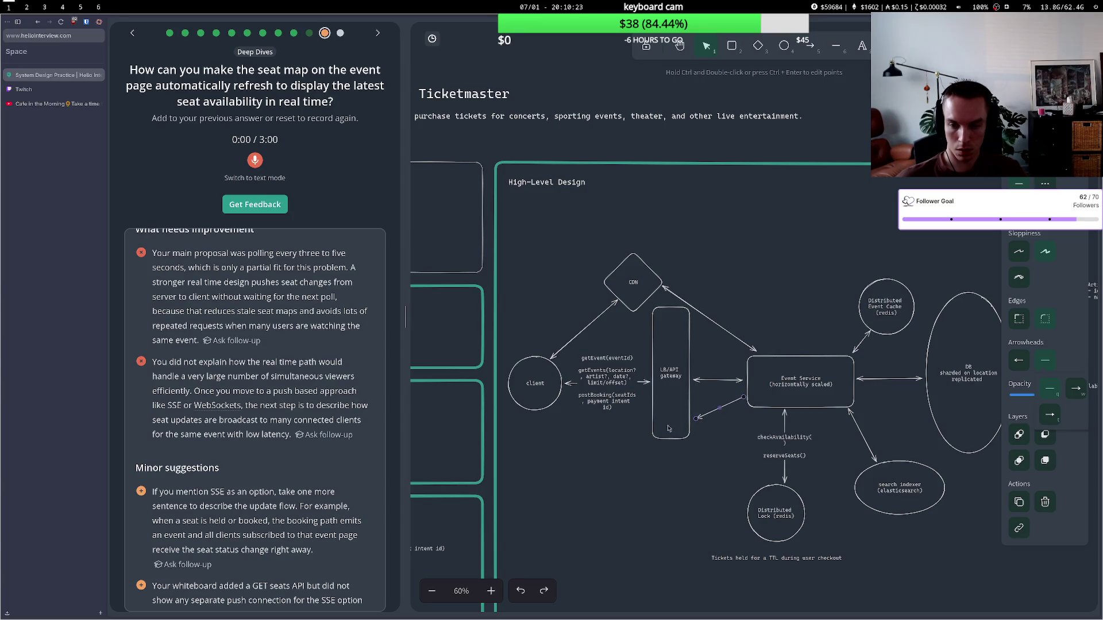
- Draw an arrow from the LB/API gateway to the client and label it 'SSE'
{"action": "left_click", "coordinate": [810, 46]}
{"action": "left_click", "coordinate": [648, 429]}
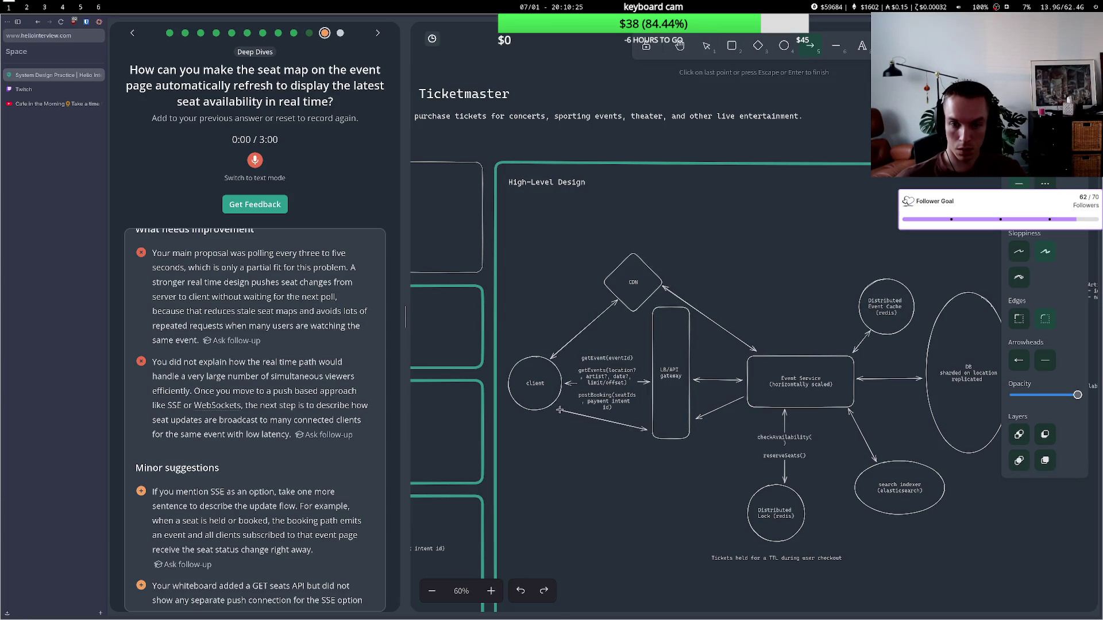
{"action": "double_click", "coordinate": [577, 411]}
{"action": "left_click_drag", "start_coordinate": [578, 411], "coordinate": [647, 429]}
{"action": "left_click_drag", "start_coordinate": [555, 424], "coordinate": [558, 407]}
{"action": "left_click_drag", "start_coordinate": [648, 418], "coordinate": [644, 431]}
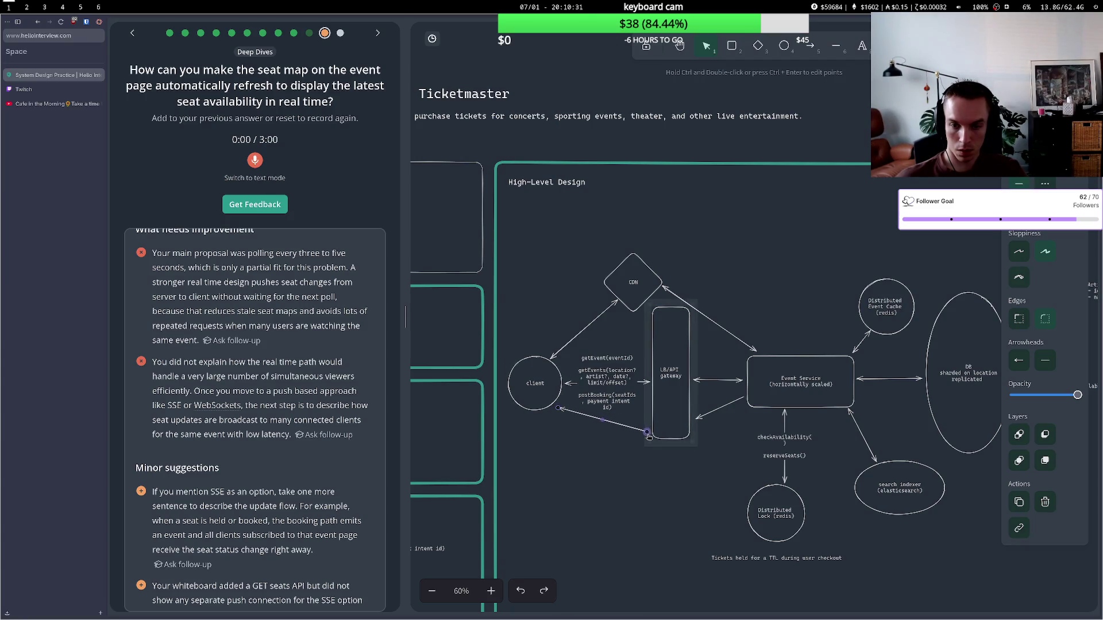
{"action": "double_click", "coordinate": [597, 423], "text": "ctrl"}
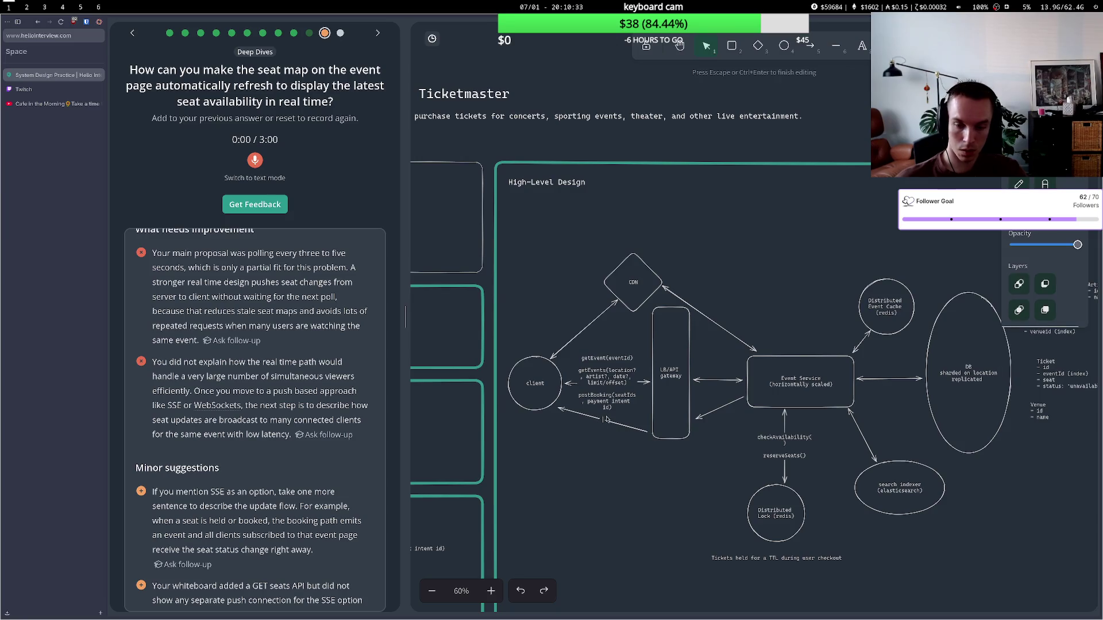
{"action": "type", "text": "SSE"}
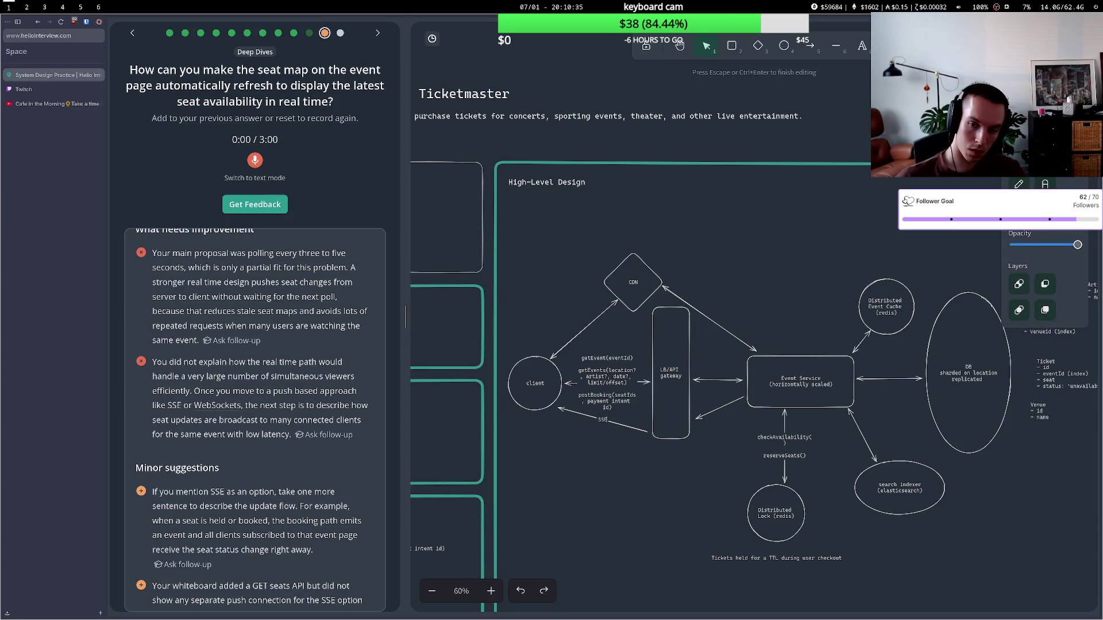
{"action": "key", "text": "Escape"}
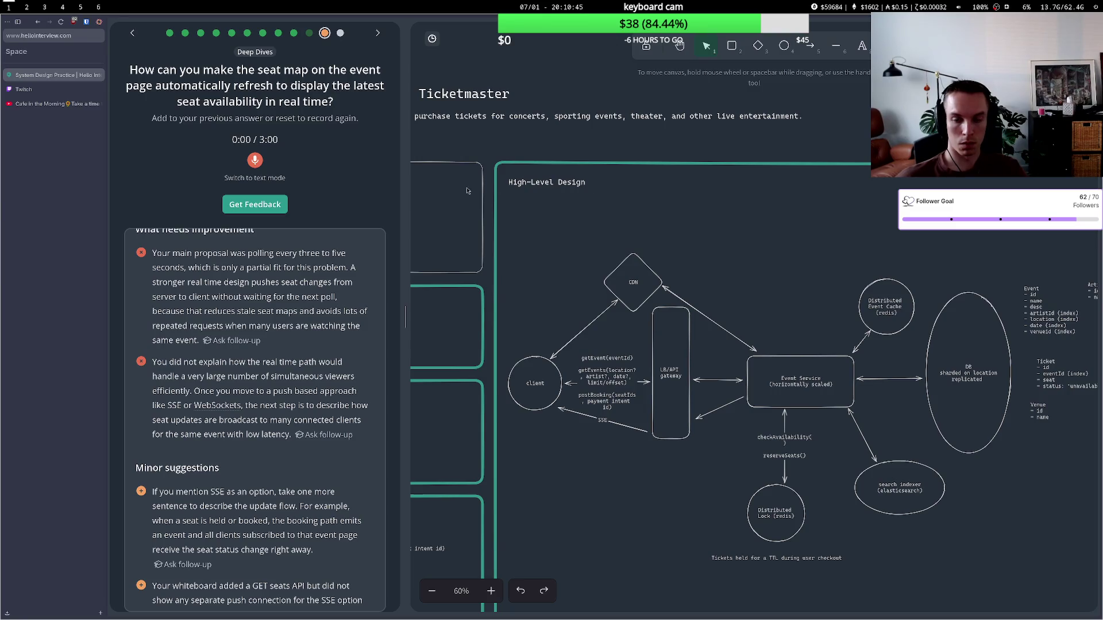
- Record a spoken answer proposing Server-Sent Events for live seat updates and request feedback on it
{"action": "left_click", "coordinate": [256, 164]}
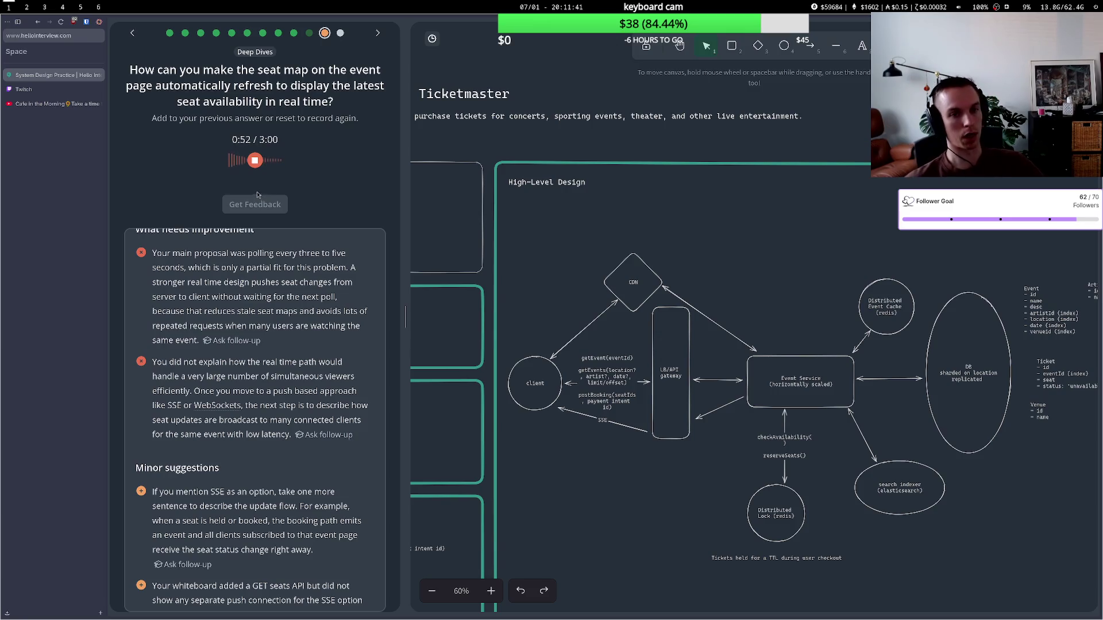
{"action": "left_click", "coordinate": [257, 163]}
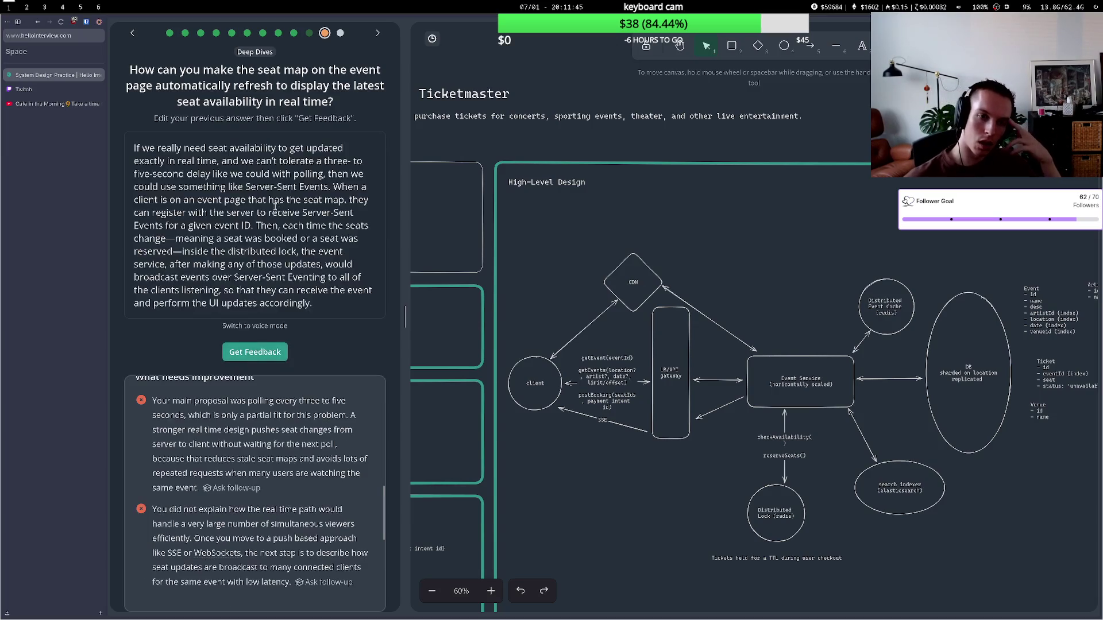
{"action": "left_click", "coordinate": [263, 352]}
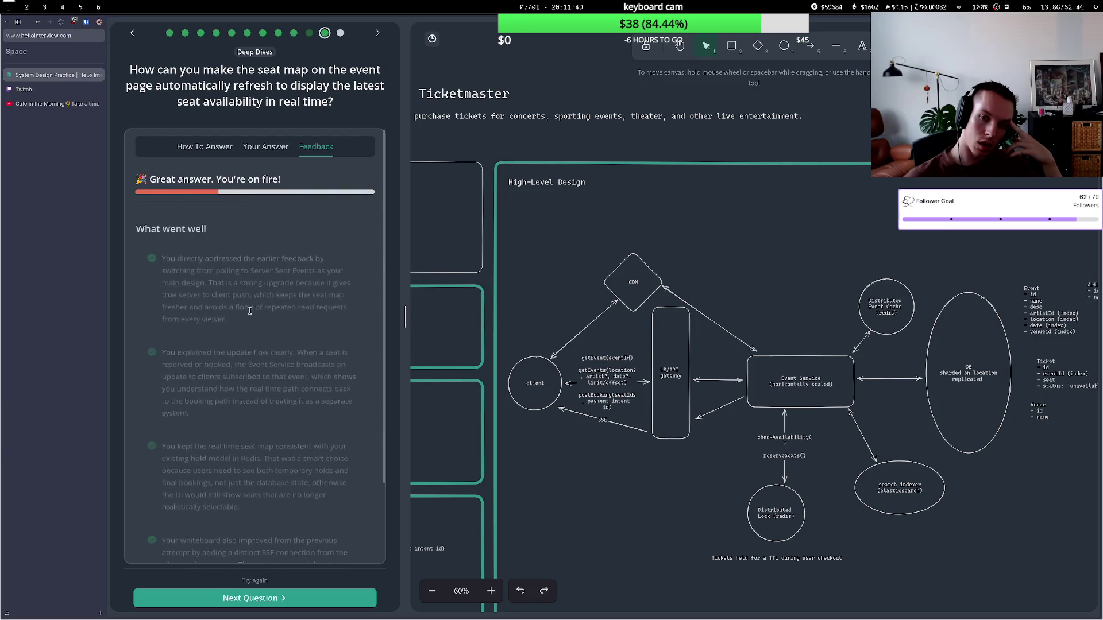
- Review the great-answer feedback's minor suggestions, including fanout, then go to the Twitch Creator Dashboard
{"action": "scroll", "coordinate": [254, 369], "scroll_direction": "down", "scroll_amount": 5}
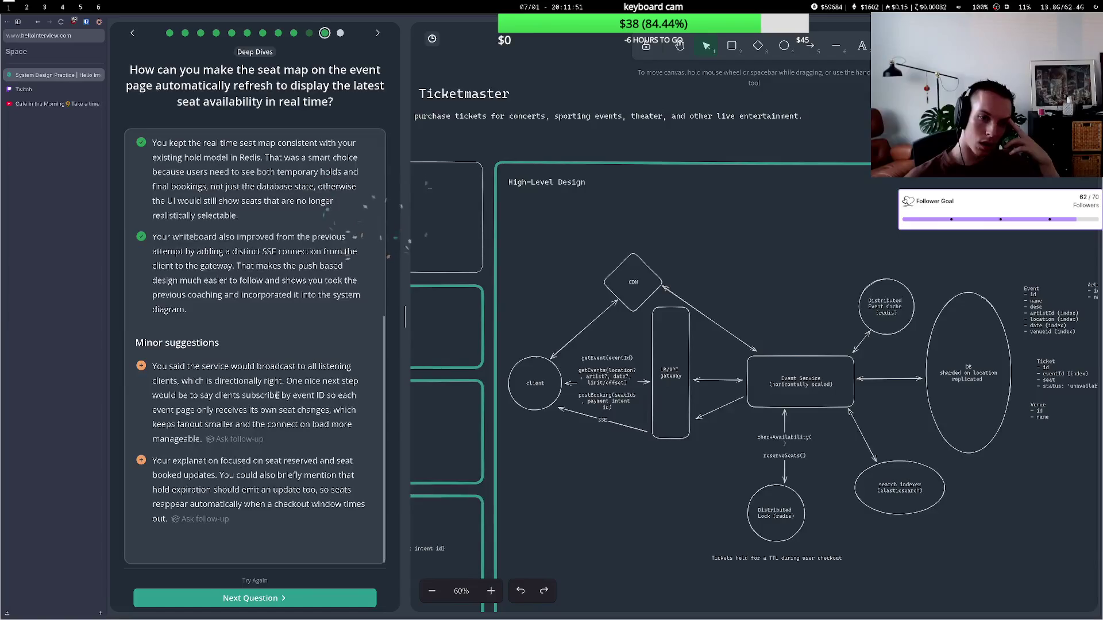
{"action": "left_click_drag", "start_coordinate": [204, 395], "coordinate": [275, 413]}
{"action": "left_click", "coordinate": [275, 413]}
{"action": "left_click_drag", "start_coordinate": [182, 410], "coordinate": [286, 425]}
{"action": "left_click", "coordinate": [286, 425]}
{"action": "left_click_drag", "start_coordinate": [174, 460], "coordinate": [266, 490]}
{"action": "left_click", "coordinate": [259, 488]}
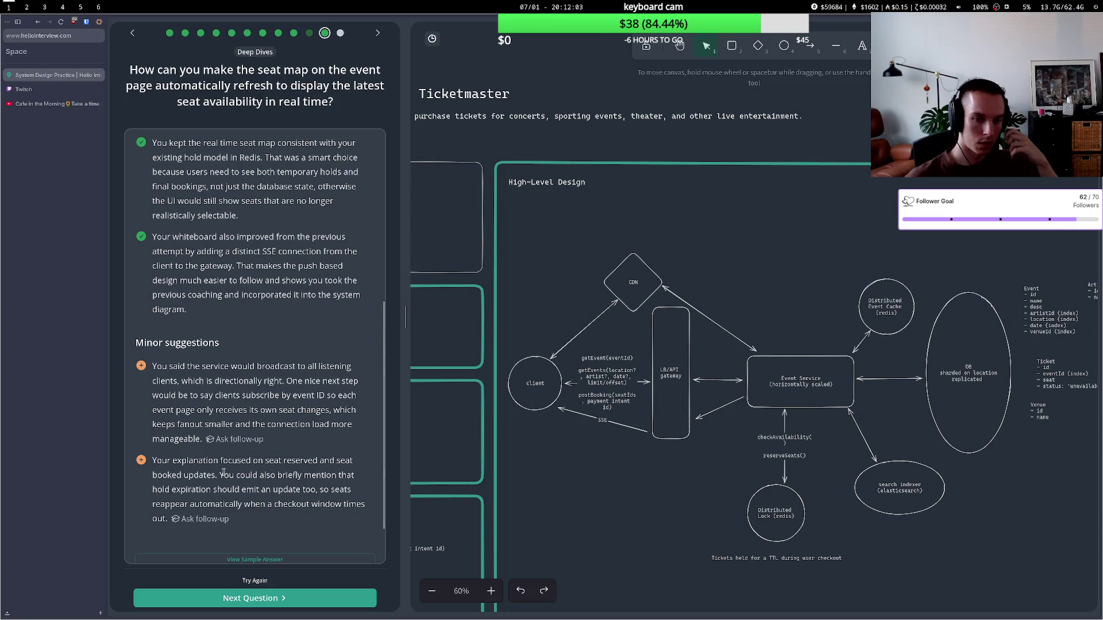
{"action": "left_click_drag", "start_coordinate": [178, 425], "coordinate": [259, 391]}
{"action": "left_click", "coordinate": [259, 392]}
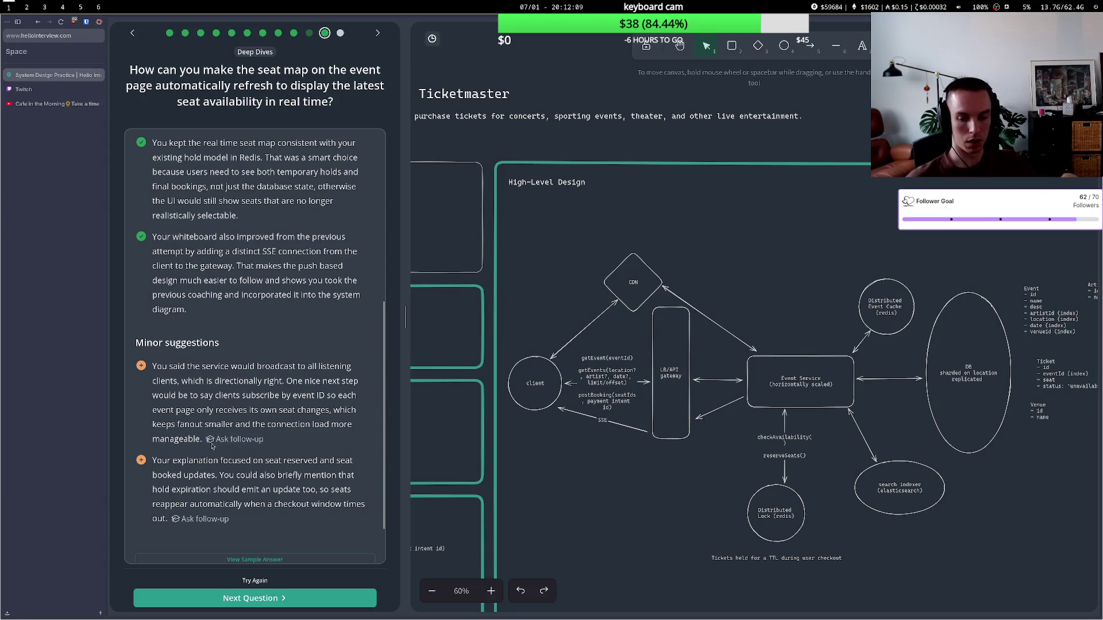
{"action": "left_click", "coordinate": [28, 90]}
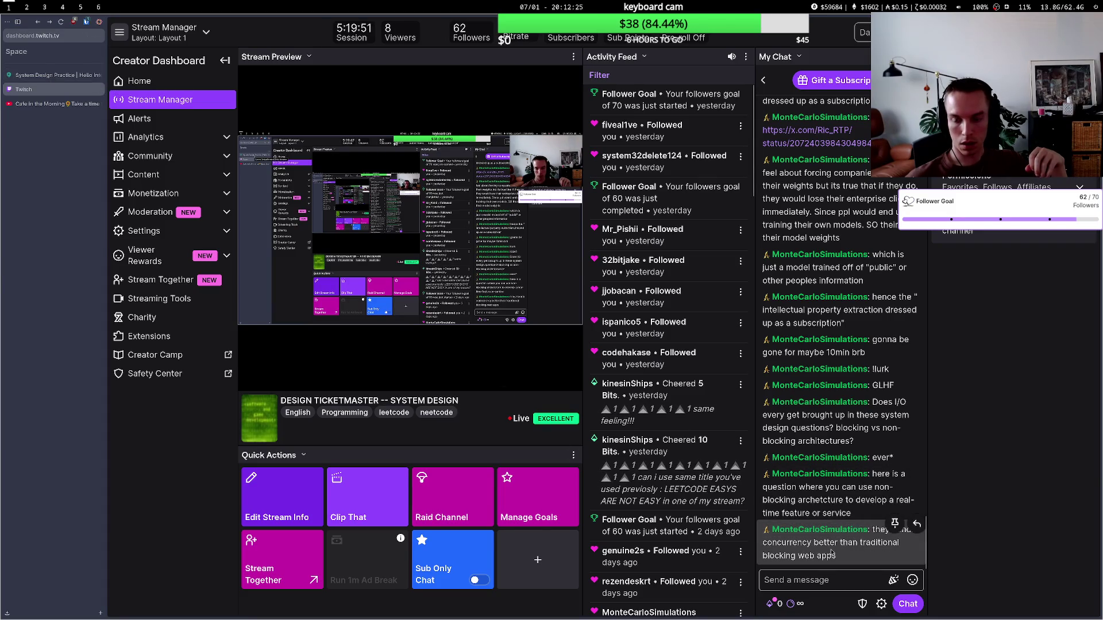
- Glance at the latest Twitch chat message, then return to the System Design Practice tab
{"action": "left_click_drag", "start_coordinate": [835, 543], "coordinate": [850, 544]}
{"action": "left_click", "coordinate": [850, 543]}
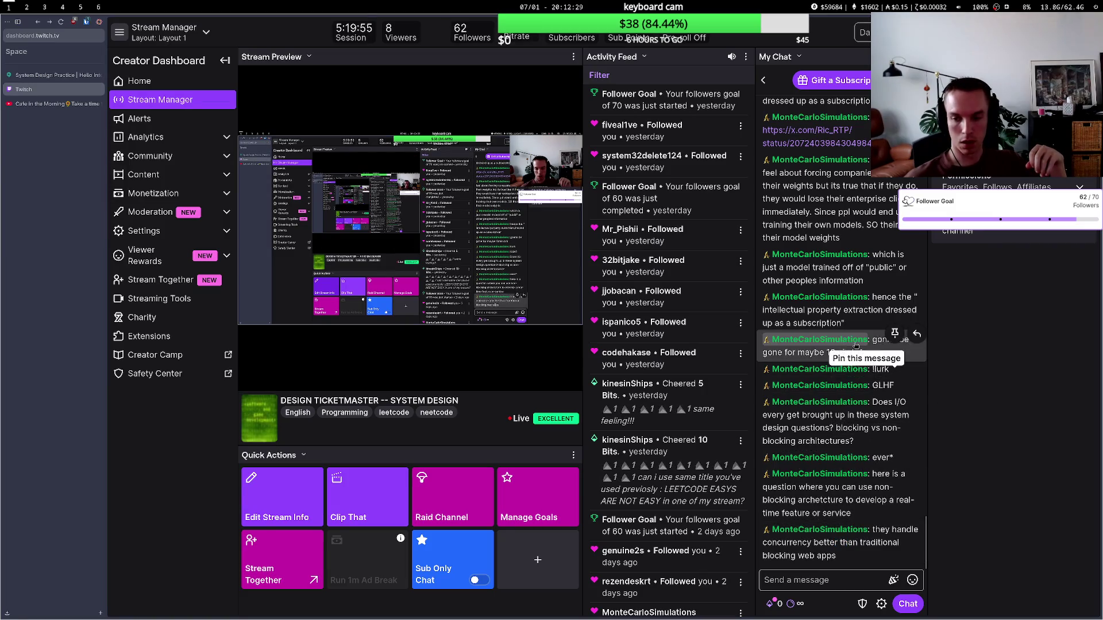
{"action": "left_click", "coordinate": [49, 75]}
{"action": "left_click", "coordinate": [47, 90]}
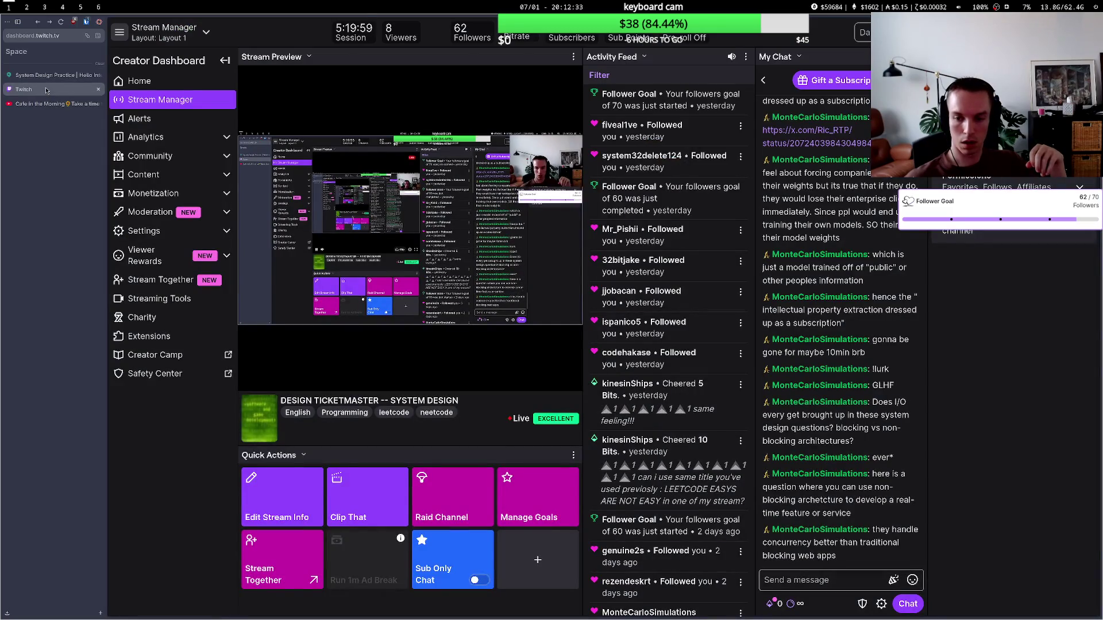
{"action": "left_click", "coordinate": [49, 76]}
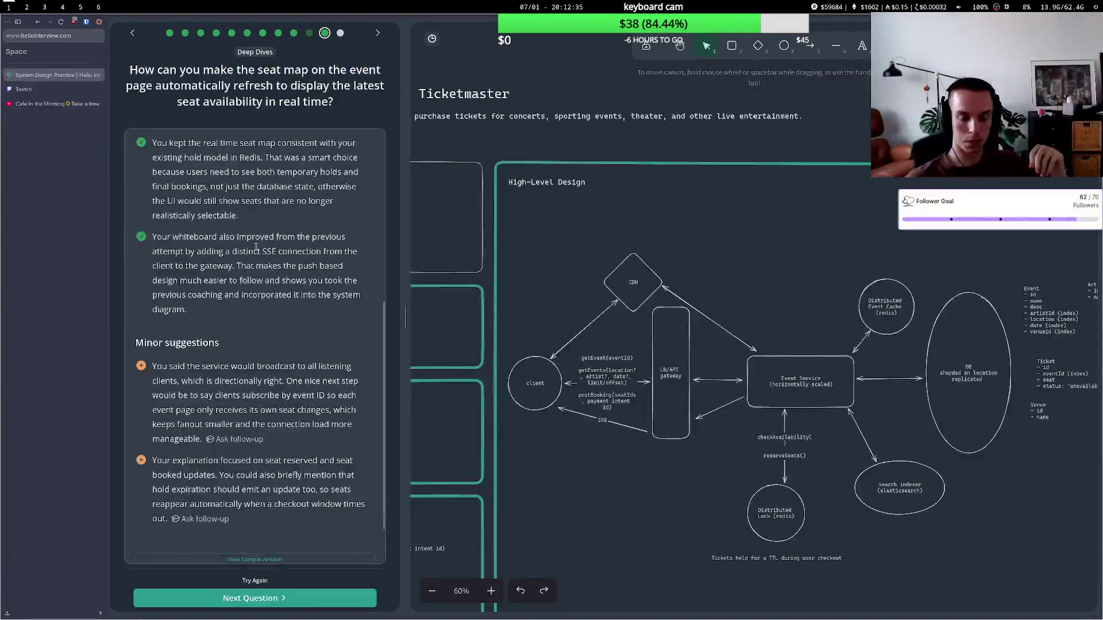
- Advance to the virtual waiting room question and draw a new box above Event Service
{"action": "scroll", "coordinate": [256, 409], "scroll_direction": "down", "scroll_amount": 2}
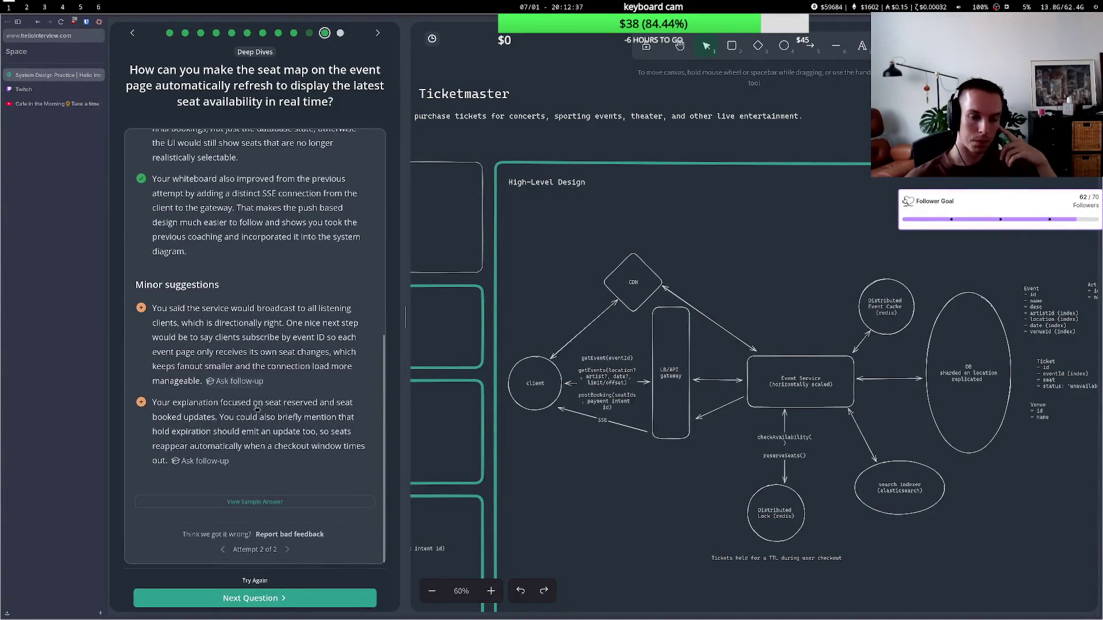
{"action": "left_click", "coordinate": [265, 602]}
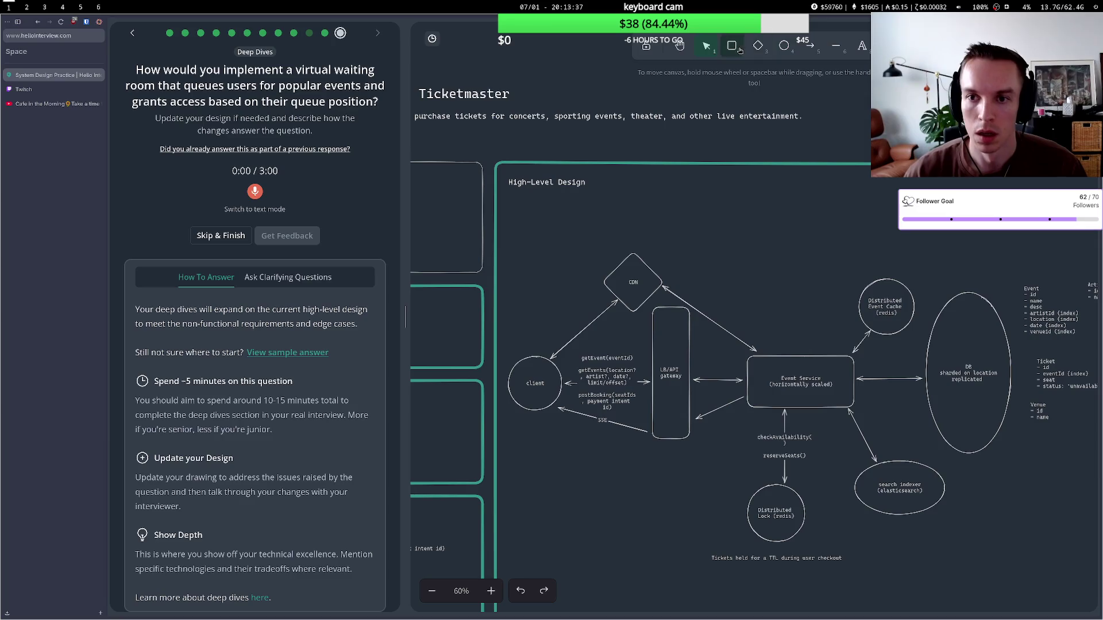
{"action": "left_click_drag", "start_coordinate": [683, 198], "coordinate": [843, 238]}
- Label the new box 'Queue (kafka)'
{"action": "key", "text": "r"}
{"action": "double_click", "coordinate": [793, 223]}
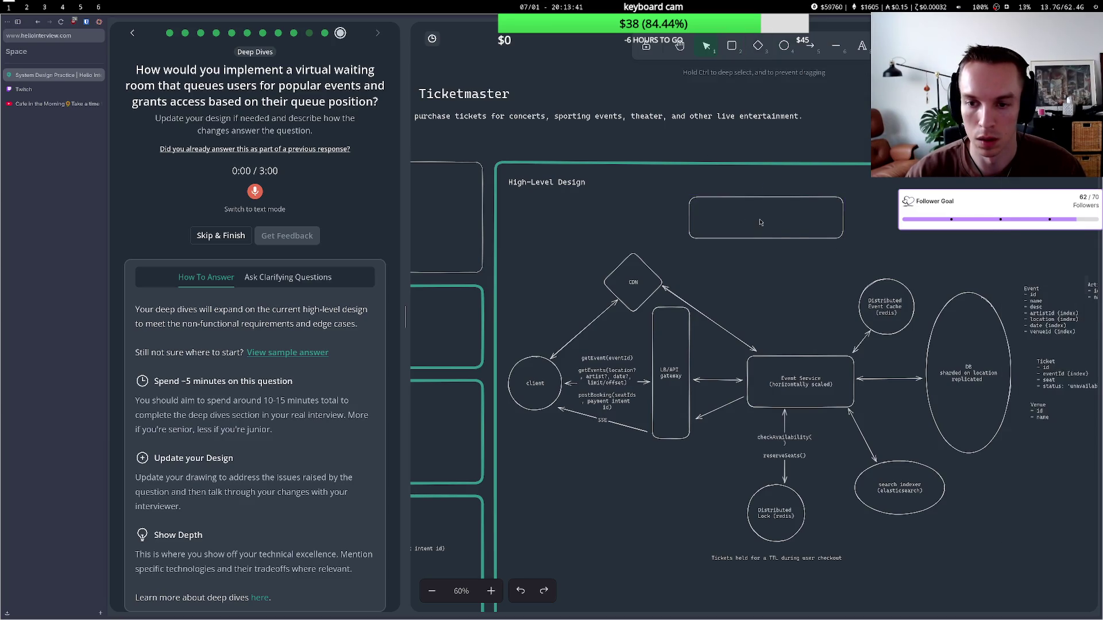
{"action": "type", "text": "W"}
{"action": "type", "text": "Queue (ka"}
{"action": "type", "text": "fka"}
{"action": "type", "text": ")"}
{"action": "key", "text": "Return"}
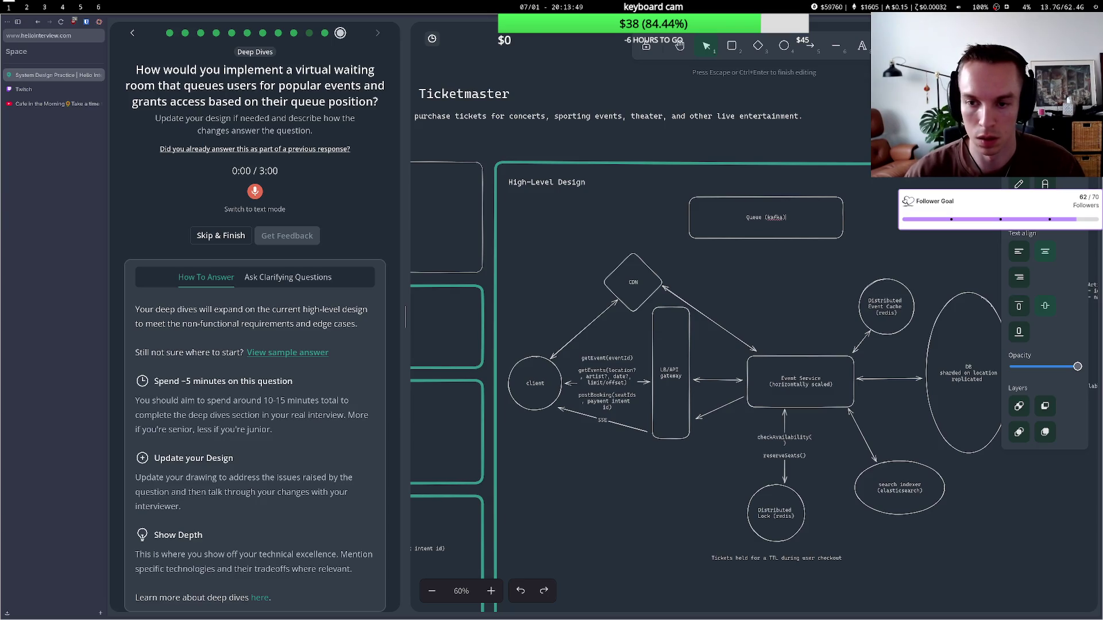
{"action": "left_click", "coordinate": [802, 305]}
- Connect Event Service and the Queue box with a two-way arrow
{"action": "key", "text": "a"}
{"action": "left_click_drag", "start_coordinate": [799, 335], "coordinate": [799, 353]}
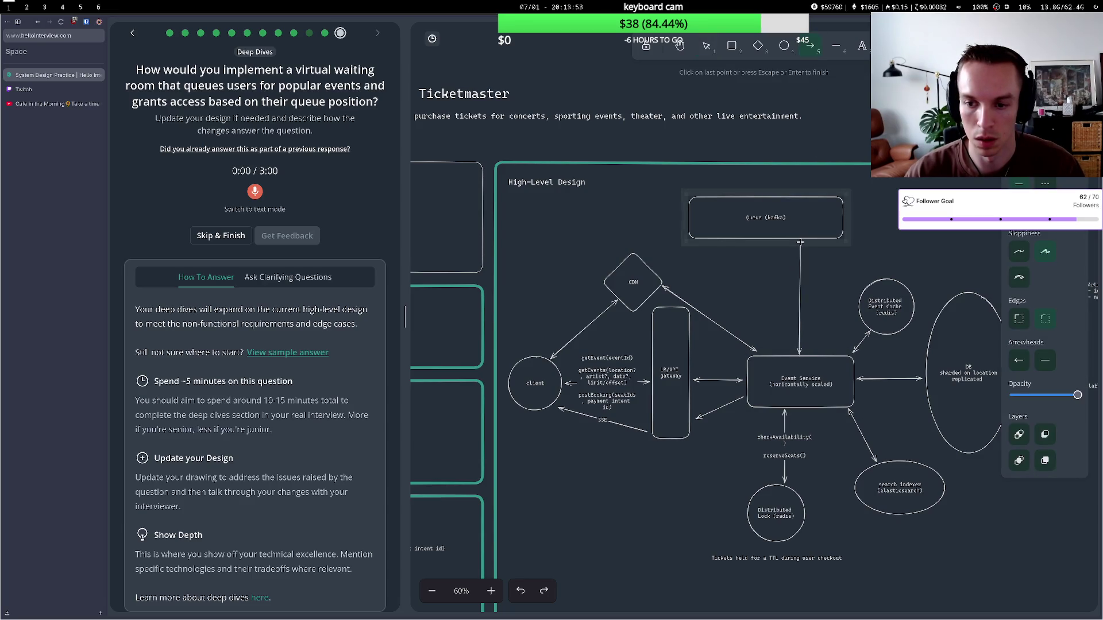
{"action": "key", "text": "Escape"}
{"action": "key", "text": "a"}
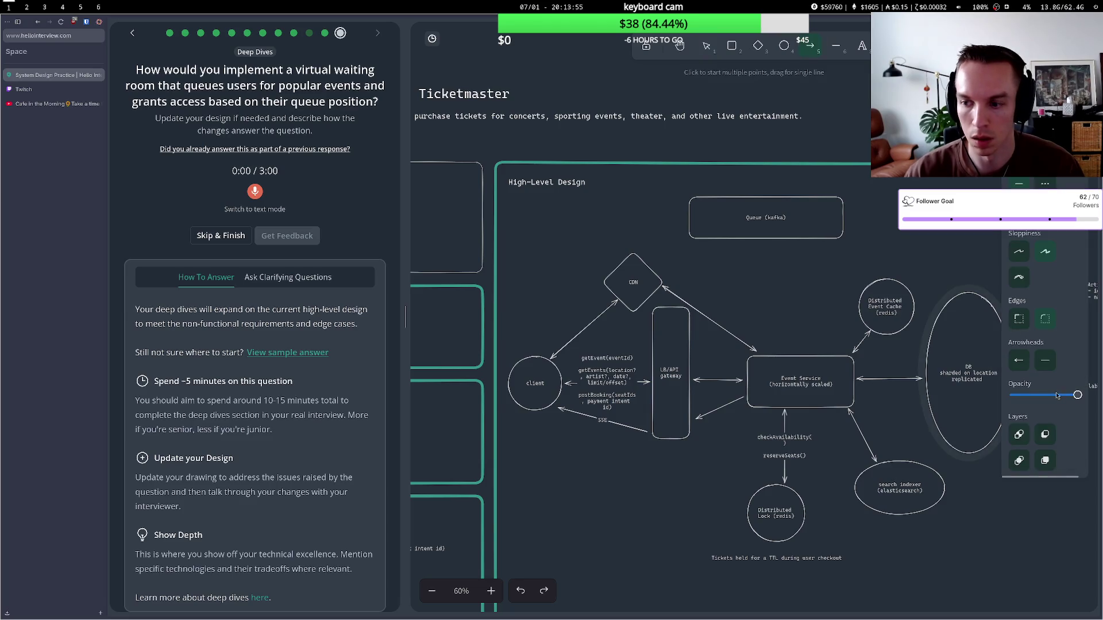
{"action": "left_click", "coordinate": [1030, 367]}
{"action": "left_click", "coordinate": [1050, 388]}
{"action": "left_click", "coordinate": [1019, 360]}
{"action": "left_click", "coordinate": [794, 354]}
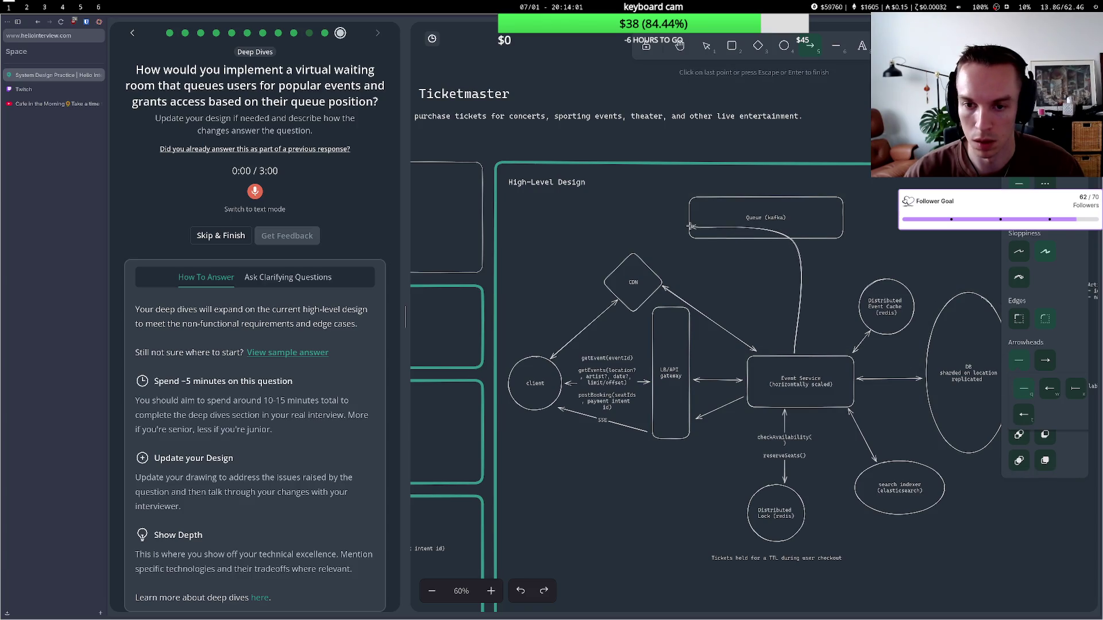
{"action": "key", "text": "Escape"}
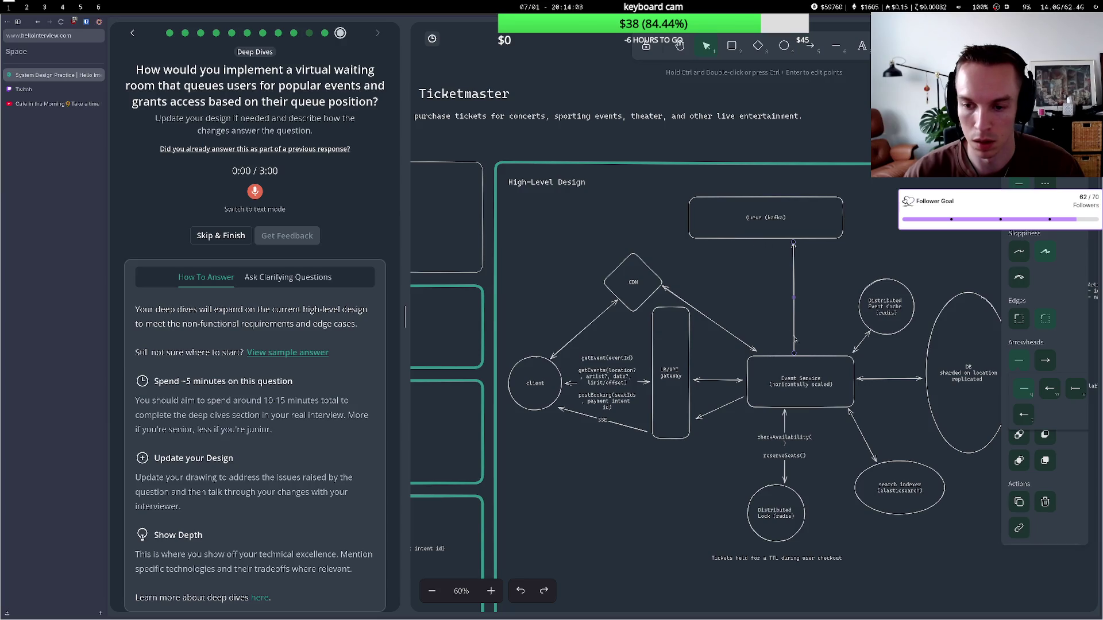
{"action": "left_click", "coordinate": [1050, 388]}
{"action": "left_click", "coordinate": [750, 322]}
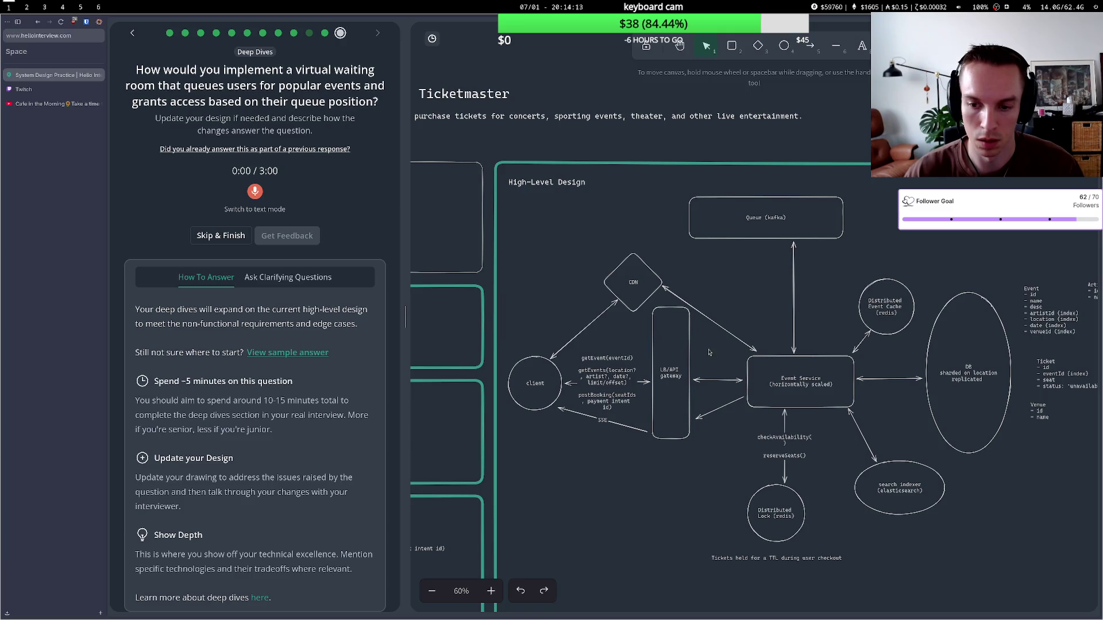
- Bend the SSE arrow downward and add a 'postWaitlist(eventId)' line under the client's API calls
{"action": "left_click", "coordinate": [629, 428]}
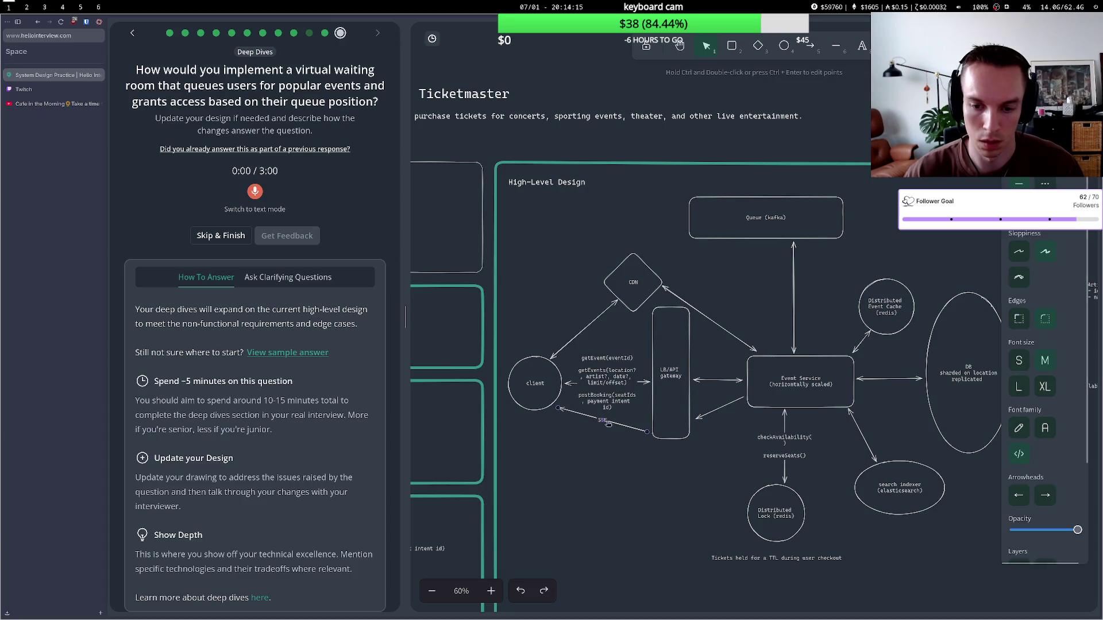
{"action": "left_click_drag", "start_coordinate": [603, 420], "coordinate": [586, 453]}
{"action": "double_click", "coordinate": [610, 409]}
{"action": "left_click", "coordinate": [612, 408]}
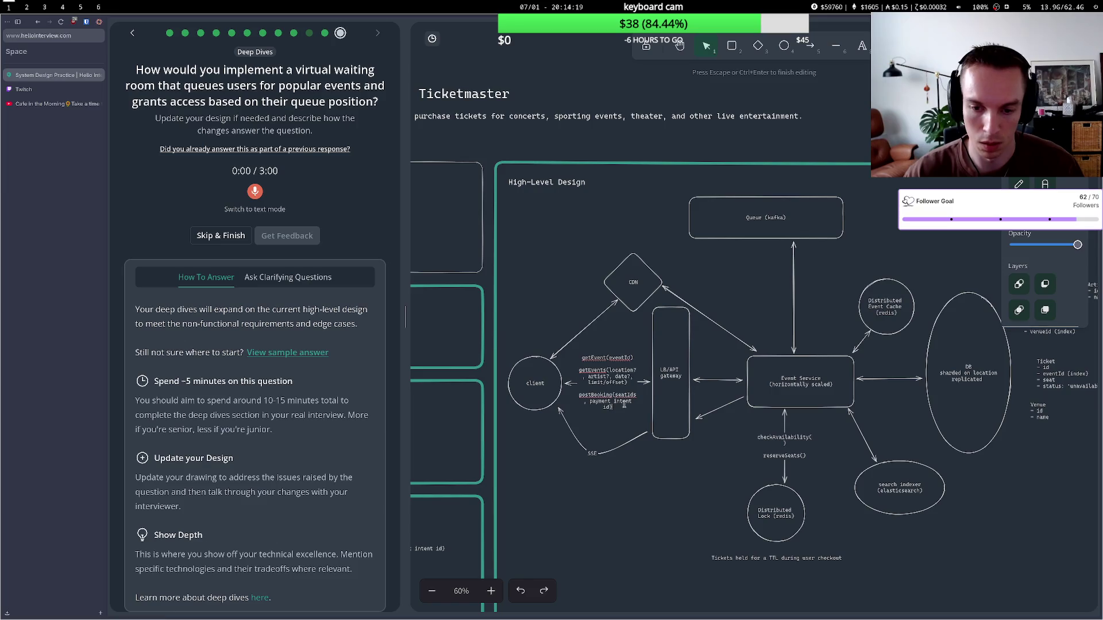
{"action": "key", "text": "Return"}
{"action": "key", "text": "Return"}
{"action": "type", "text": "wait"}
{"action": "key", "text": "BackSpace"}
{"action": "key", "text": "BackSpace"}
{"action": "key", "text": "BackSpace"}
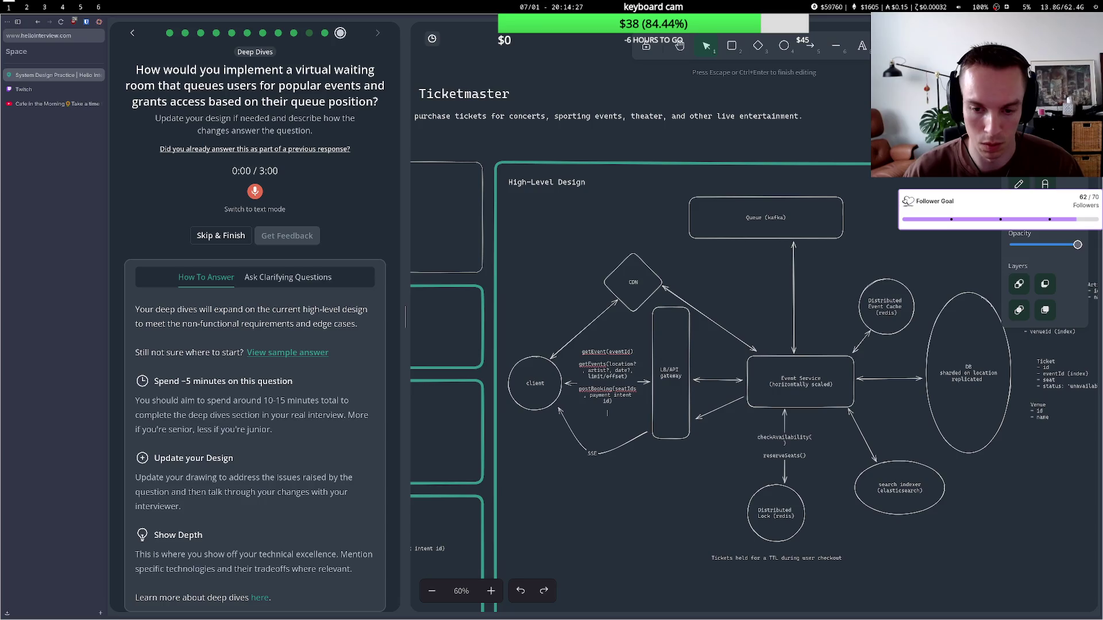
{"action": "type", "text": "get m"}
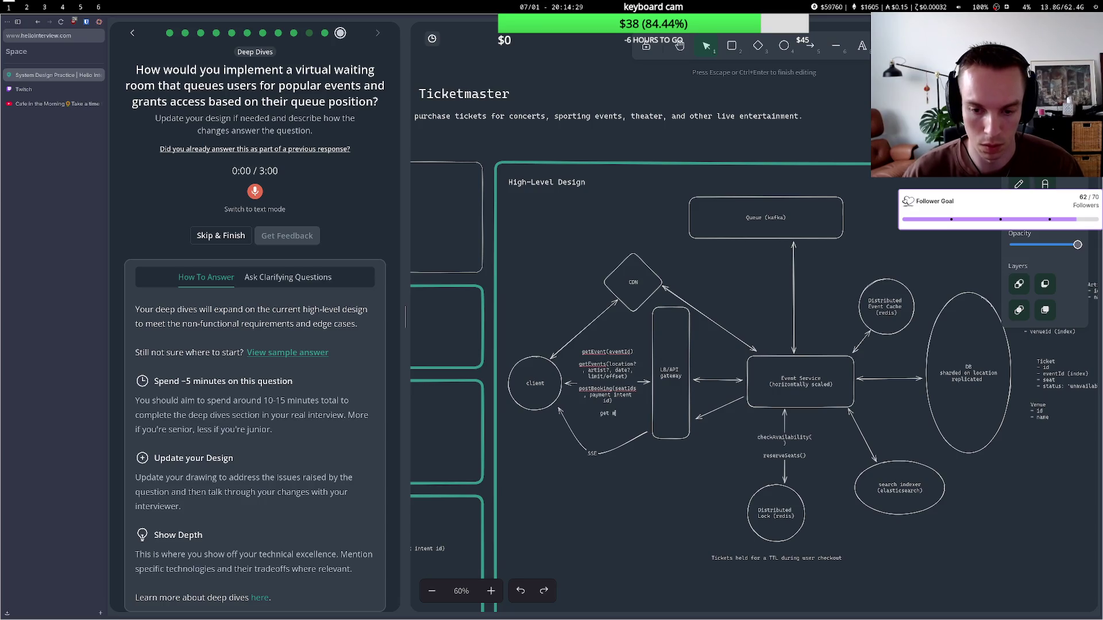
{"action": "key", "text": "BackSpace"}
{"action": "key", "text": "BackSpace"}
{"action": "key", "text": "BackSpace"}
{"action": "type", "text": "pu"}
{"action": "type", "text": "stWaitli"}
{"action": "type", "text": "st(event"}
{"action": "type", "text": "Id"}
- Label the Queue–Event Service arrow 'add user to waitlist'
{"action": "left_click", "coordinate": [657, 472]}
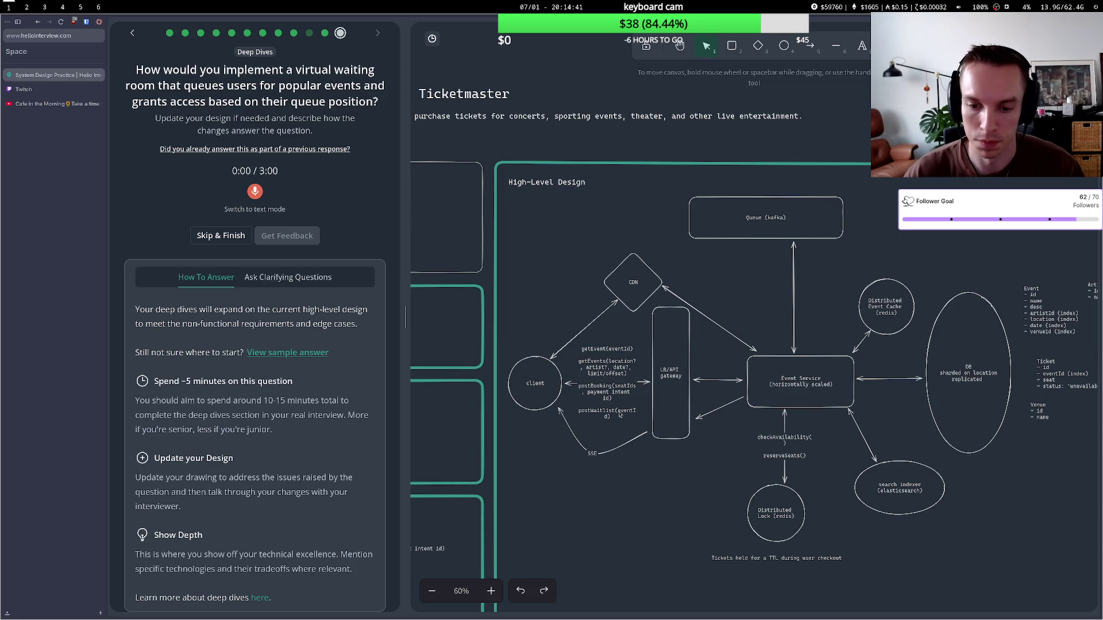
{"action": "double_click", "coordinate": [793, 305]}
{"action": "type", "text": "add user to waitlist"}
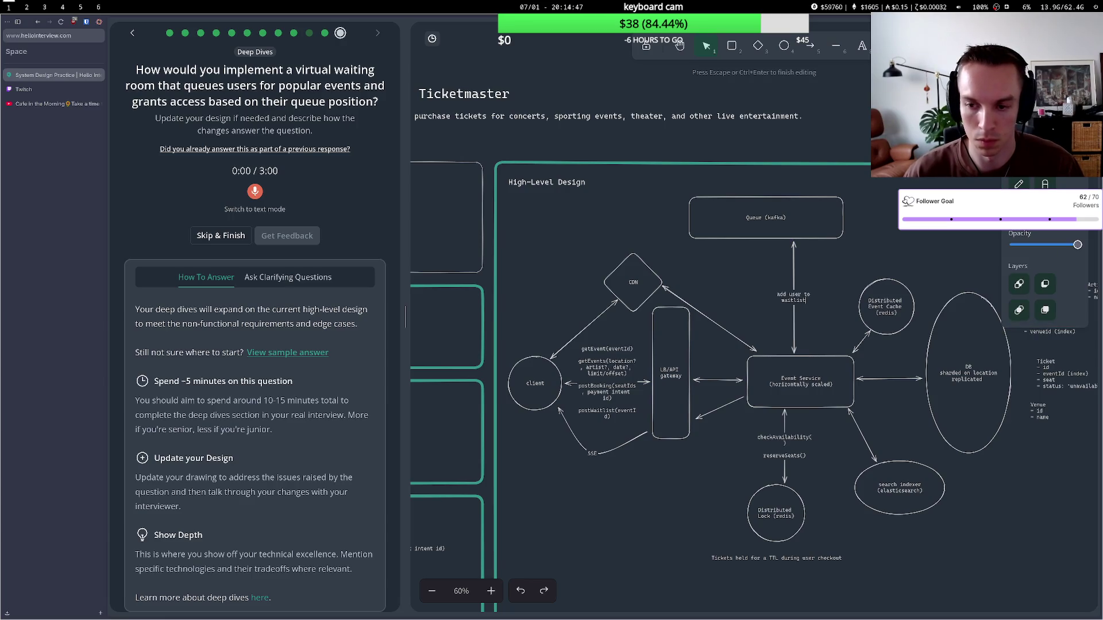
- Add a second line 'grab users from waitlist' beneath 'add user to waitlist' on the arrow
{"action": "key", "text": "Return"}
{"action": "key", "text": "Return"}
{"action": "type", "text": "gra"}
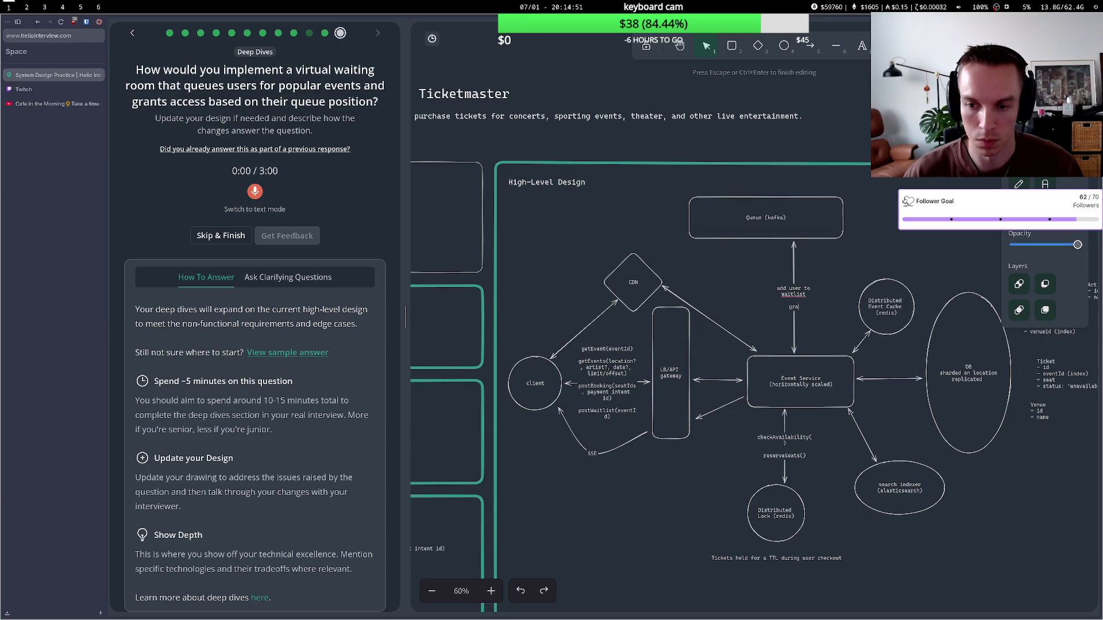
{"action": "type", "text": "b "}
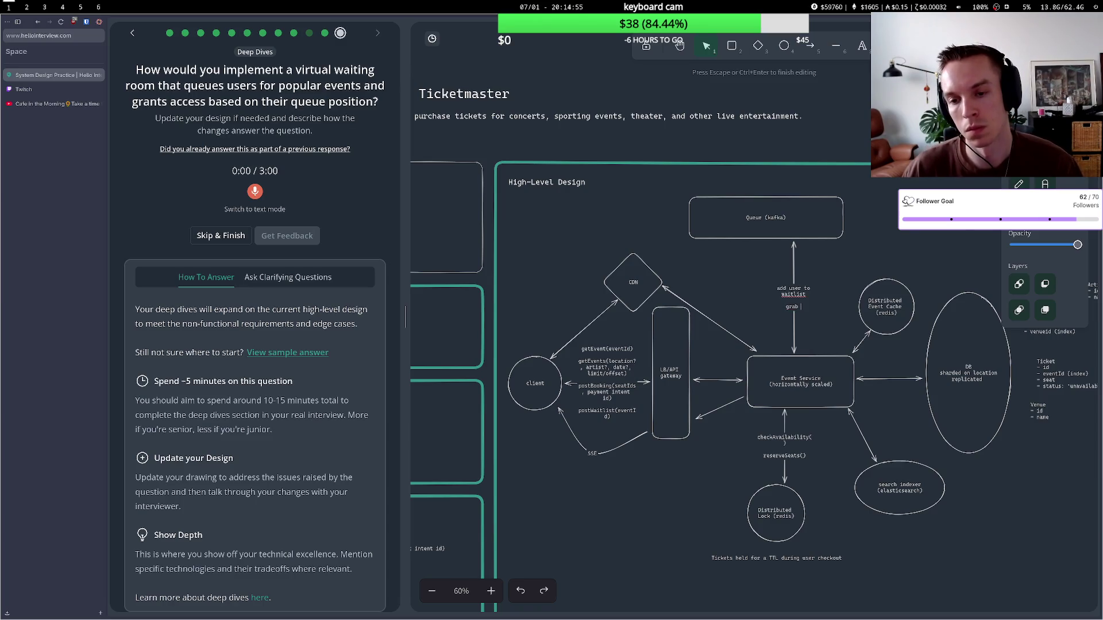
{"action": "type", "text": "userv r"}
{"action": "key", "text": "BackSpace"}
{"action": "key", "text": "BackSpace"}
{"action": "key", "text": "BackSpace"}
{"action": "type", "text": "s from waitlist"}
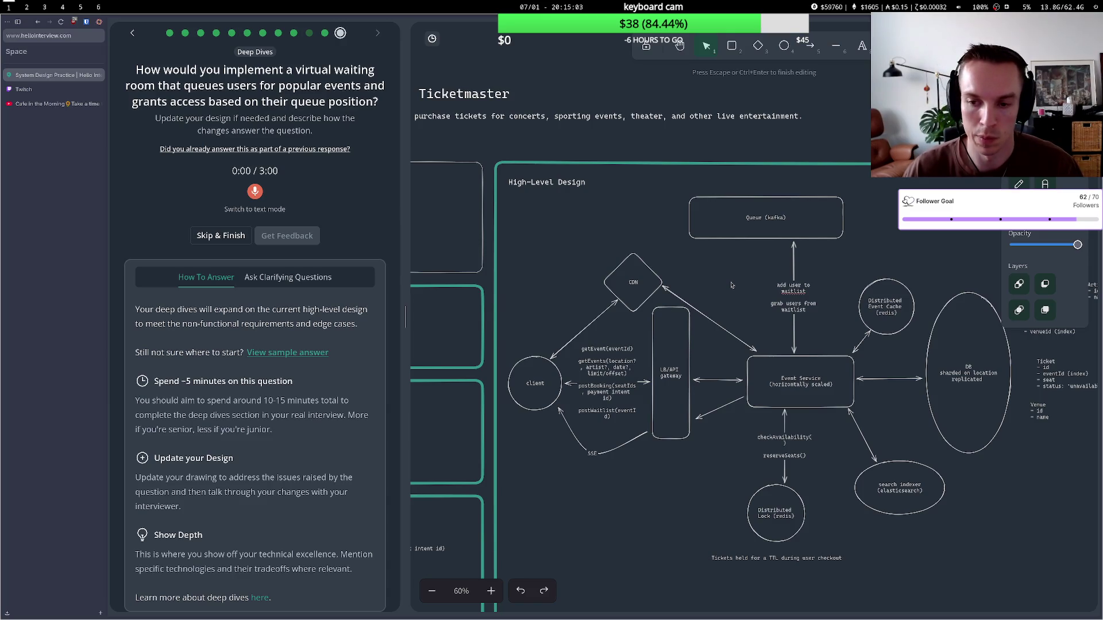
{"action": "key", "text": "Escape"}
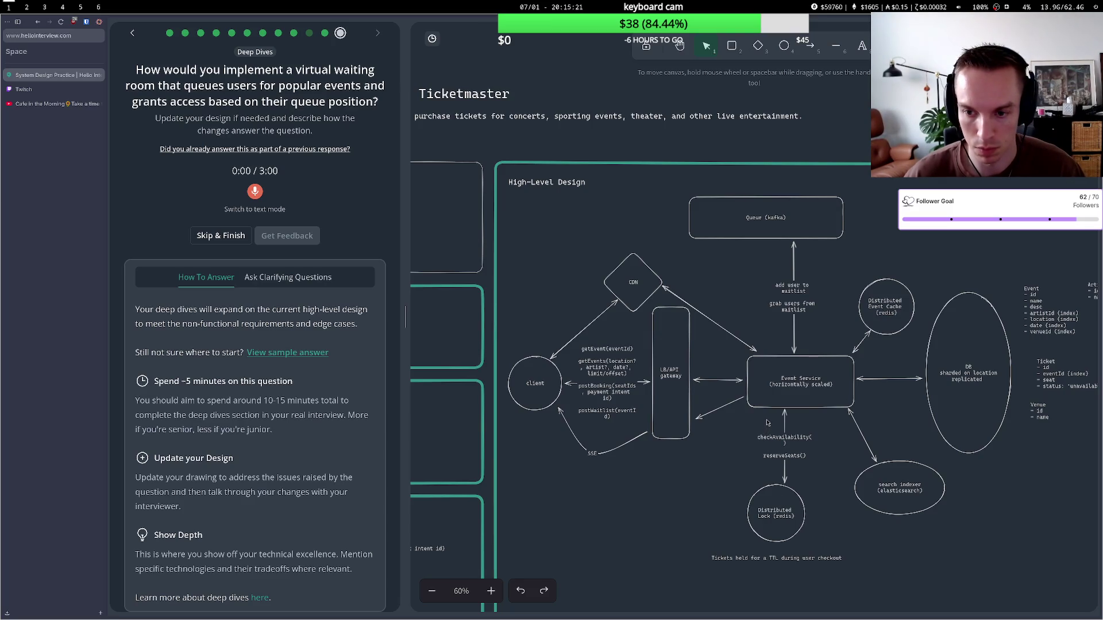
- Move the search indexer aside and add an ellipse labelled 'allowed users by event id'
{"action": "left_click_drag", "start_coordinate": [904, 482], "coordinate": [980, 497]}
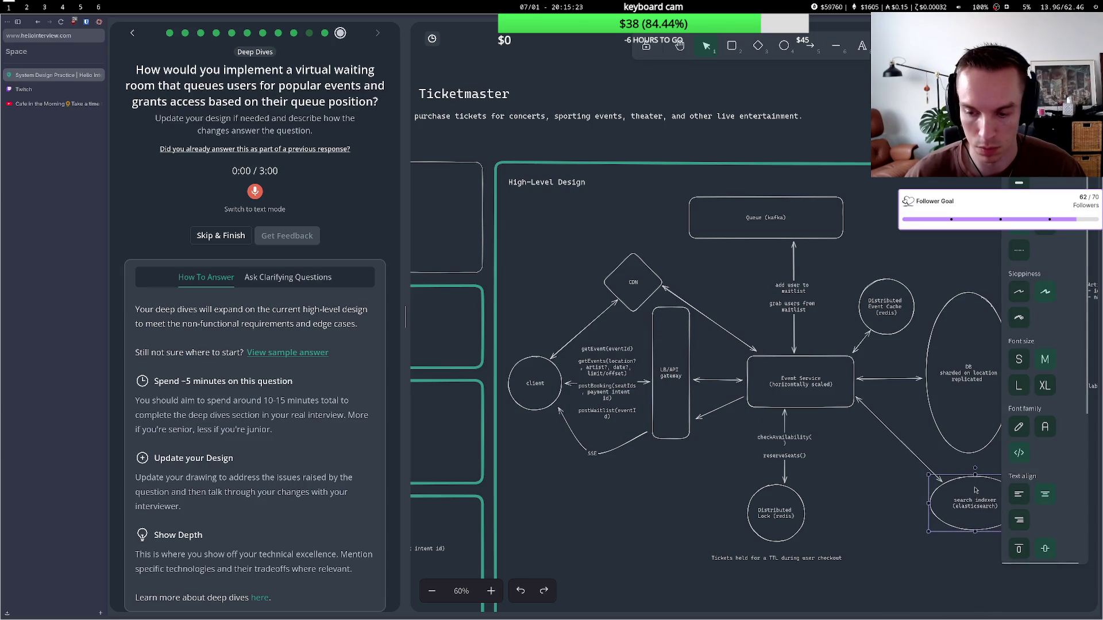
{"action": "key", "text": "4"}
{"action": "mouse_move", "coordinate": [831, 461]}
{"action": "left_mouse_down"}
{"action": "mouse_move", "coordinate": [873, 484]}
{"action": "mouse_move", "coordinate": [891, 520]}
{"action": "left_mouse_up"}
{"action": "double_click", "coordinate": [883, 483]}
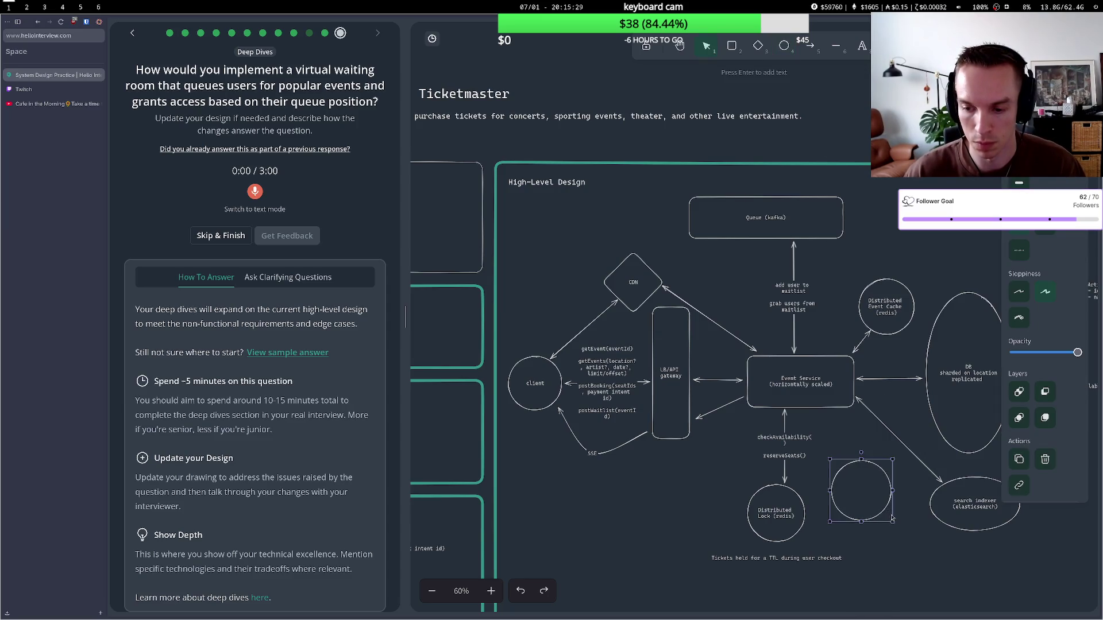
{"action": "type", "text": "allowe"}
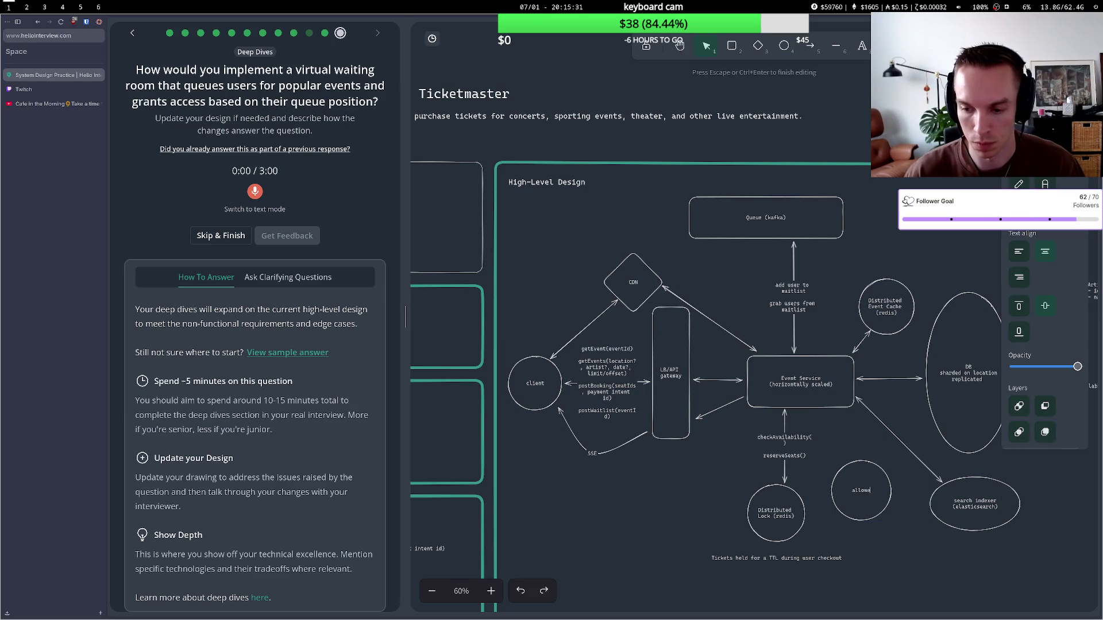
{"action": "type", "text": "d user"}
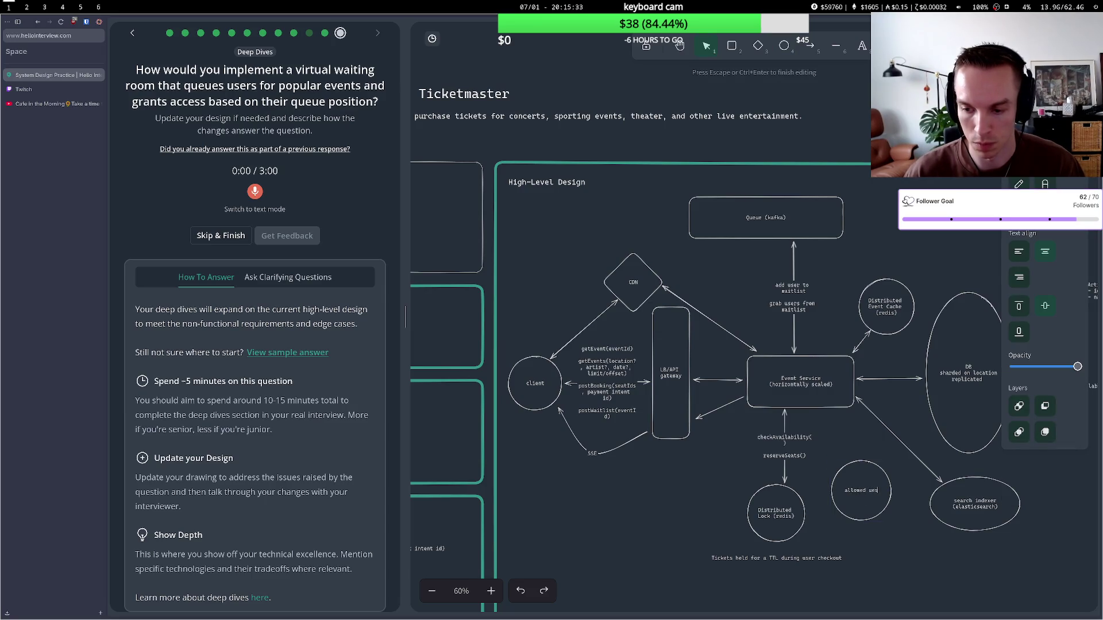
{"action": "type", "text": "s"}
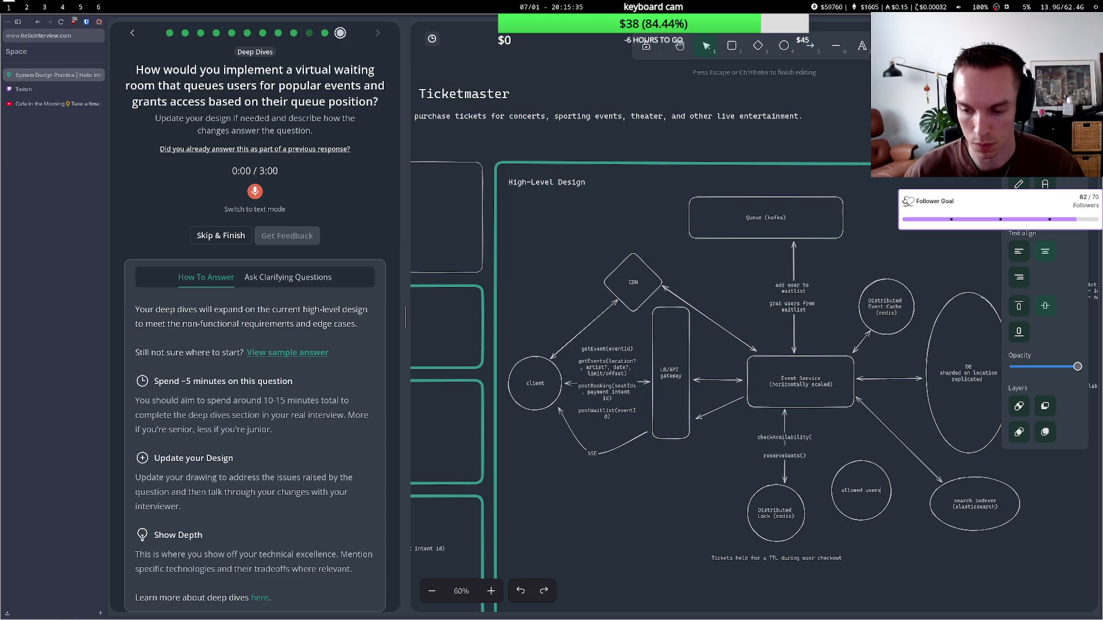
{"action": "type", "text": " by event id"}
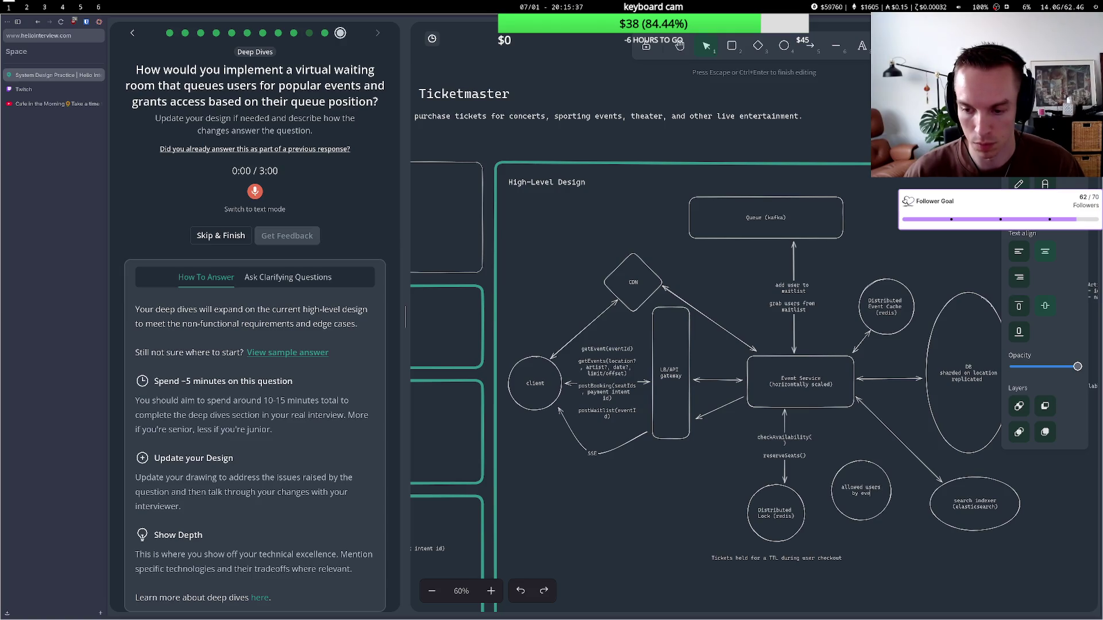
{"action": "key", "text": "Escape"}
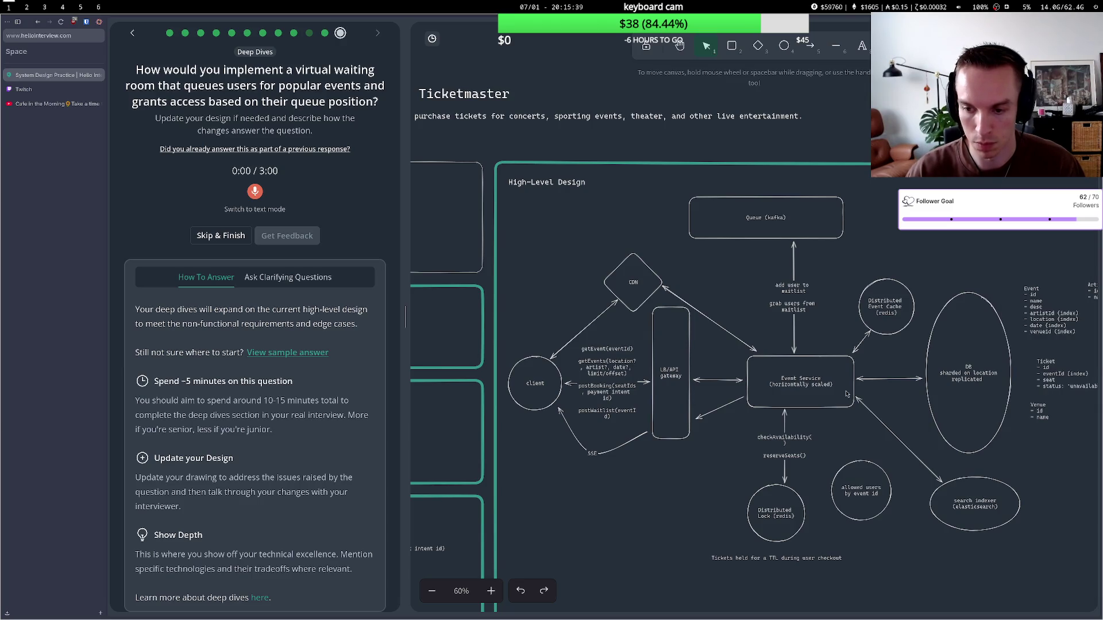
- Add a '(TTL)' line to the ellipse label, then delete it again
{"action": "left_click", "coordinate": [866, 493]}
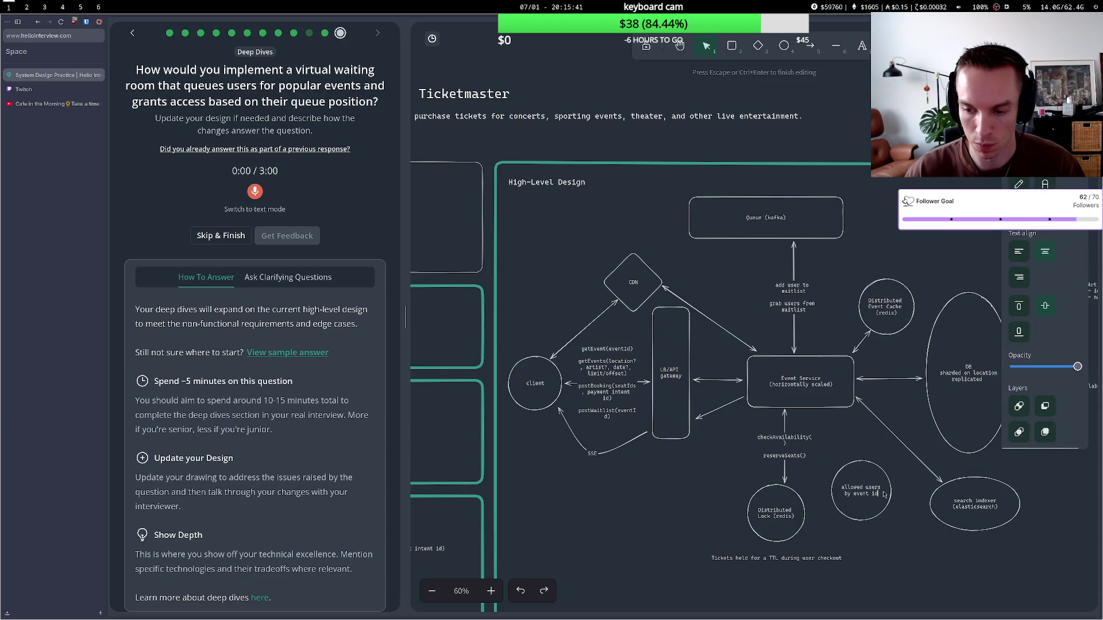
{"action": "key", "text": "Return"}
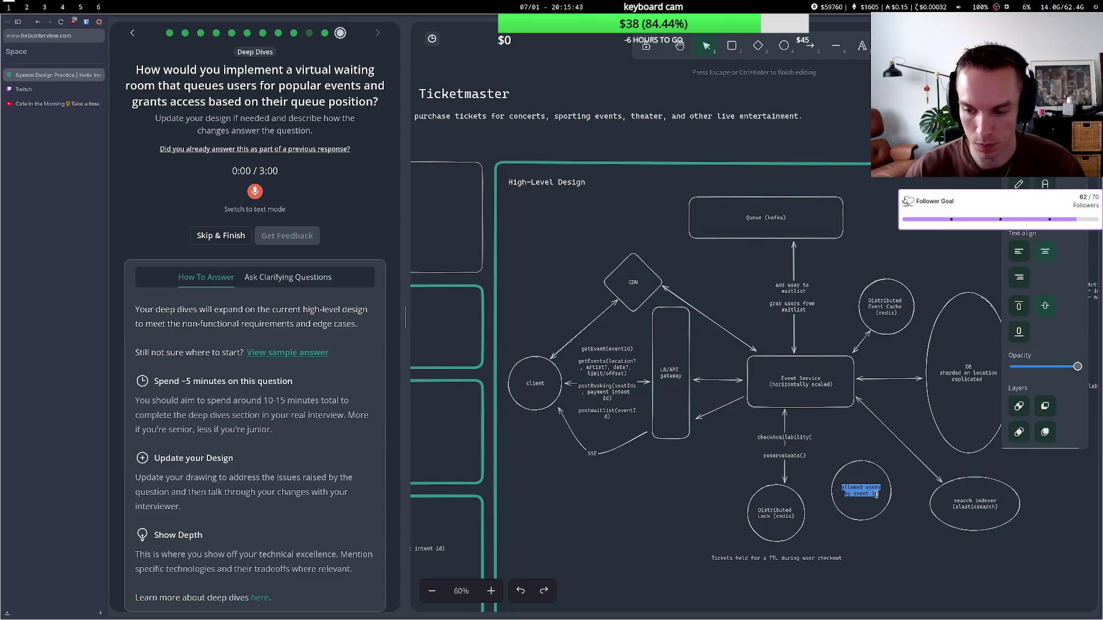
{"action": "key", "text": "Return"}
{"action": "type", "text": "(TTL)"}
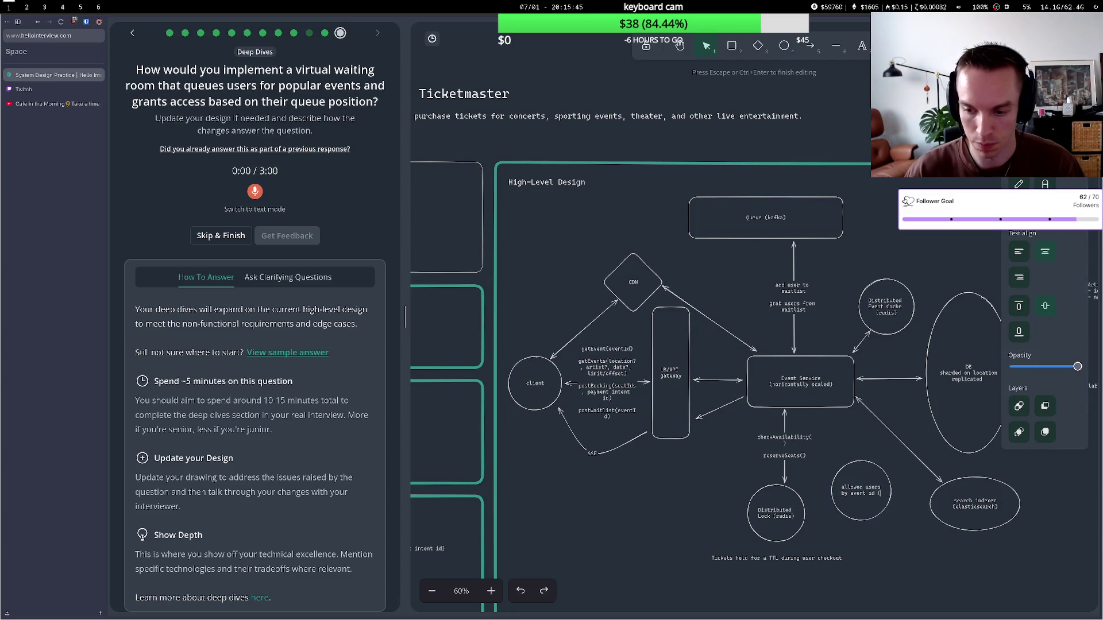
{"action": "left_click", "coordinate": [858, 428]}
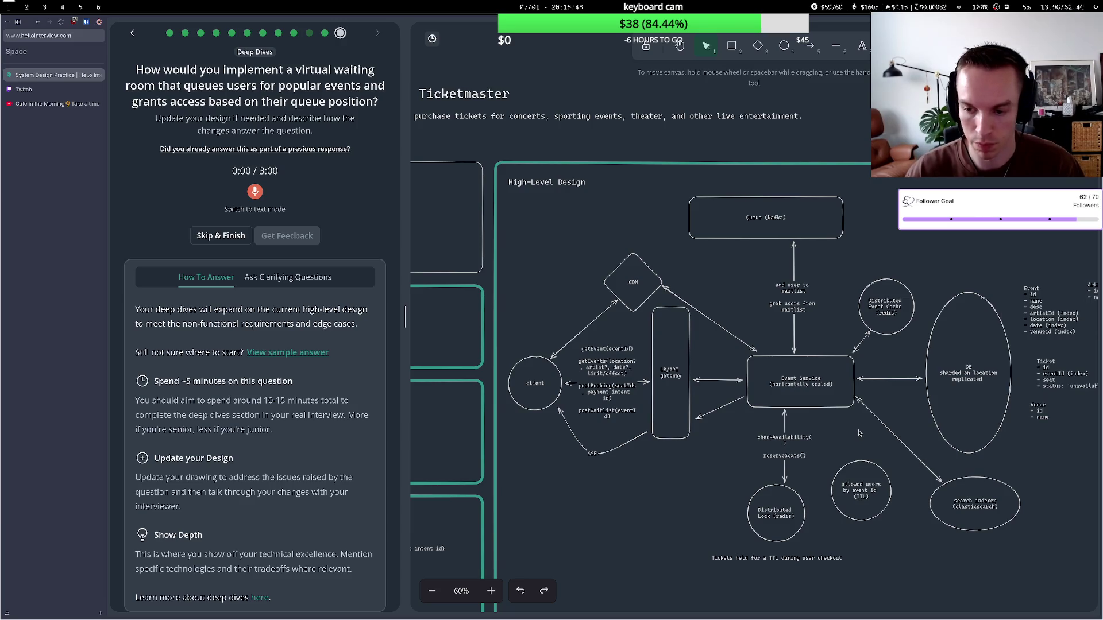
{"action": "double_click", "coordinate": [867, 499]}
{"action": "left_click", "coordinate": [880, 487]}
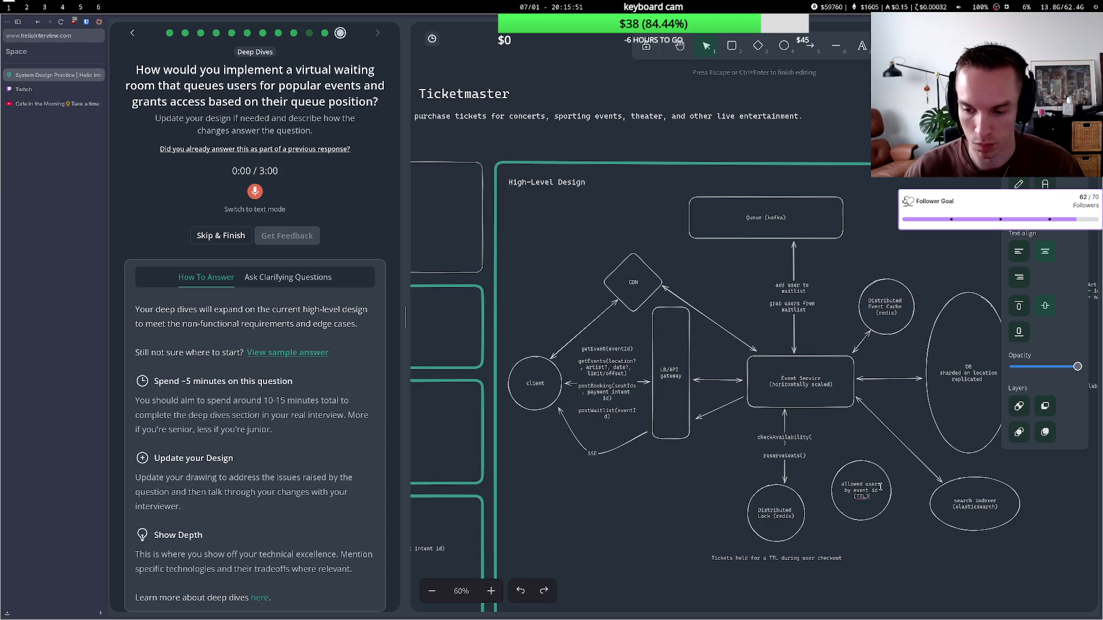
{"action": "key", "text": "BackSpace"}
{"action": "key", "text": "BackSpace"}
{"action": "key", "text": "BackSpace"}
{"action": "key", "text": "BackSpace"}
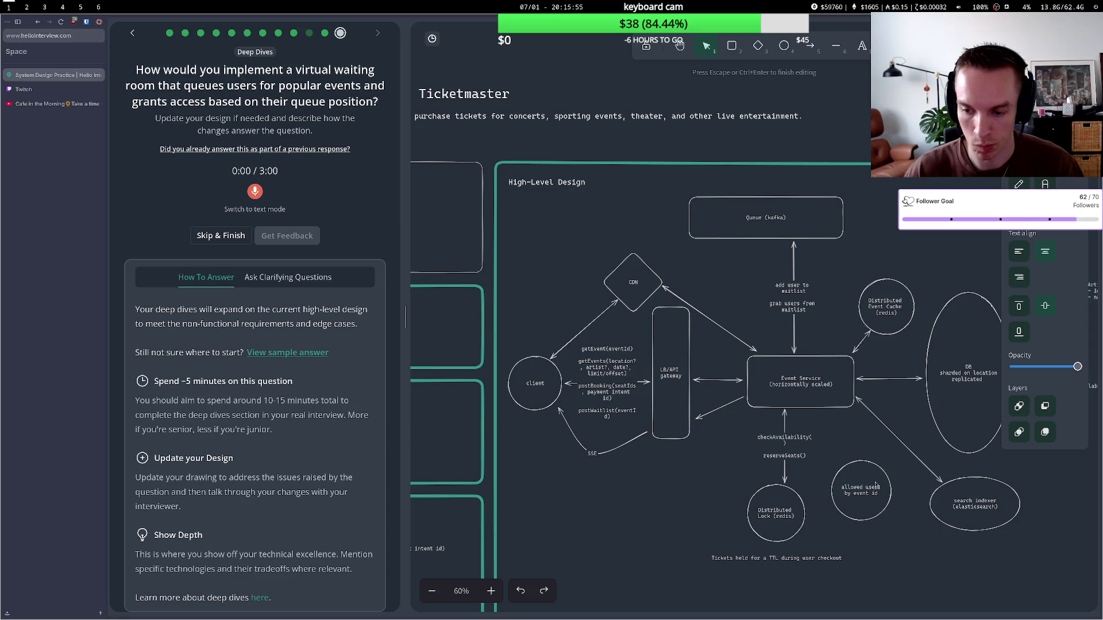
{"action": "left_click", "coordinate": [856, 446]}
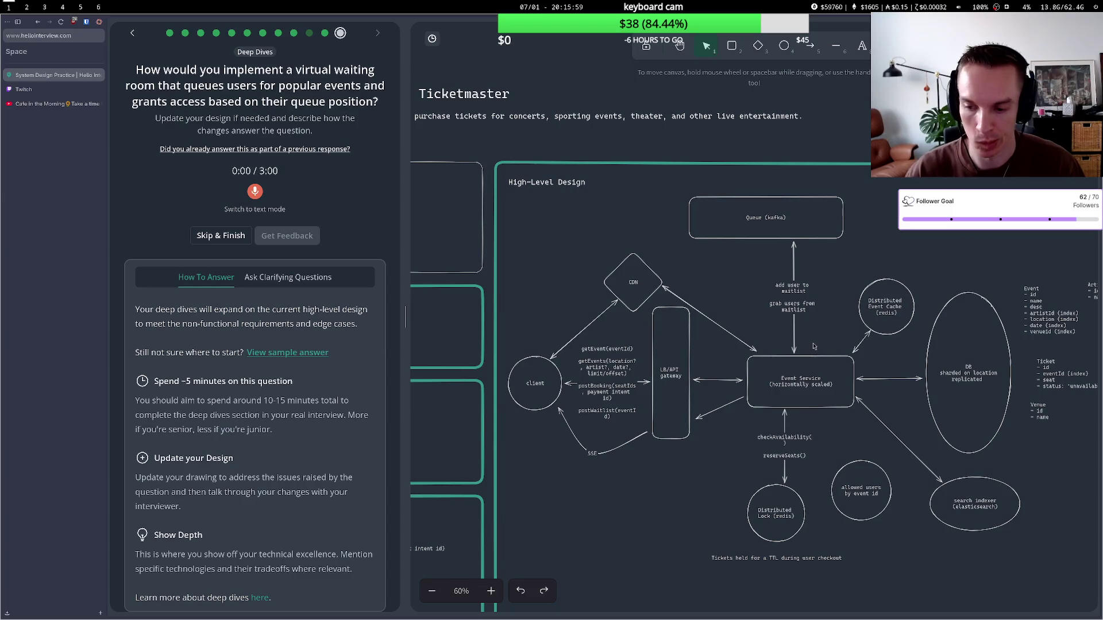
- Add a '(redis)' line to the ellipse, connect Event Service to it, and start recording
{"action": "double_click", "coordinate": [871, 494]}
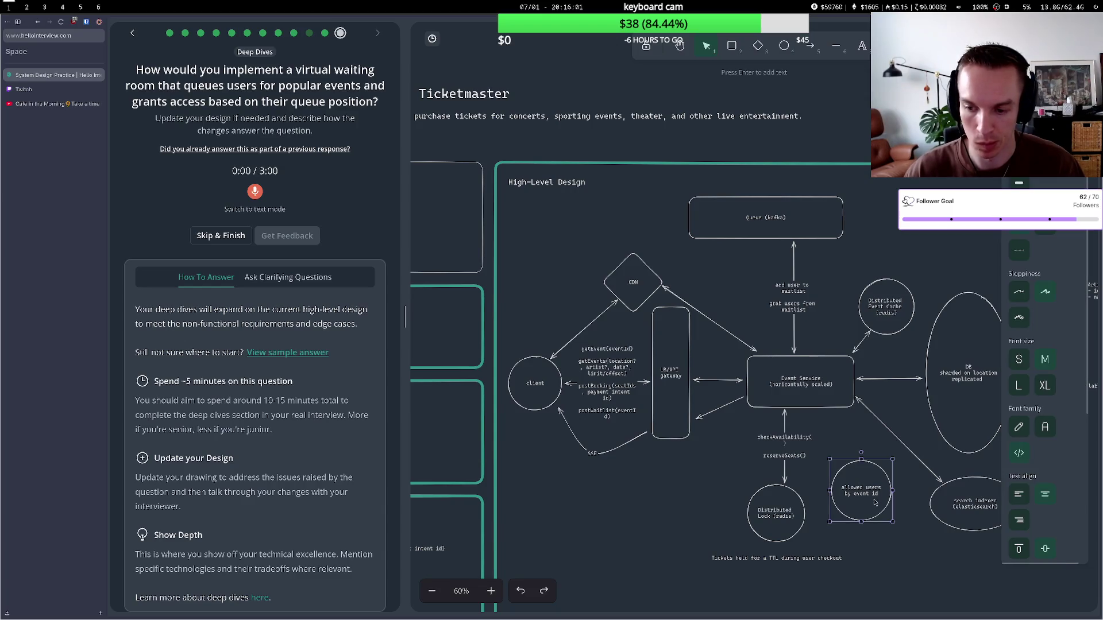
{"action": "left_click", "coordinate": [882, 493]}
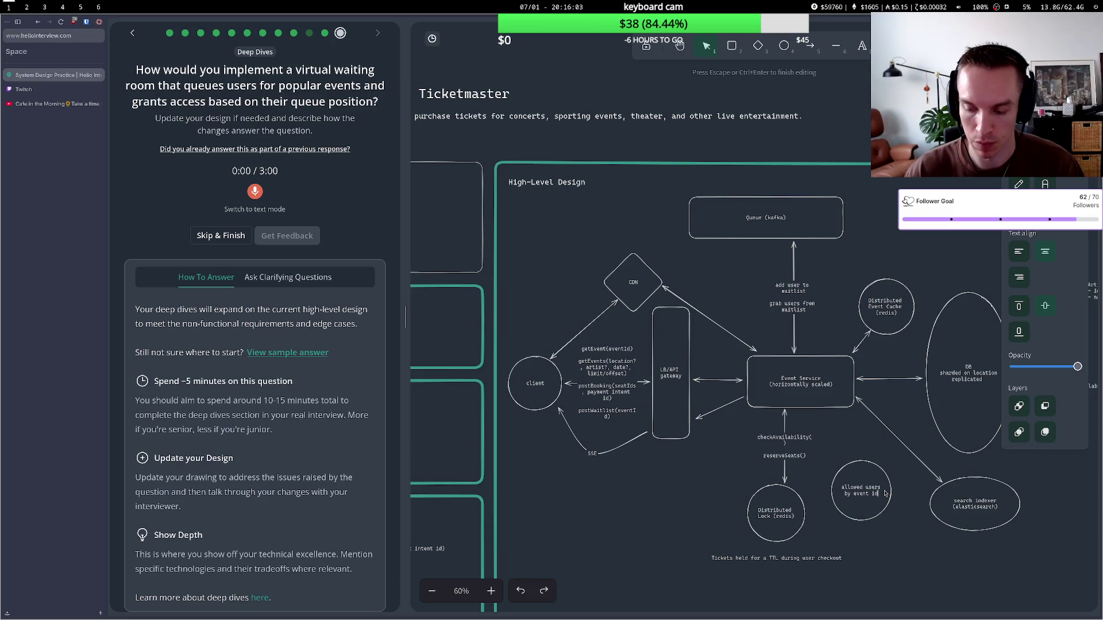
{"action": "key", "text": "Return"}
{"action": "type", "text": "(redis"}
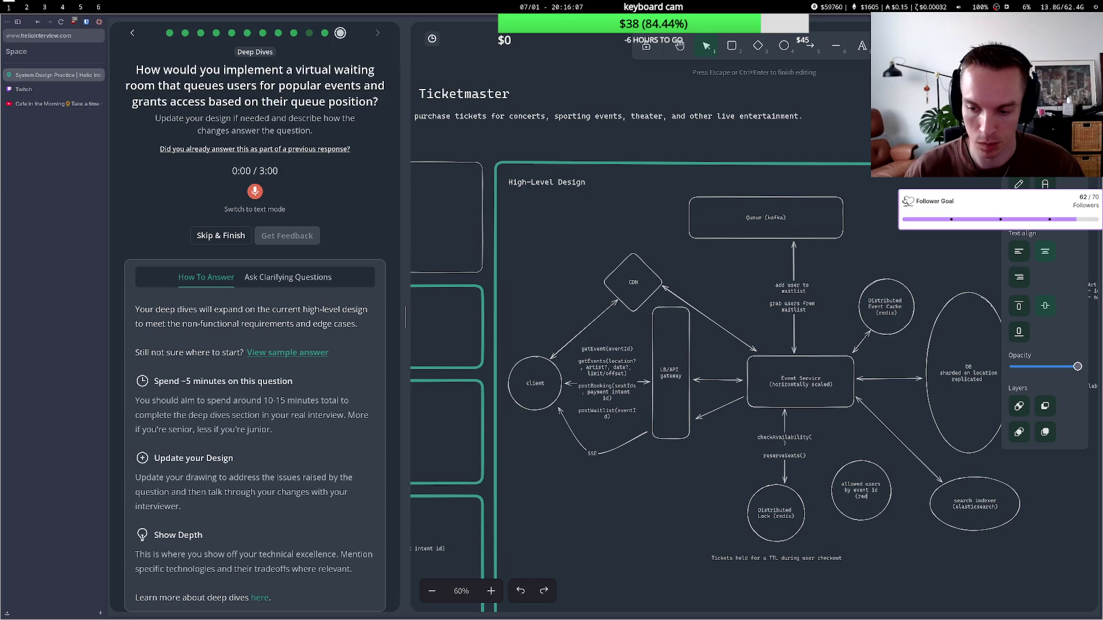
{"action": "type", "text": ")"}
{"action": "key", "text": "Escape"}
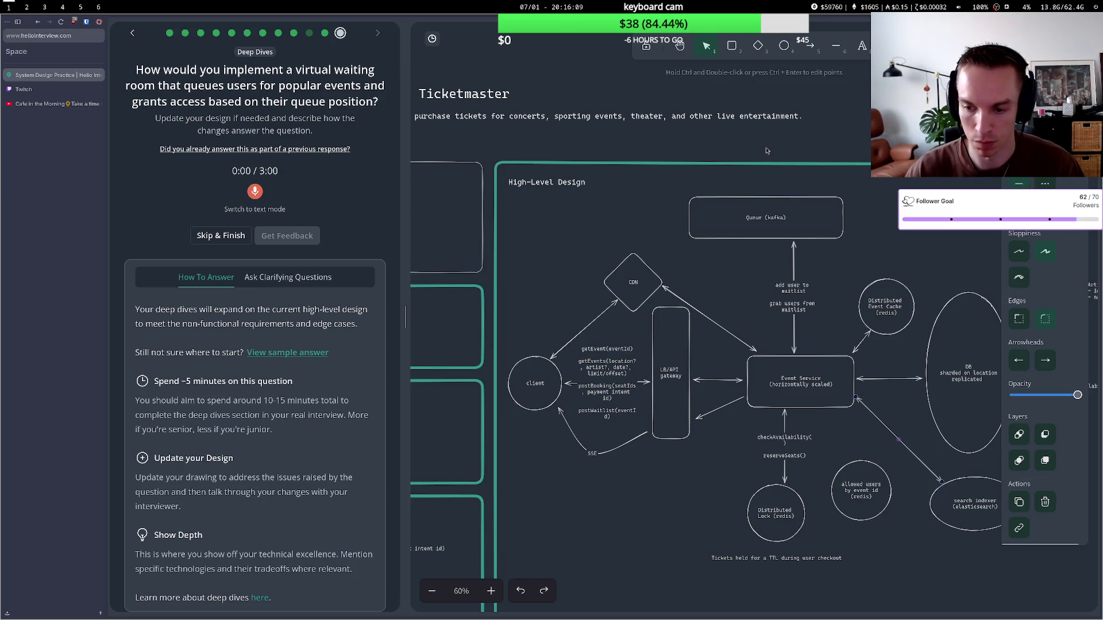
{"action": "key", "text": "a"}
{"action": "left_click_drag", "start_coordinate": [837, 412], "coordinate": [851, 459]}
{"action": "left_click", "coordinate": [255, 192]}
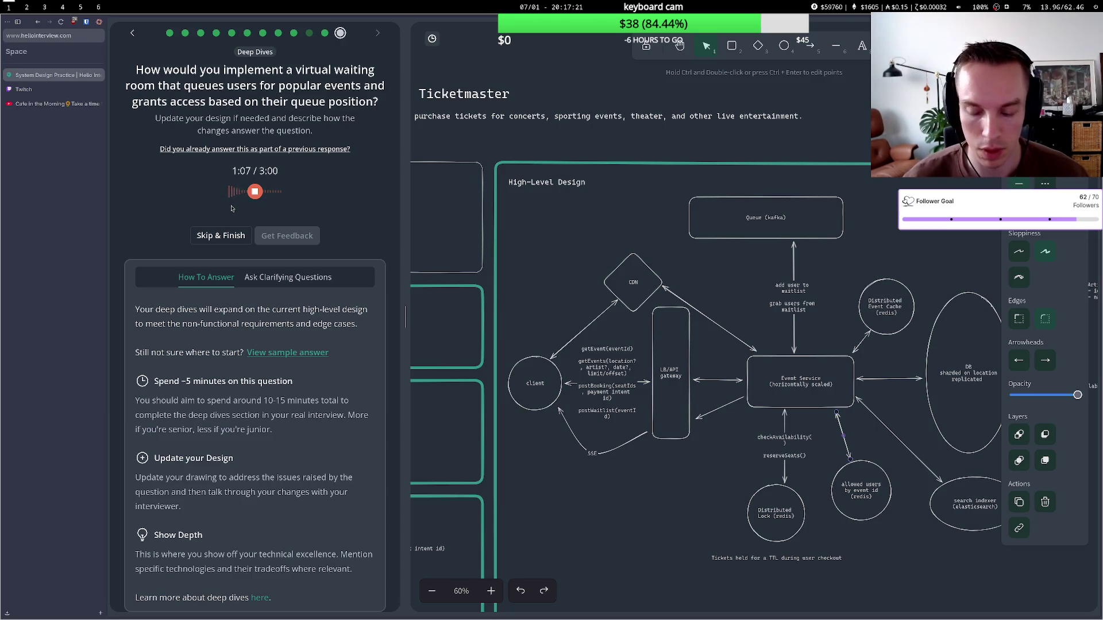
- Stop the waiting-room answer recording so it transcribes as a Kafka waitlist feeding a Redis cache
{"action": "right_click", "coordinate": [232, 210]}
{"action": "left_click", "coordinate": [187, 217]}
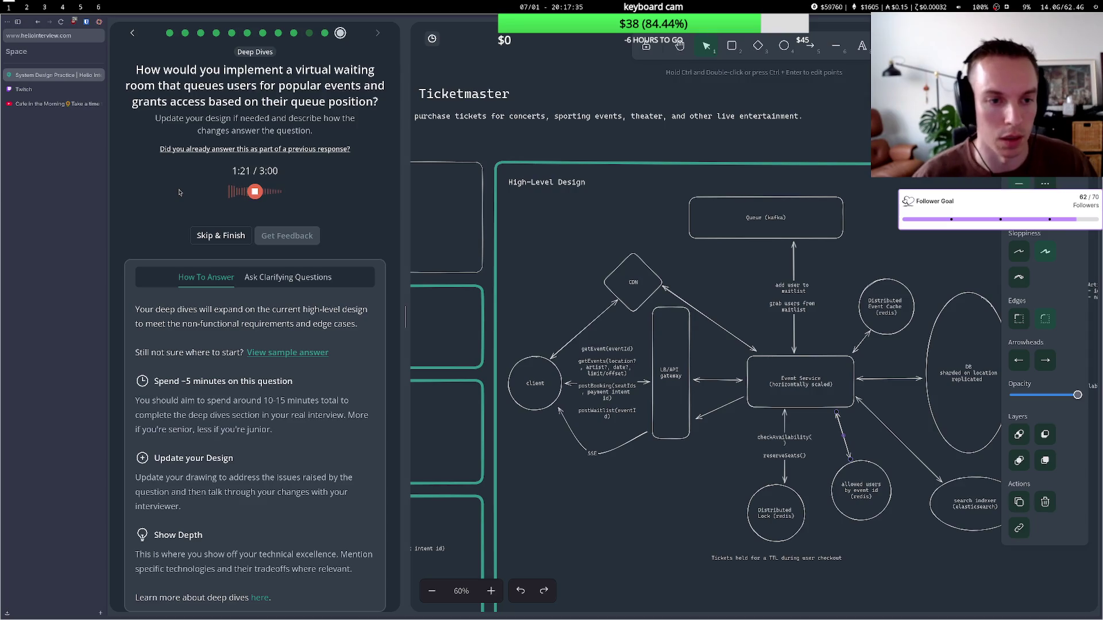
{"action": "left_click", "coordinate": [255, 192]}
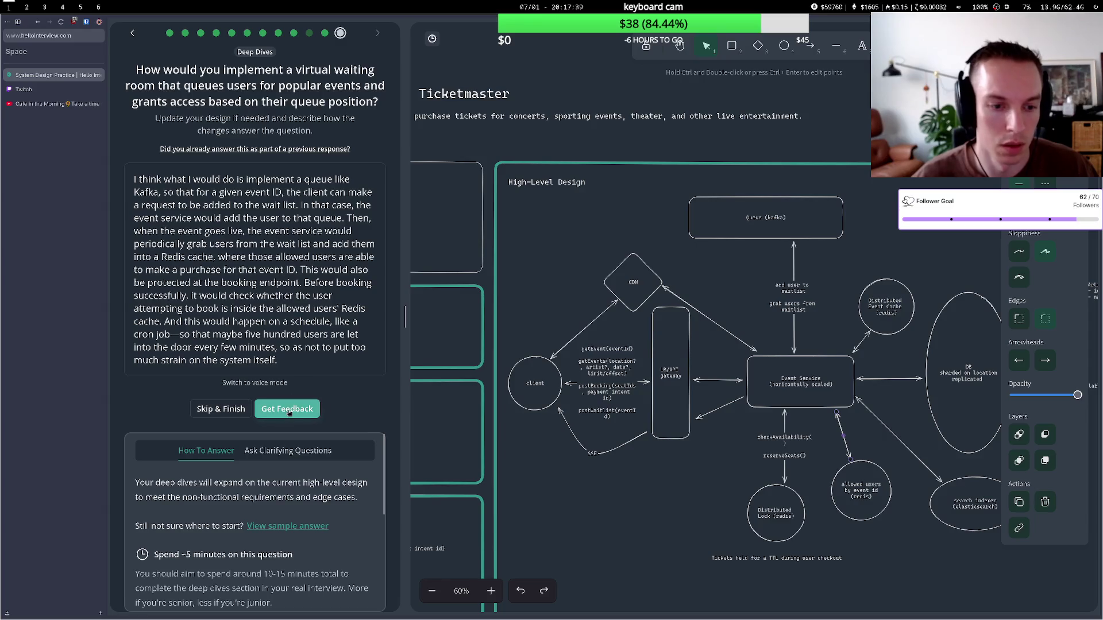
- Request feedback on the answer and read the waitlist and queue-labelling remarks
{"action": "left_click", "coordinate": [285, 407]}
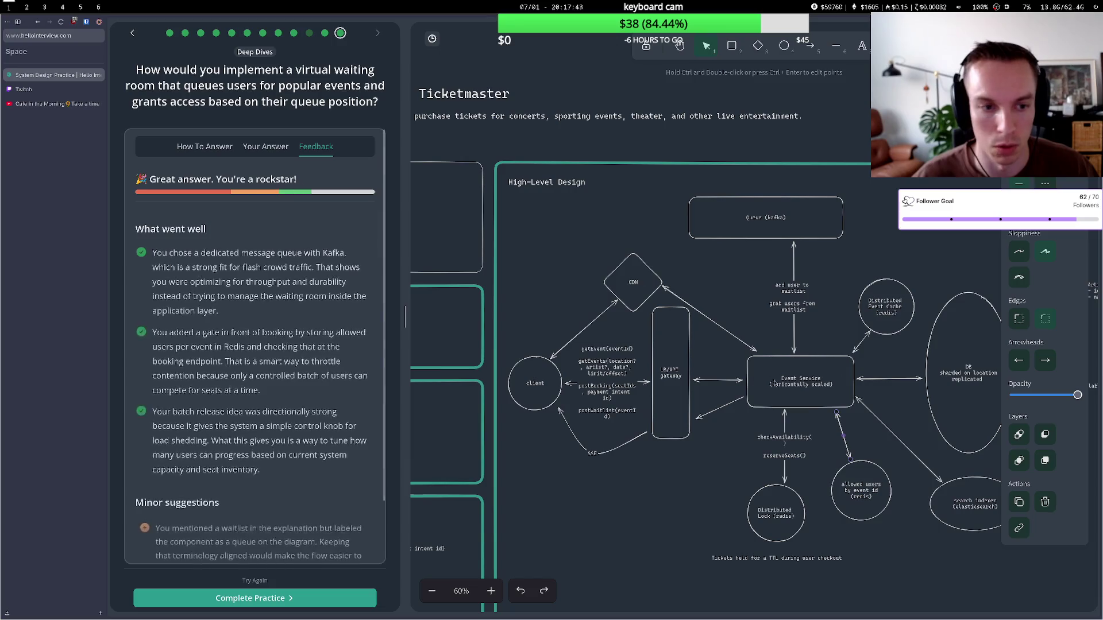
{"action": "scroll", "coordinate": [228, 389], "scroll_direction": "down", "scroll_amount": 5}
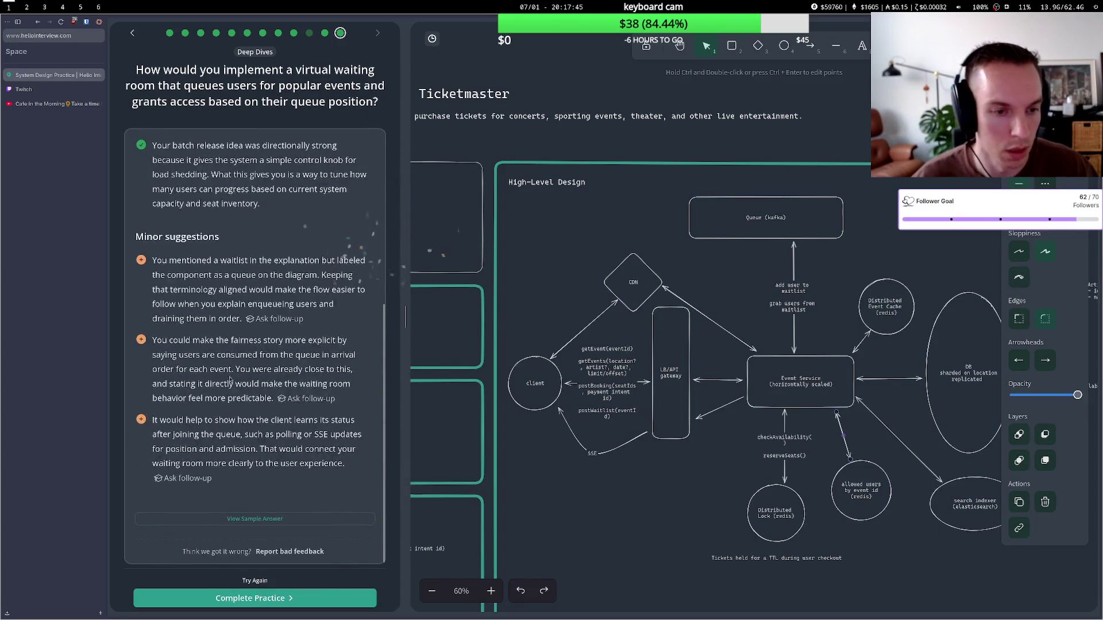
{"action": "left_click_drag", "start_coordinate": [215, 262], "coordinate": [327, 270]}
{"action": "left_click_drag", "start_coordinate": [198, 275], "coordinate": [308, 300]}
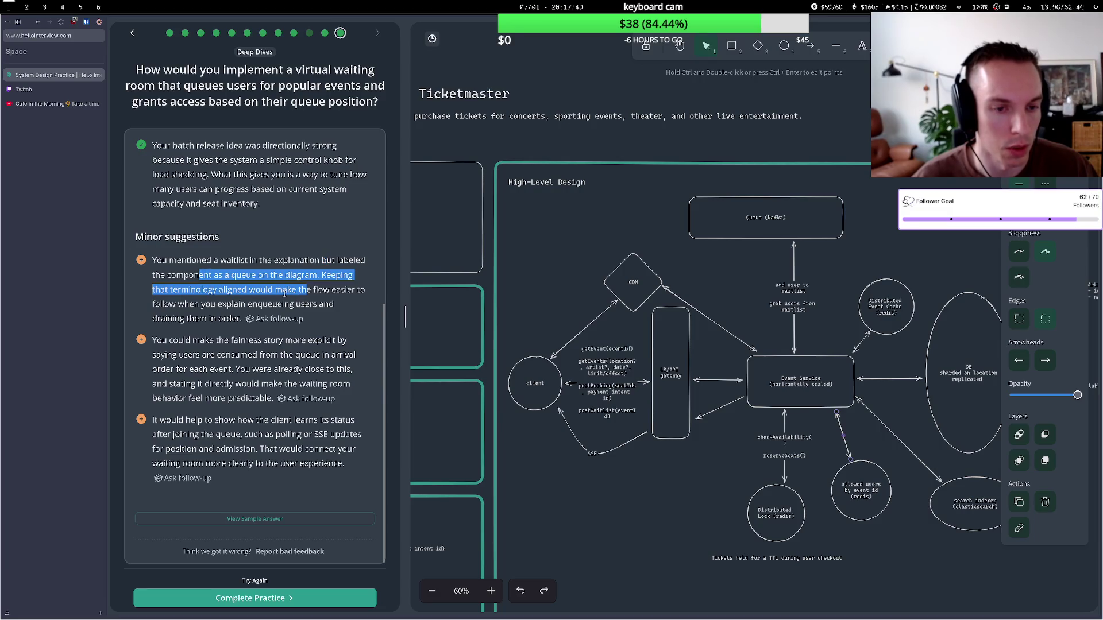
{"action": "left_click", "coordinate": [234, 287]}
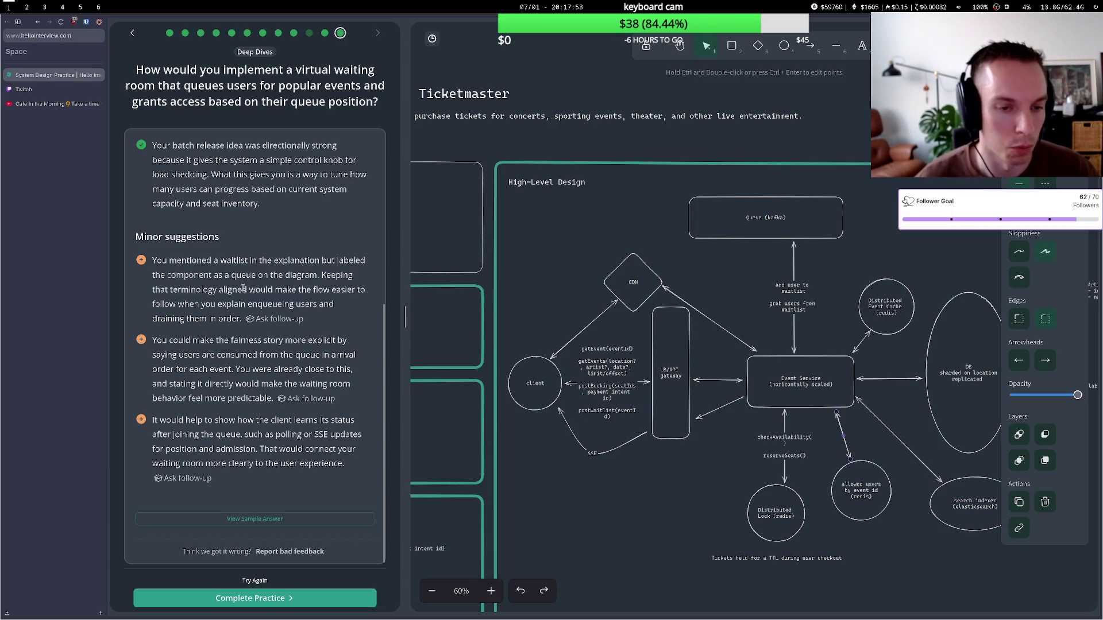
- Read the enqueueing, fairness, consumed-from-queue and per-event ordering suggestions
{"action": "left_click_drag", "start_coordinate": [205, 304], "coordinate": [296, 316]}
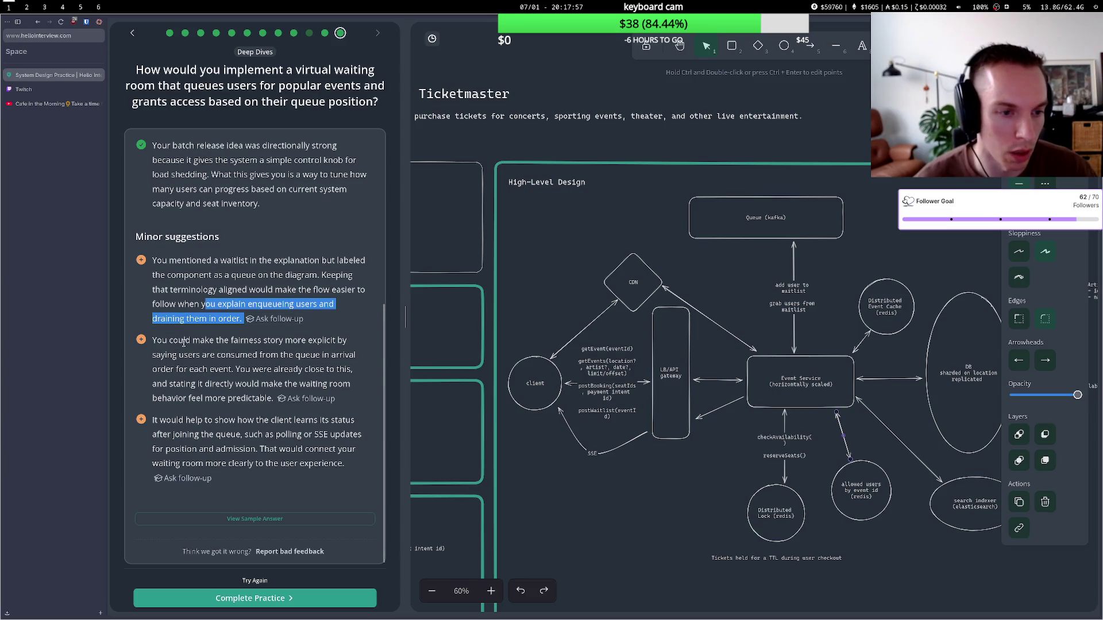
{"action": "left_click_drag", "start_coordinate": [184, 342], "coordinate": [270, 356]}
{"action": "left_click", "coordinate": [271, 356]}
{"action": "left_click_drag", "start_coordinate": [172, 341], "coordinate": [293, 341]}
{"action": "left_click_drag", "start_coordinate": [192, 355], "coordinate": [277, 357]}
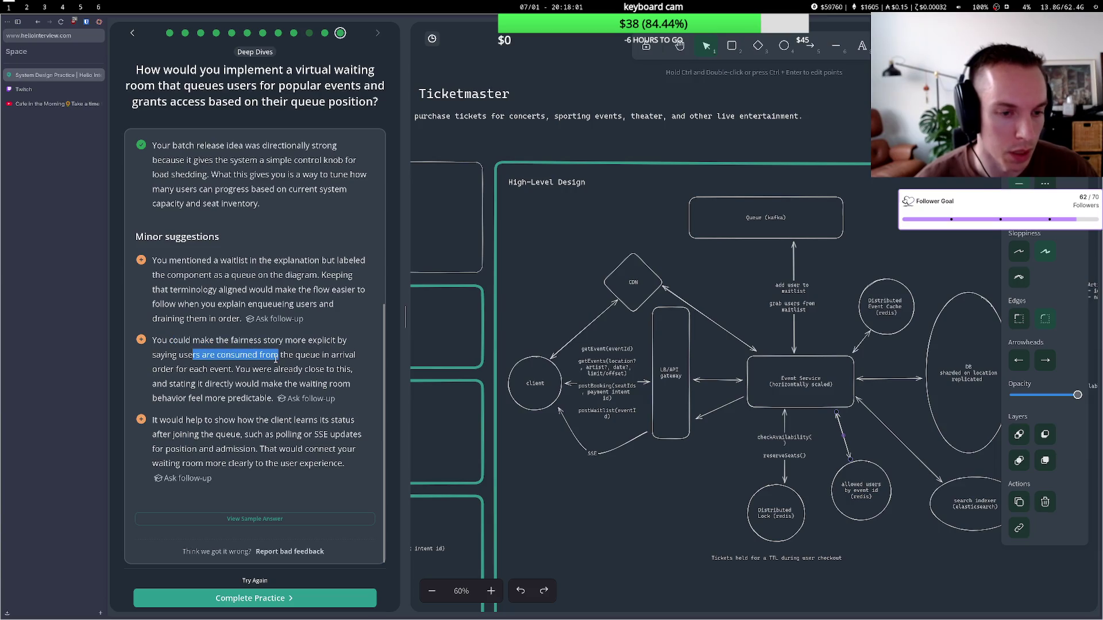
{"action": "left_click_drag", "start_coordinate": [191, 370], "coordinate": [328, 370]}
{"action": "left_click", "coordinate": [248, 379]}
- Read the remaining minor suggestions and finish the guided practice session
{"action": "left_click_drag", "start_coordinate": [204, 384], "coordinate": [269, 384]}
{"action": "left_click_drag", "start_coordinate": [178, 398], "coordinate": [240, 403]}
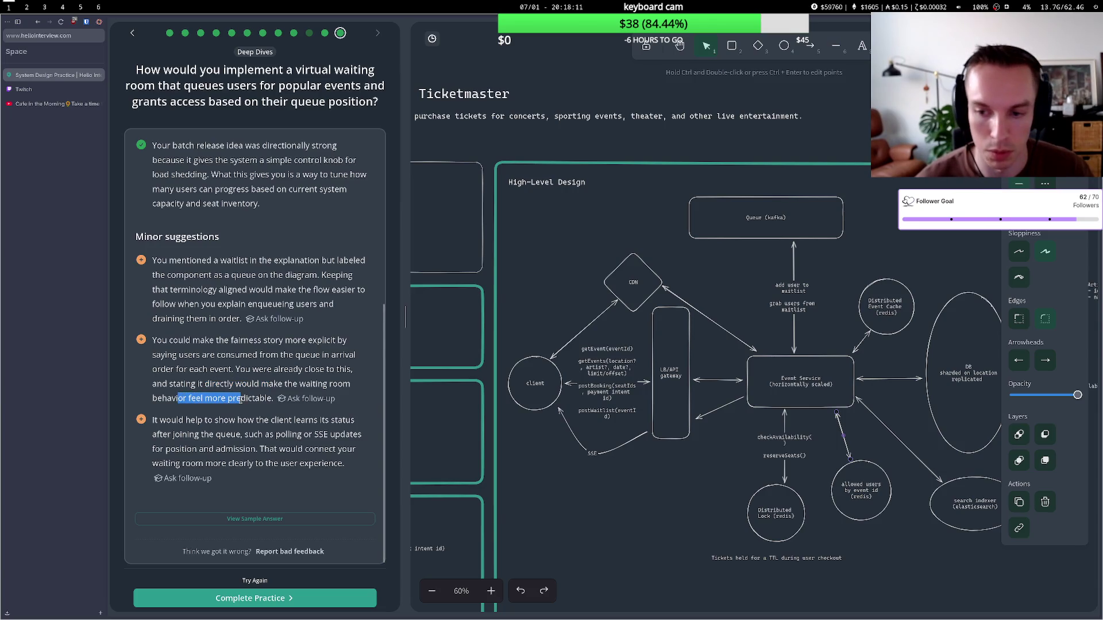
{"action": "left_click_drag", "start_coordinate": [152, 421], "coordinate": [290, 421]}
{"action": "left_click", "coordinate": [289, 420]}
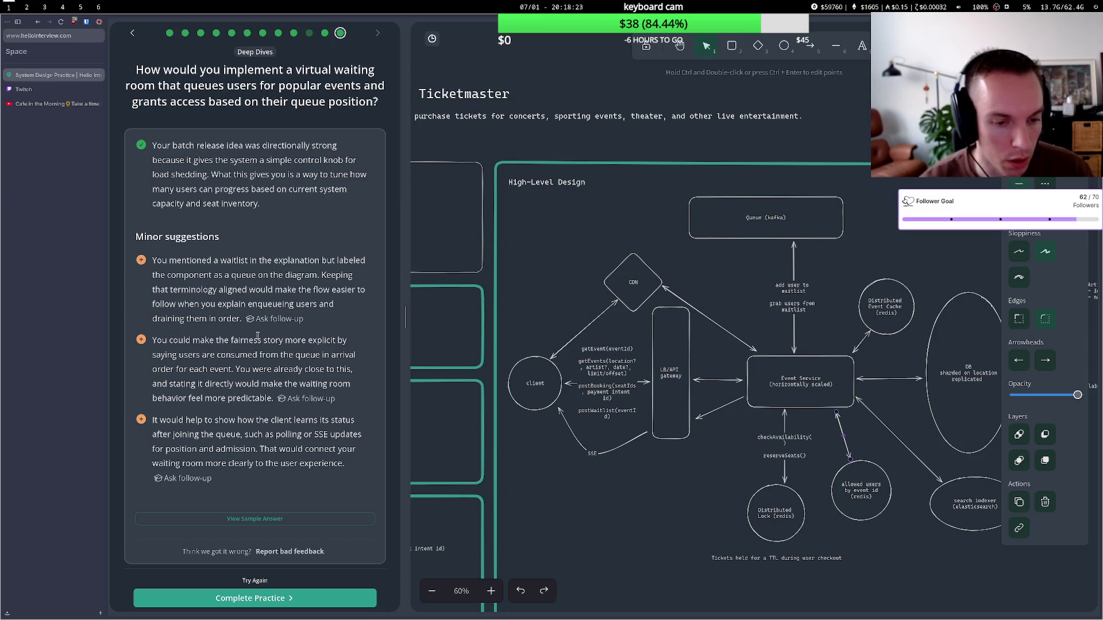
{"action": "scroll", "coordinate": [258, 336], "scroll_direction": "up", "scroll_amount": 5}
{"action": "left_click", "coordinate": [225, 598]}
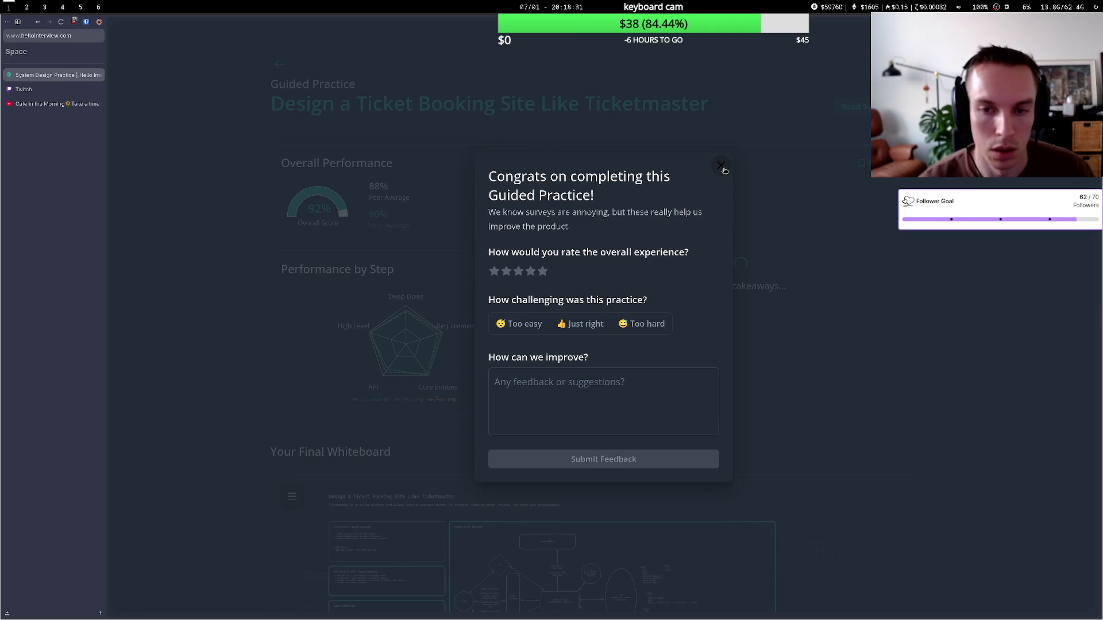
- Close the completion survey and inspect the radar chart scores on the 92% results page
{"action": "left_click", "coordinate": [721, 166]}
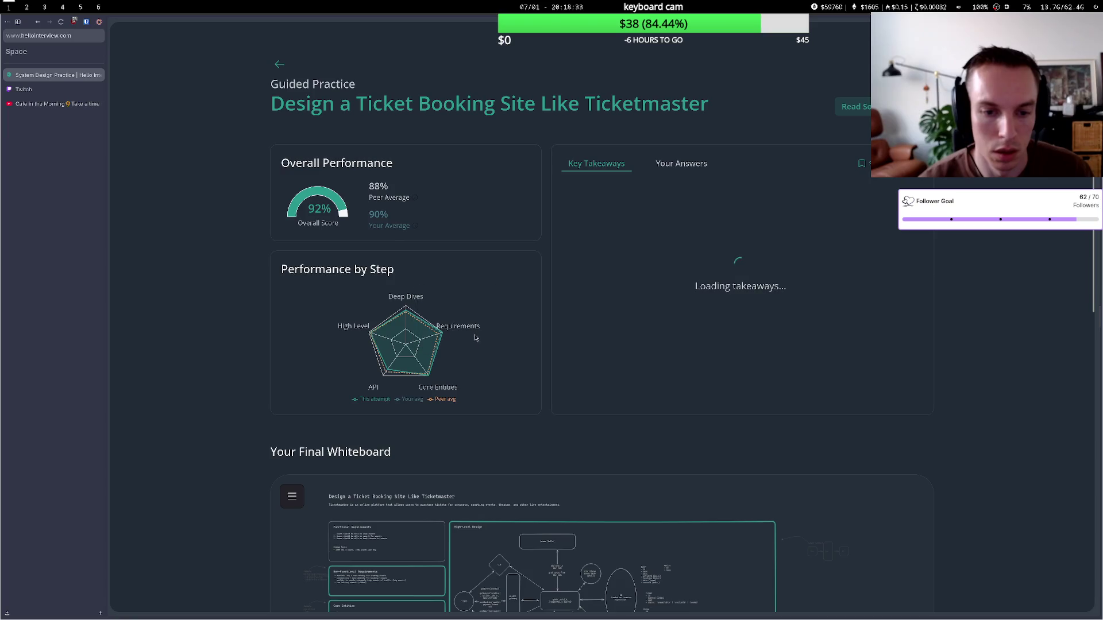
{"action": "mouse_move", "coordinate": [442, 337]}
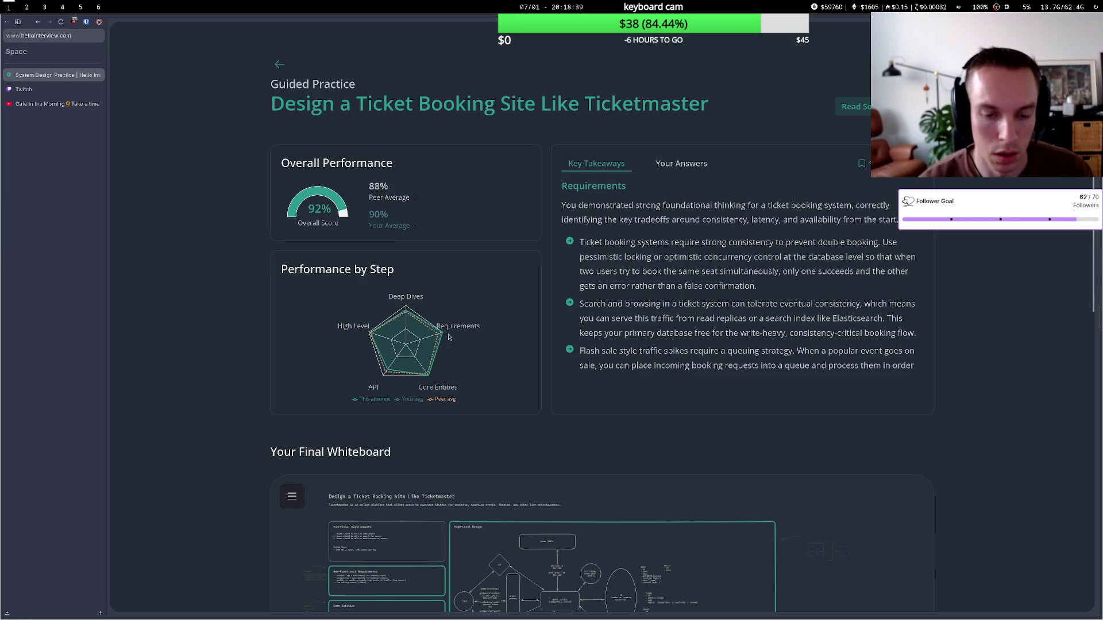
{"action": "mouse_move", "coordinate": [410, 316]}
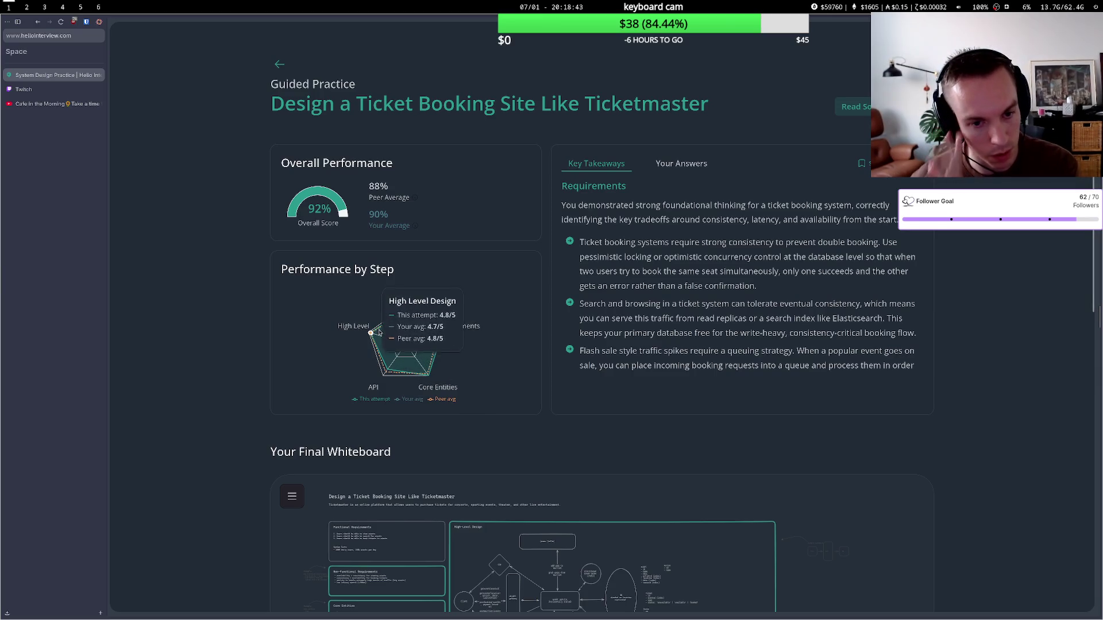
{"action": "mouse_move", "coordinate": [383, 365]}
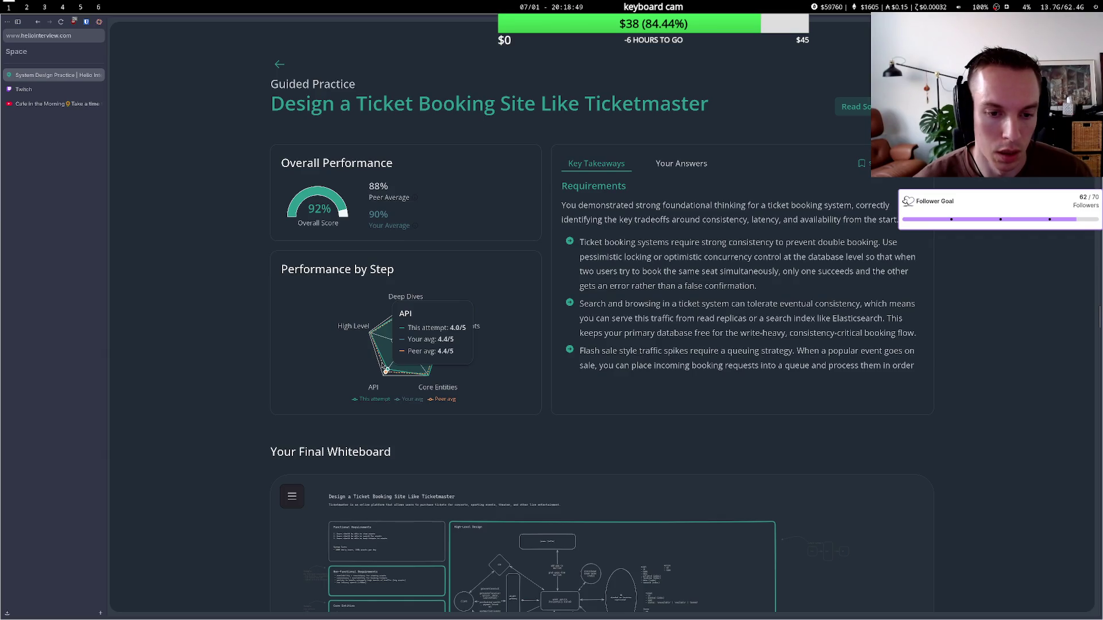
{"action": "mouse_move", "coordinate": [427, 374]}
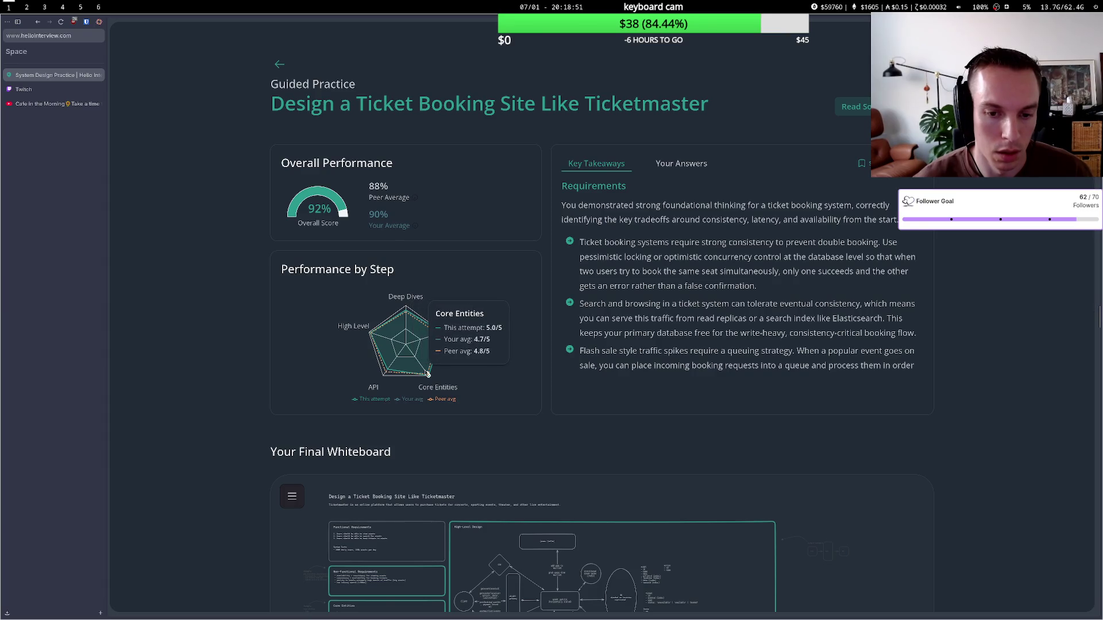
- Review the final whiteboard, then open the Ticketmaster problem breakdown article
{"action": "scroll", "coordinate": [481, 355], "scroll_direction": "down", "scroll_amount": 3}
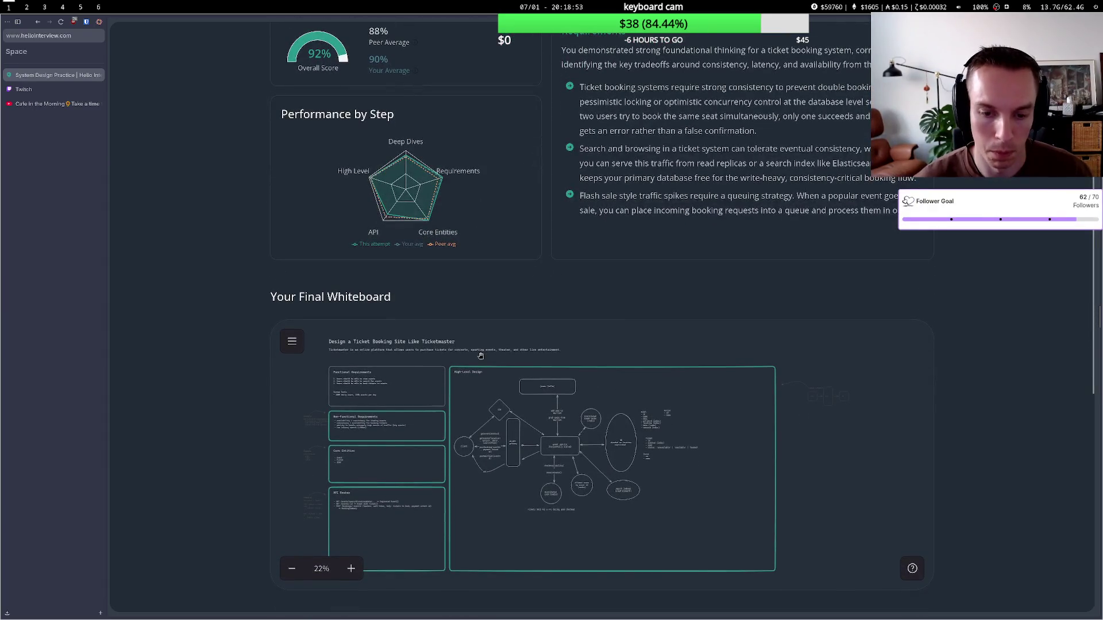
{"action": "scroll", "coordinate": [549, 267], "scroll_direction": "up", "scroll_amount": 3}
{"action": "scroll", "coordinate": [552, 262], "scroll_direction": "down", "scroll_amount": 4}
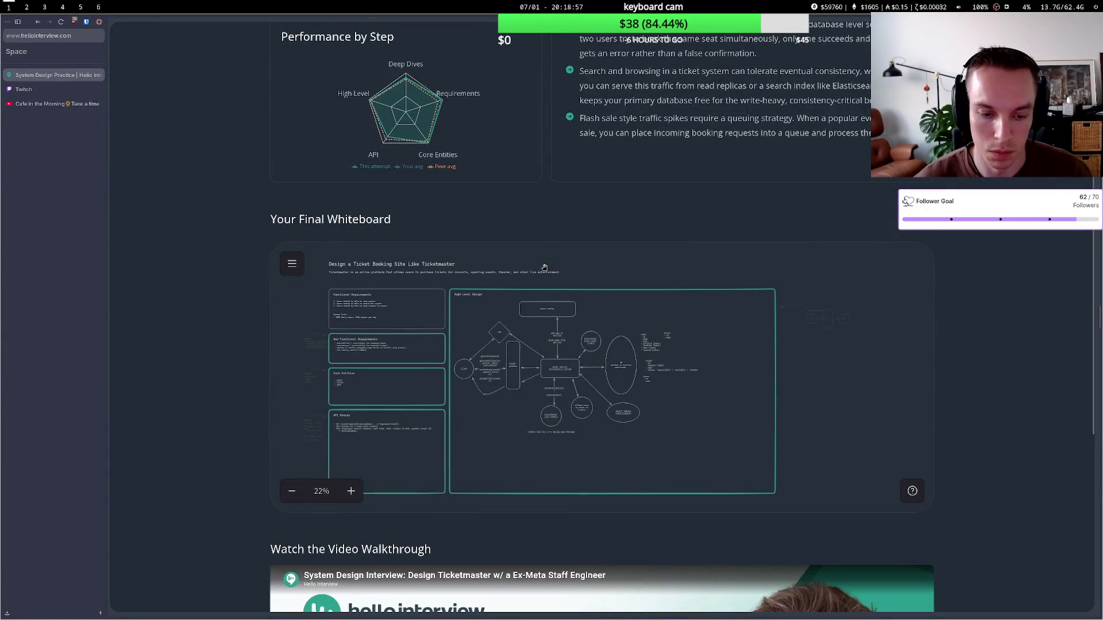
{"action": "scroll", "coordinate": [541, 263], "scroll_direction": "down", "scroll_amount": 2}
{"action": "scroll", "coordinate": [538, 276], "scroll_direction": "up", "scroll_amount": 2}
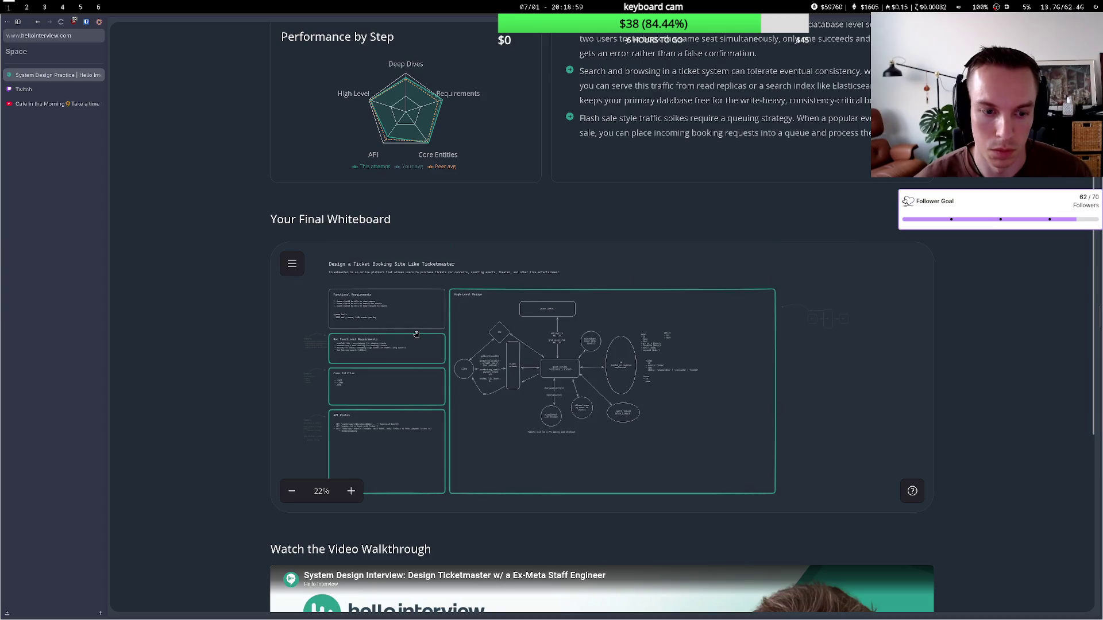
{"action": "scroll", "coordinate": [610, 218], "scroll_direction": "up", "scroll_amount": 4}
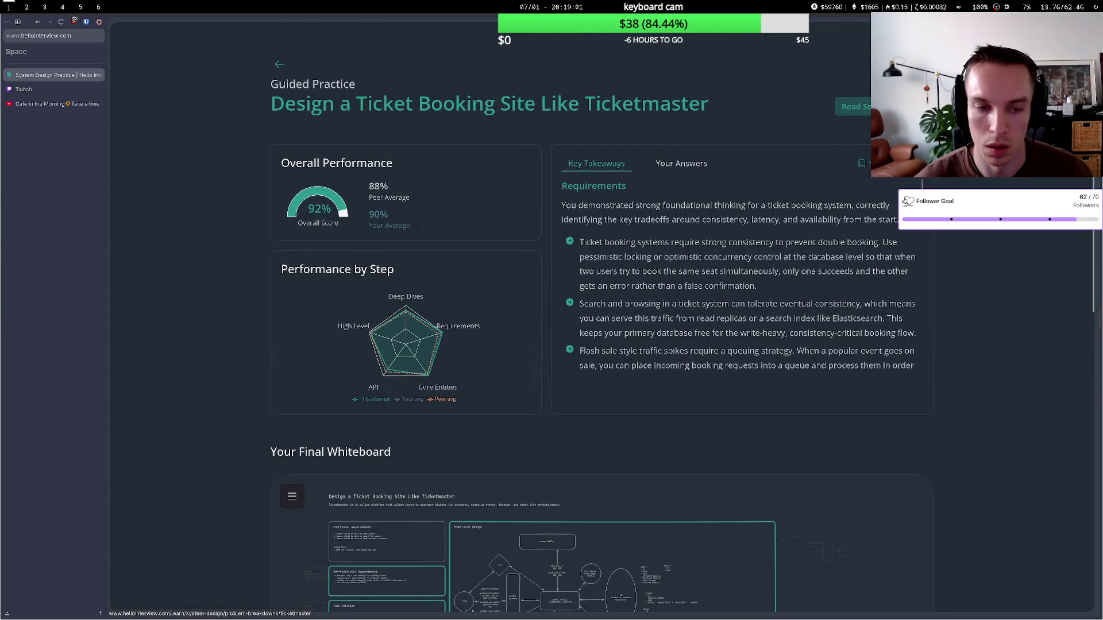
{"action": "left_click", "coordinate": [855, 107]}
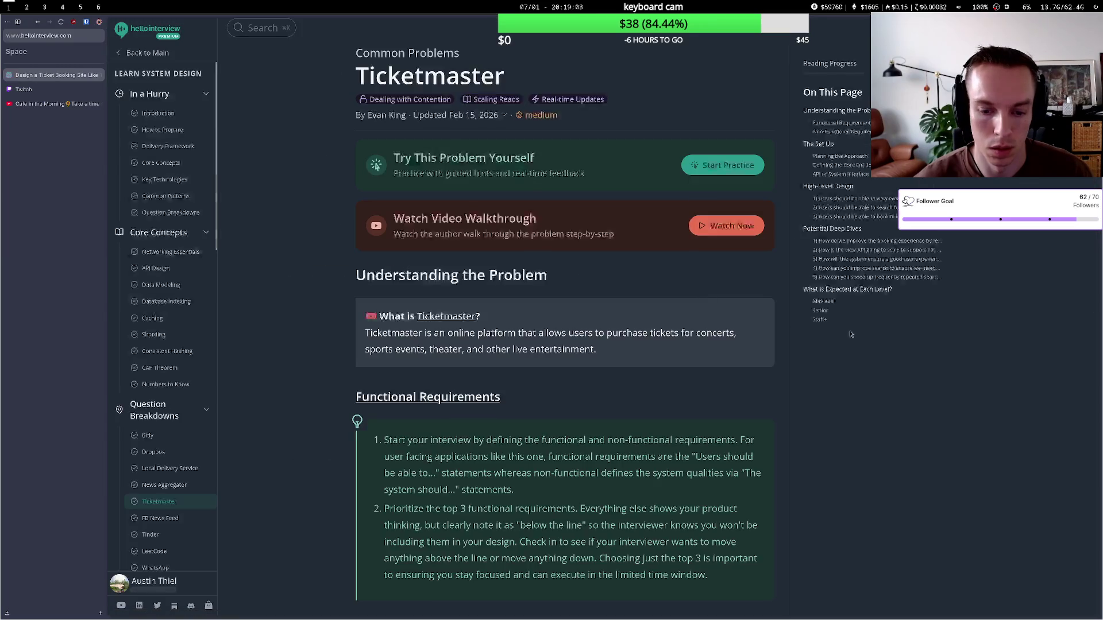
- Skim the Ticketmaster article, then return to the guided practice results with Alt+Left
{"action": "scroll", "coordinate": [851, 334], "scroll_direction": "down", "scroll_amount": 20}
{"action": "scroll", "coordinate": [844, 326], "scroll_direction": "up", "scroll_amount": 20}
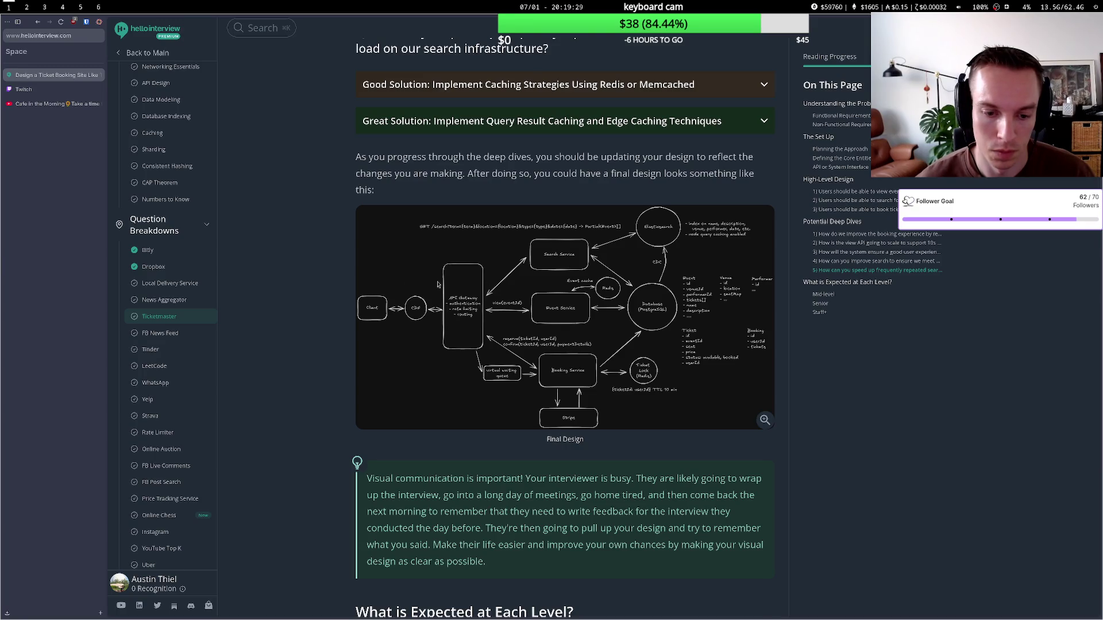
{"action": "scroll", "coordinate": [465, 284], "scroll_direction": "down", "scroll_amount": 5}
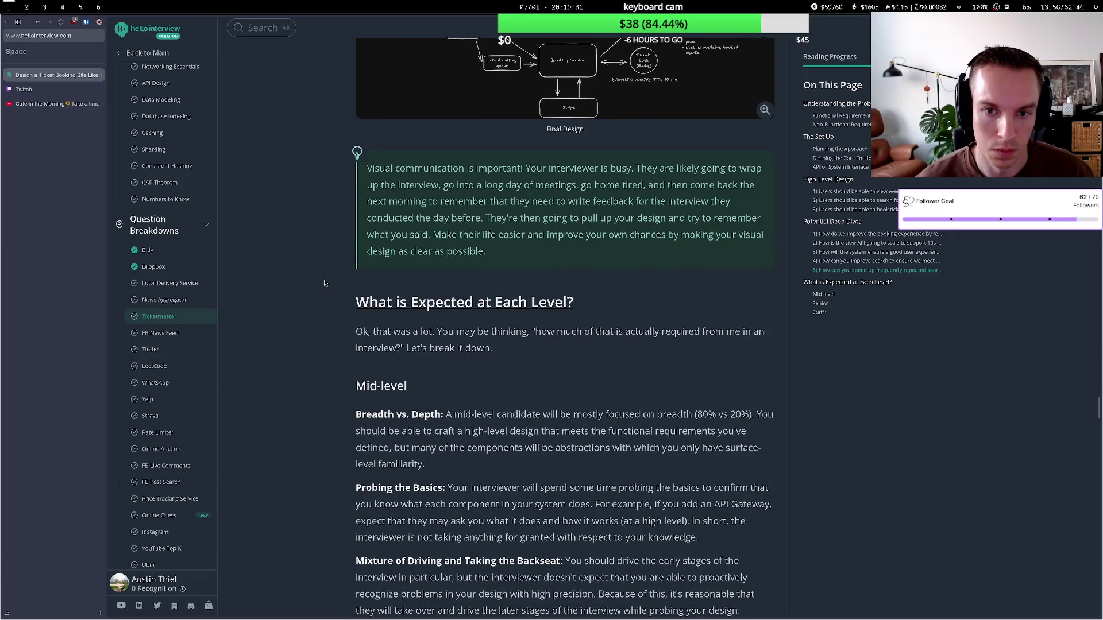
{"action": "key", "text": "alt+Left"}
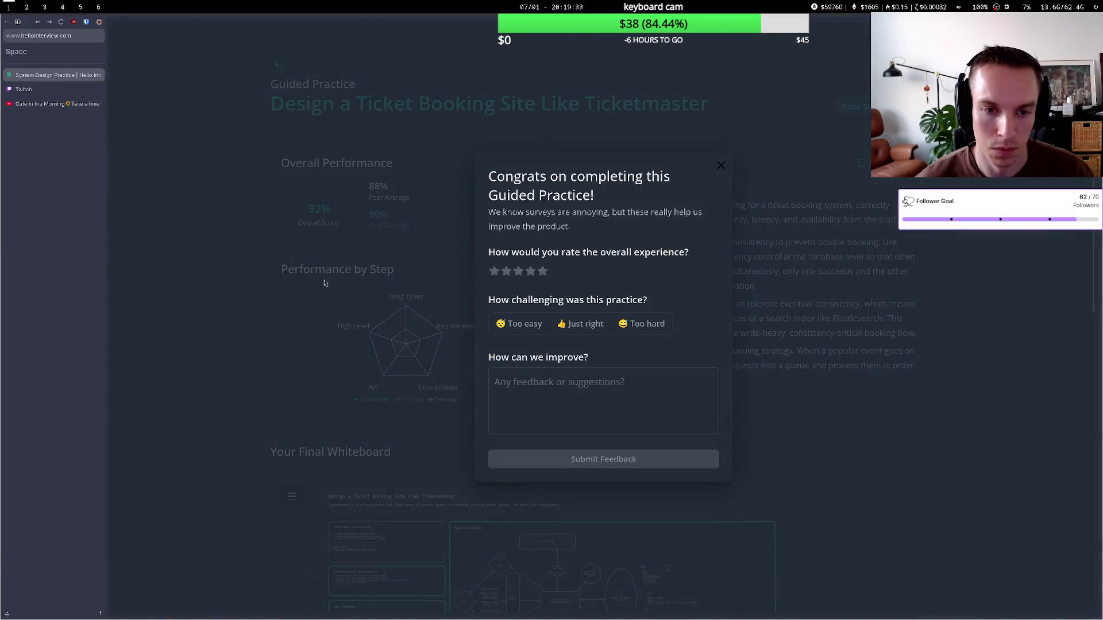
- Dismiss the feedback survey and close the System Design Practice results tab
{"action": "left_click", "coordinate": [170, 226]}
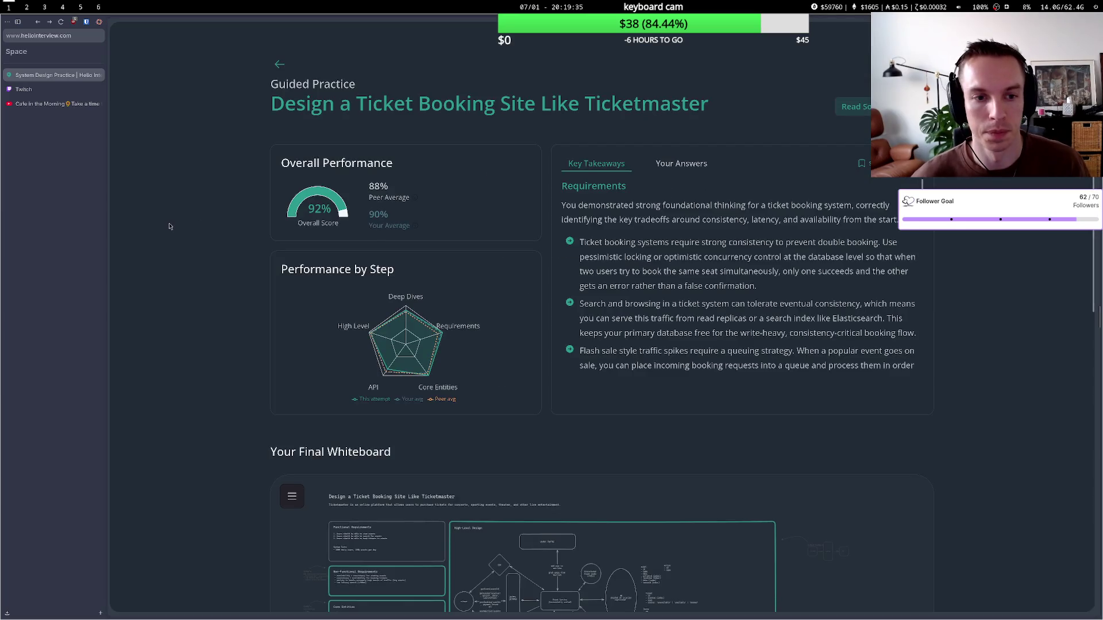
{"action": "left_click", "coordinate": [98, 76]}
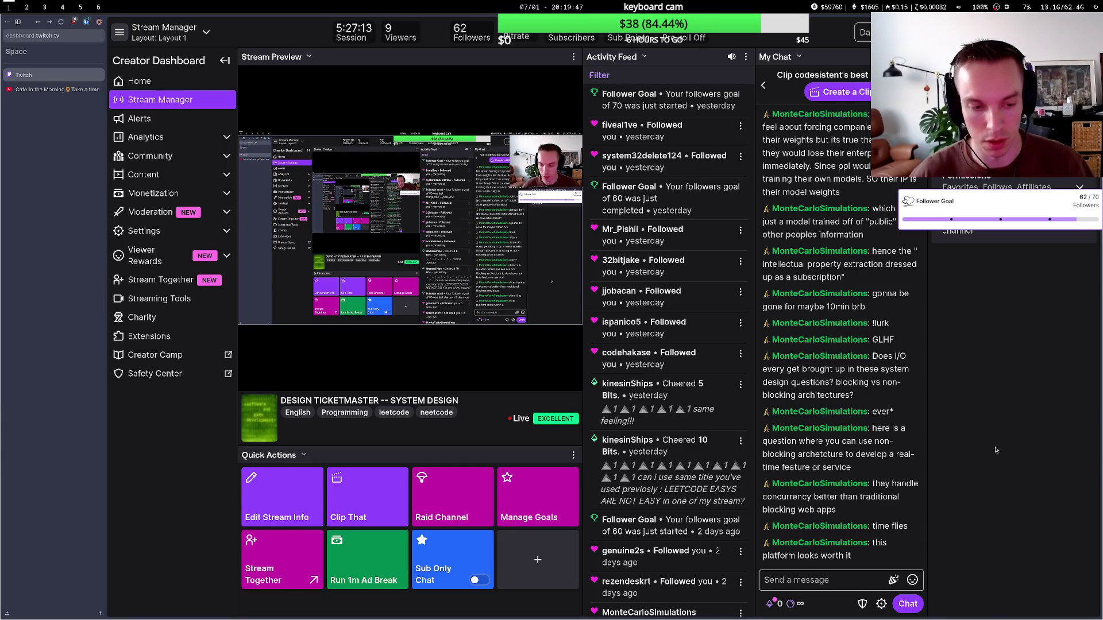
- Load hellointerview.com in a new tab and reload its dashboard
{"action": "key", "text": "ctrl+t"}
{"action": "type", "text": "hellointerview"}
{"action": "key", "text": "Return"}
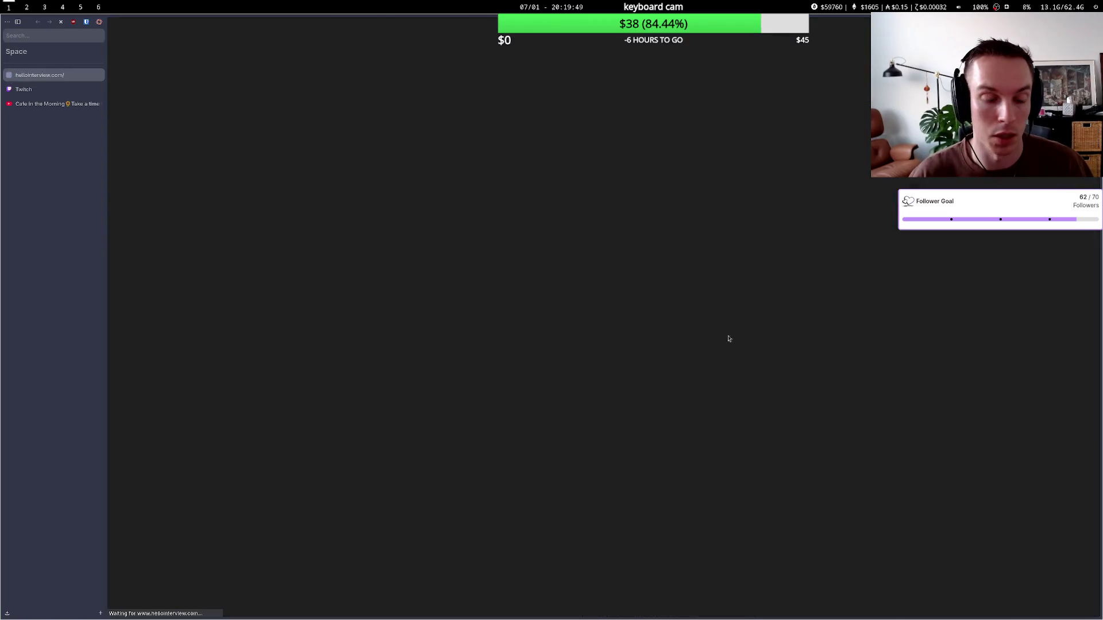
{"action": "scroll", "coordinate": [262, 215], "scroll_direction": "down", "scroll_amount": 5}
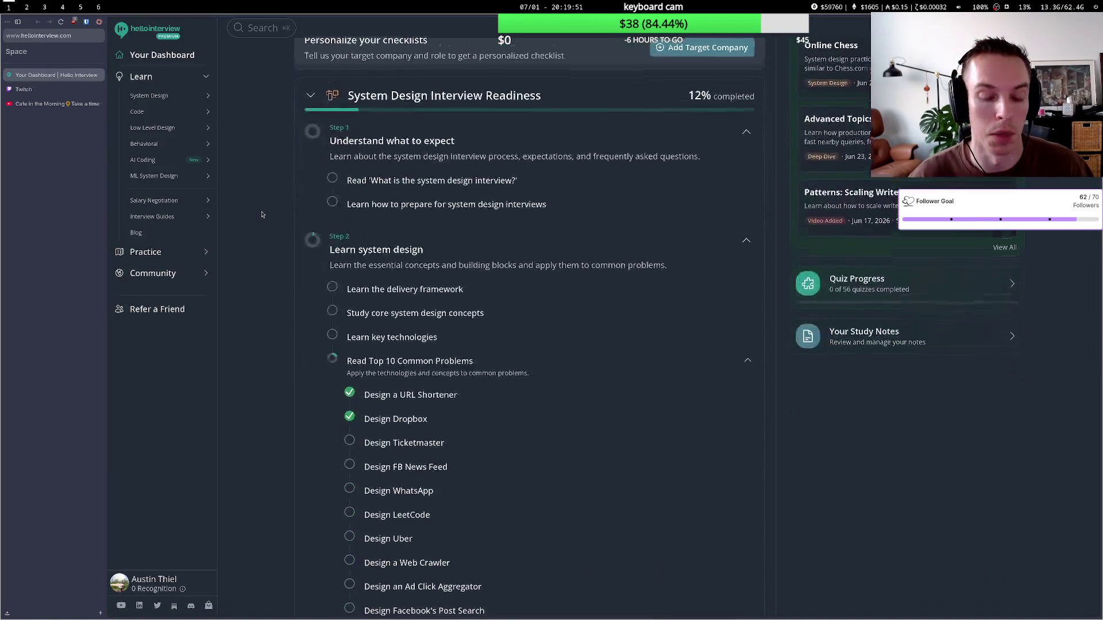
{"action": "scroll", "coordinate": [265, 207], "scroll_direction": "up", "scroll_amount": 3}
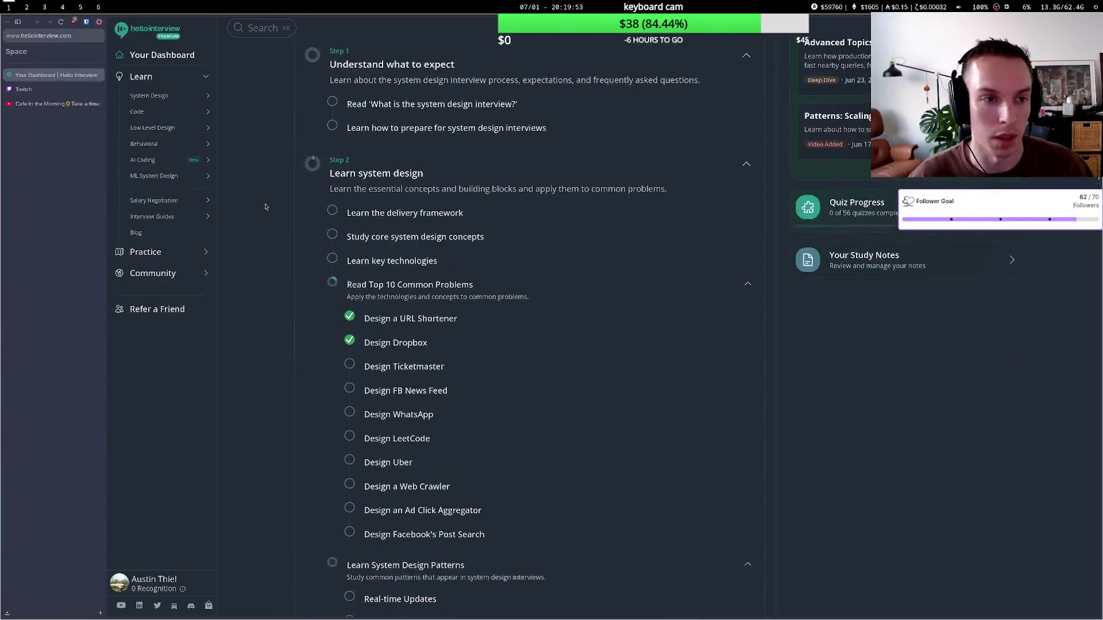
{"action": "scroll", "coordinate": [265, 207], "scroll_direction": "down", "scroll_amount": 3}
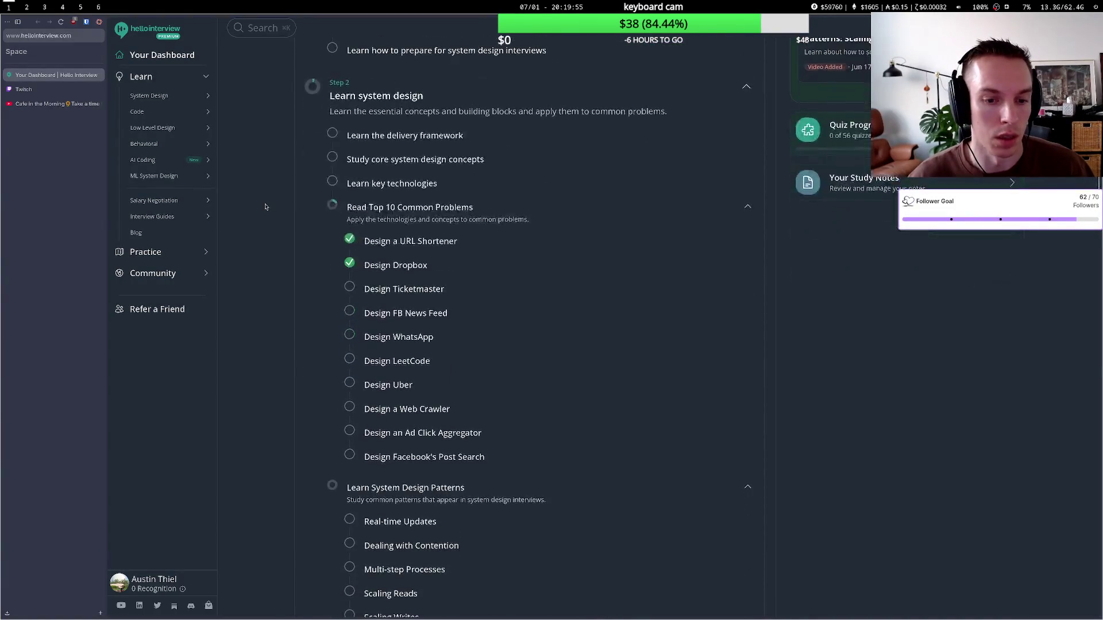
{"action": "left_click", "coordinate": [61, 23]}
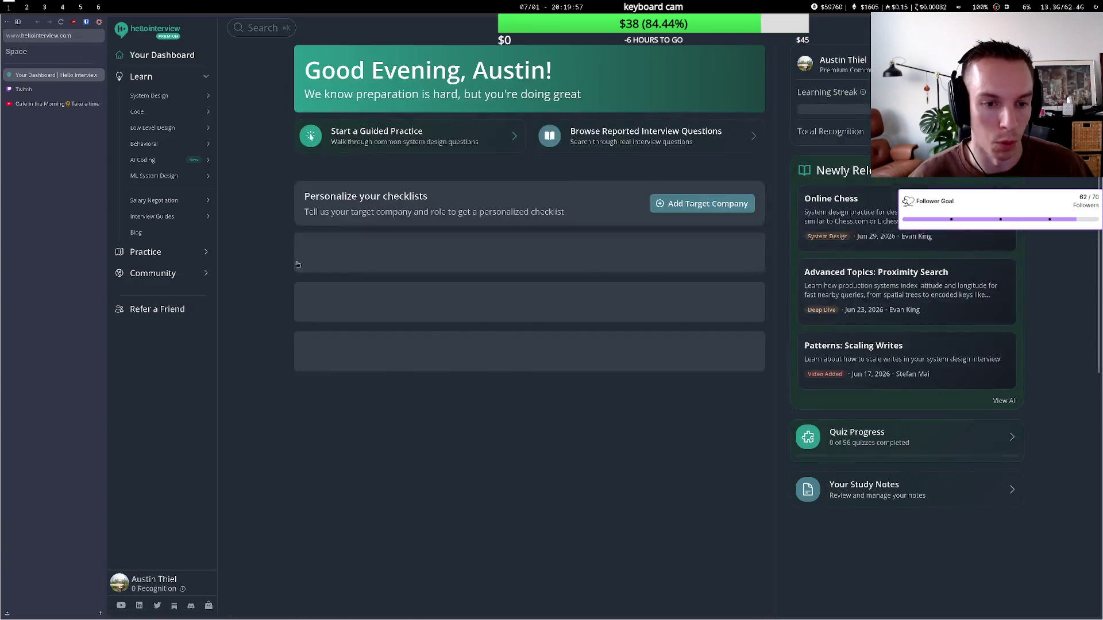
{"action": "scroll", "coordinate": [410, 408], "scroll_direction": "down", "scroll_amount": 5}
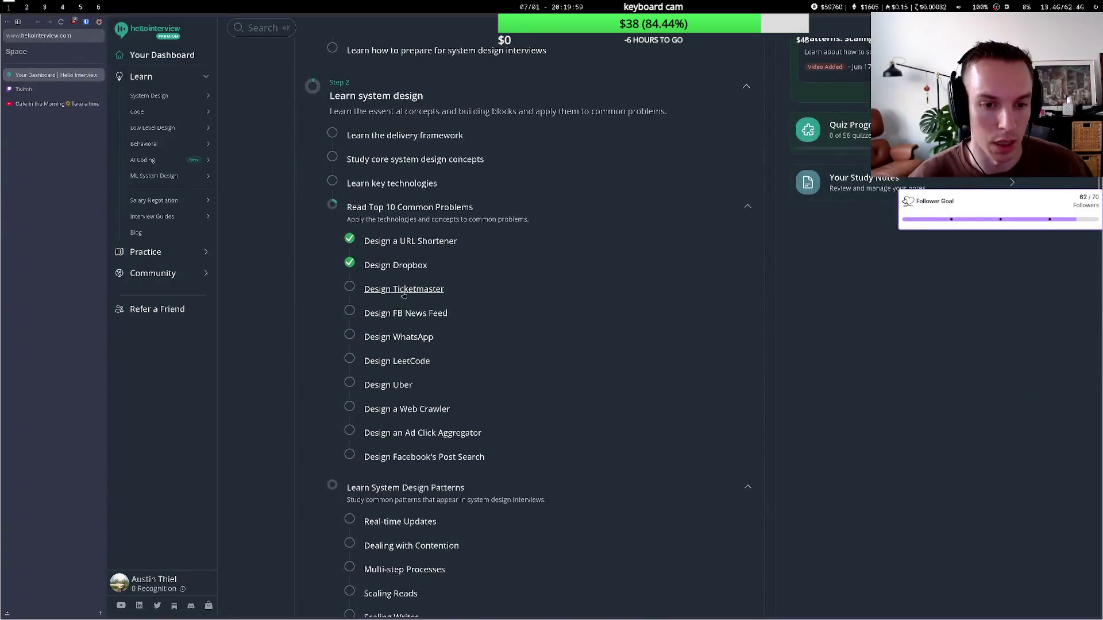
- Open Design Ticketmaster, start its practice, dismiss the survey and return to the question list
{"action": "left_click", "coordinate": [406, 291]}
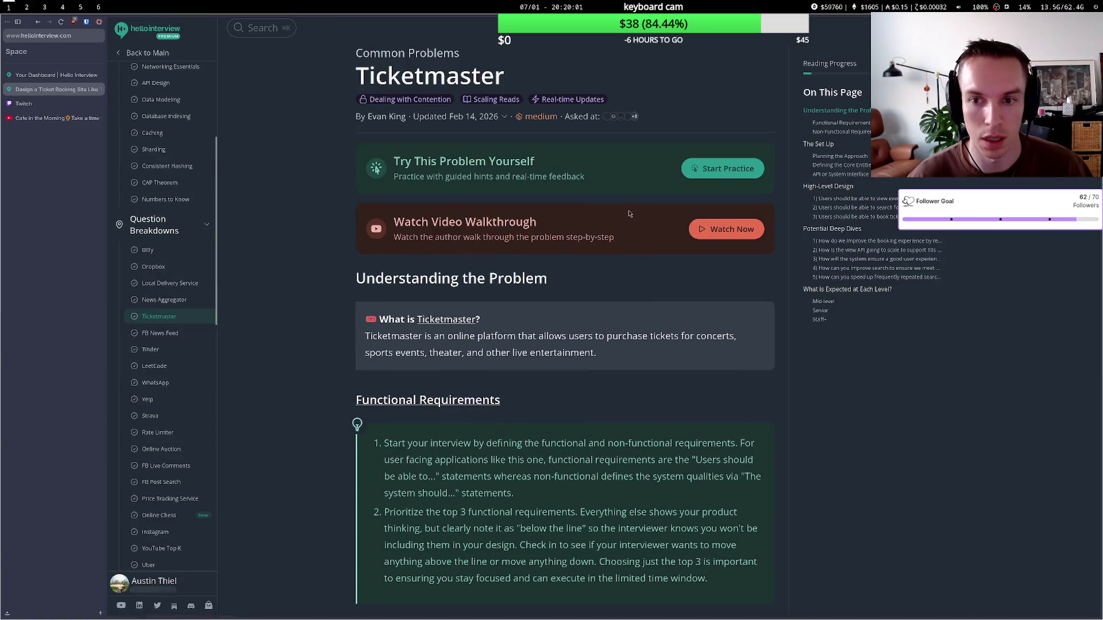
{"action": "left_click", "coordinate": [717, 169]}
{"action": "left_click", "coordinate": [721, 165]}
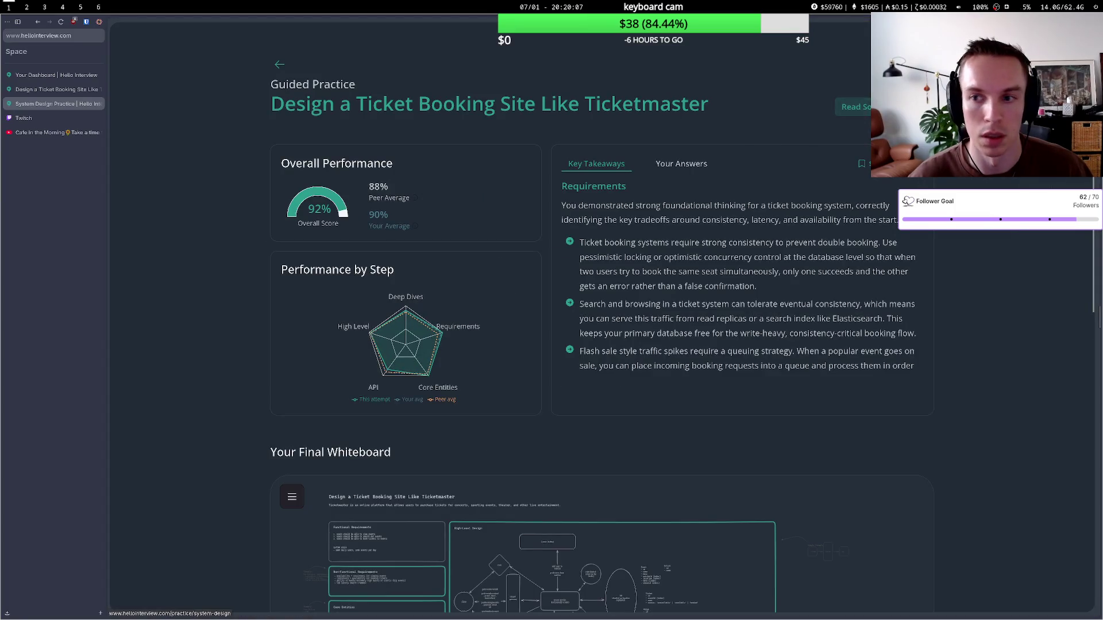
{"action": "left_click", "coordinate": [279, 64]}
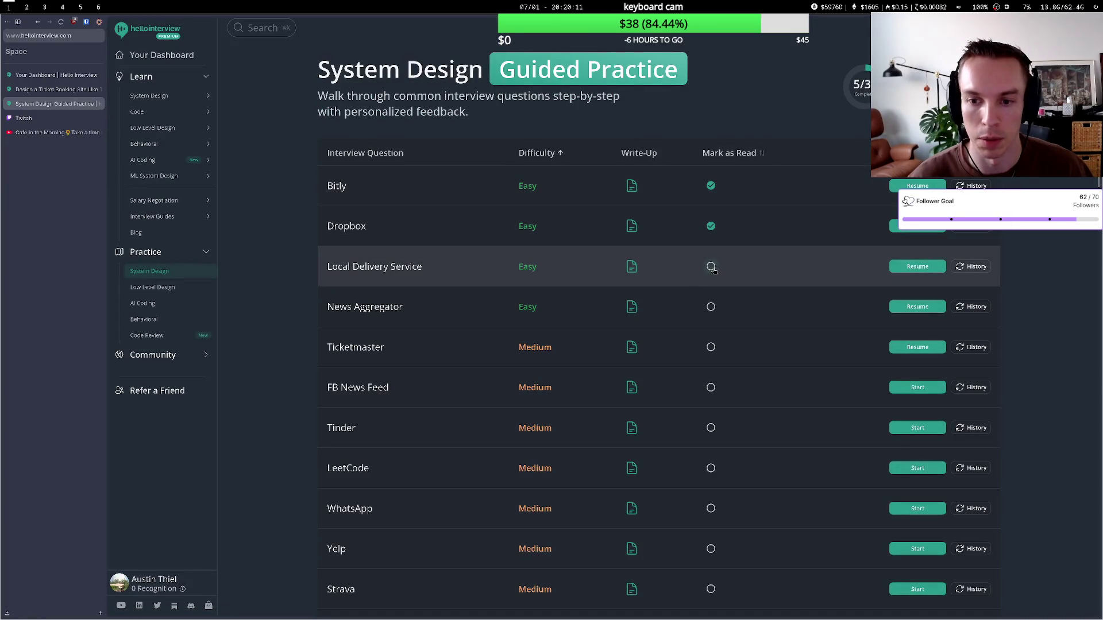
- Mark Ticketmaster as read and collapse the News Aggregator and Local Delivery Service histories
{"action": "right_click", "coordinate": [712, 344]}
{"action": "key", "text": "Escape"}
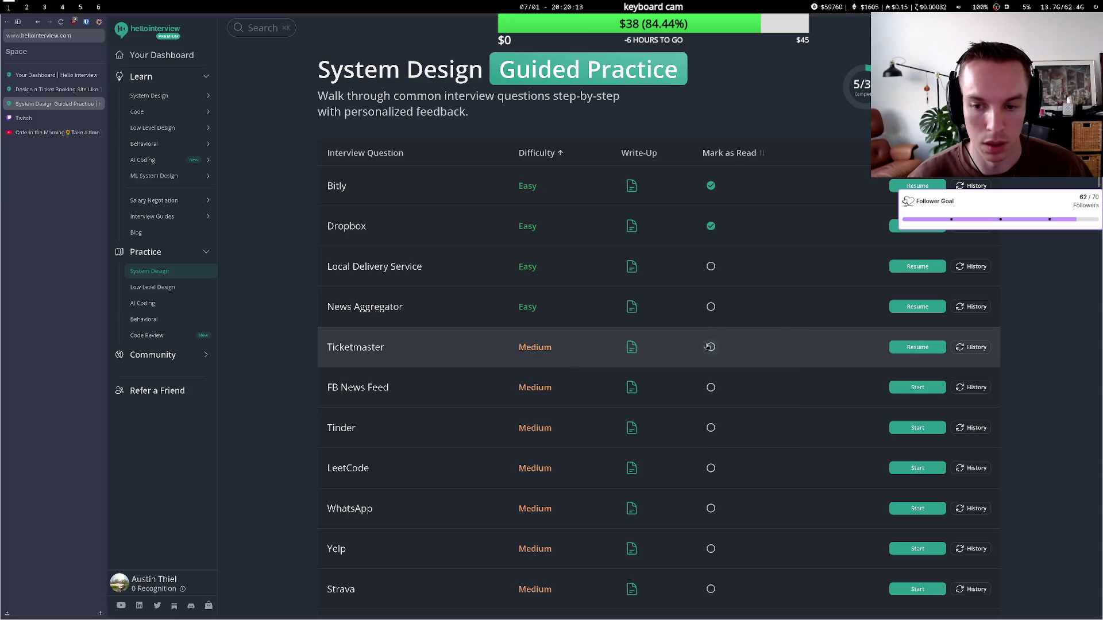
{"action": "left_click", "coordinate": [712, 347]}
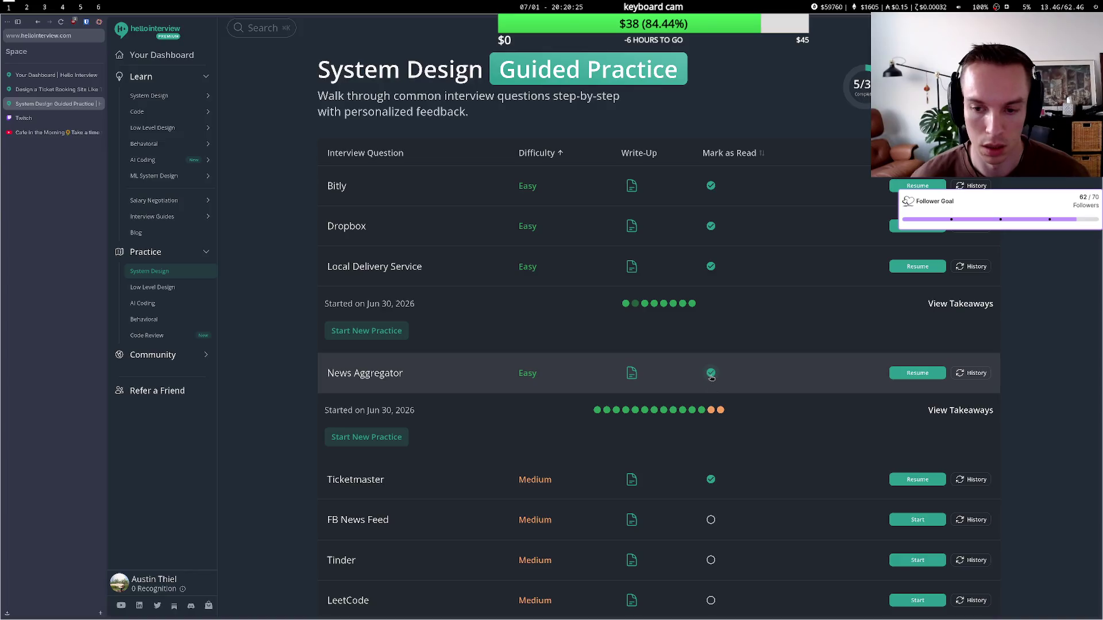
{"action": "left_click", "coordinate": [392, 386]}
{"action": "left_click", "coordinate": [345, 268]}
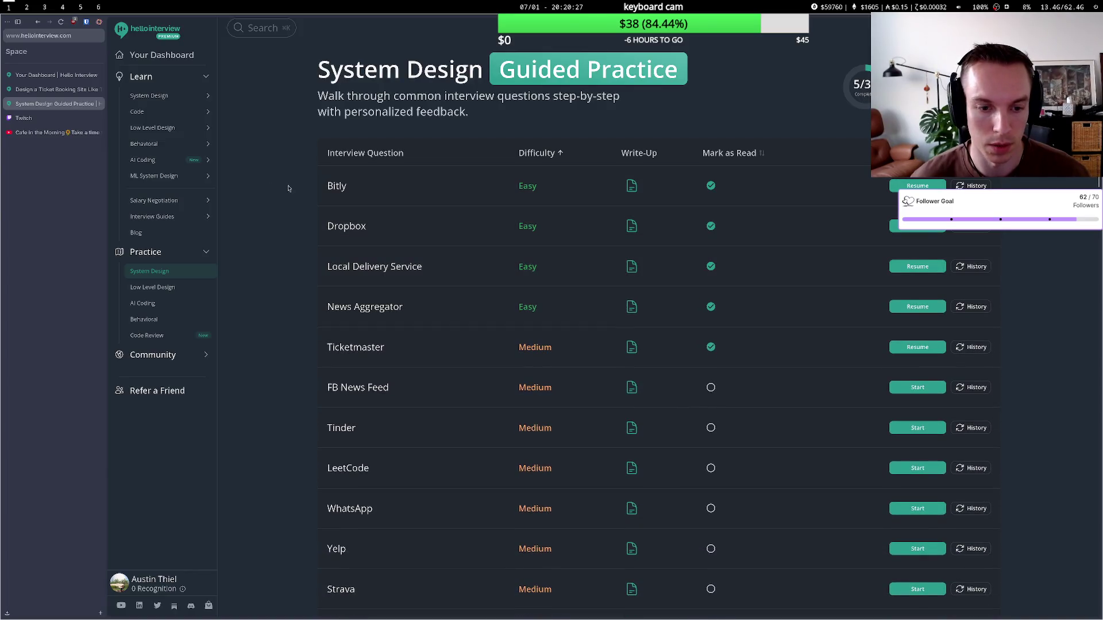
- Browse the System Design course sections, then go back to the personal dashboard
{"action": "left_click", "coordinate": [166, 98]}
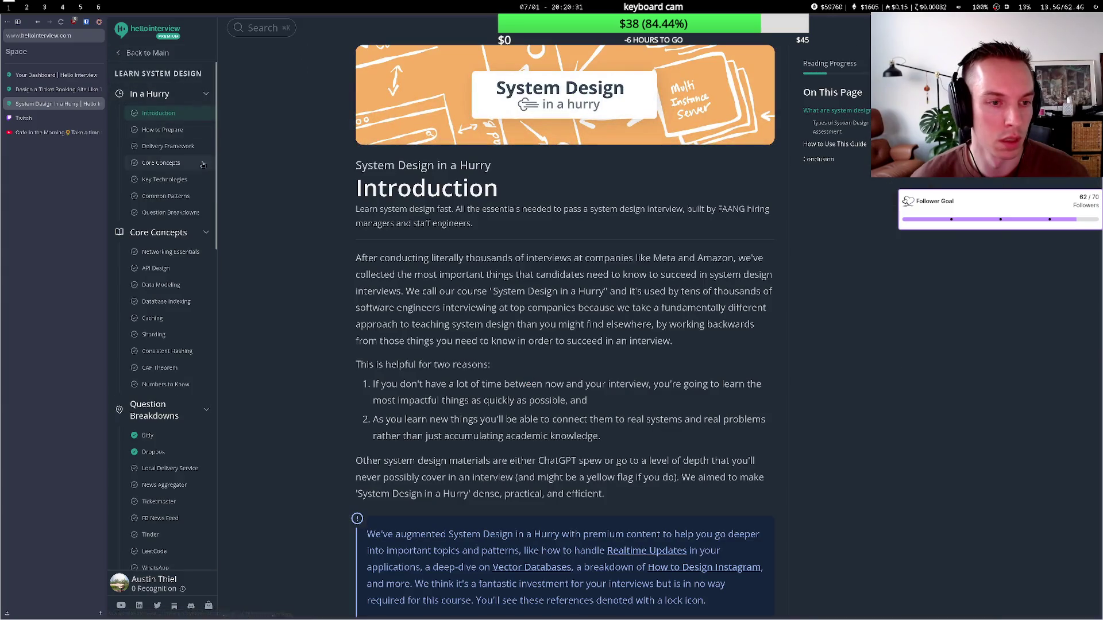
{"action": "left_click", "coordinate": [173, 94]}
{"action": "left_click", "coordinate": [167, 115]}
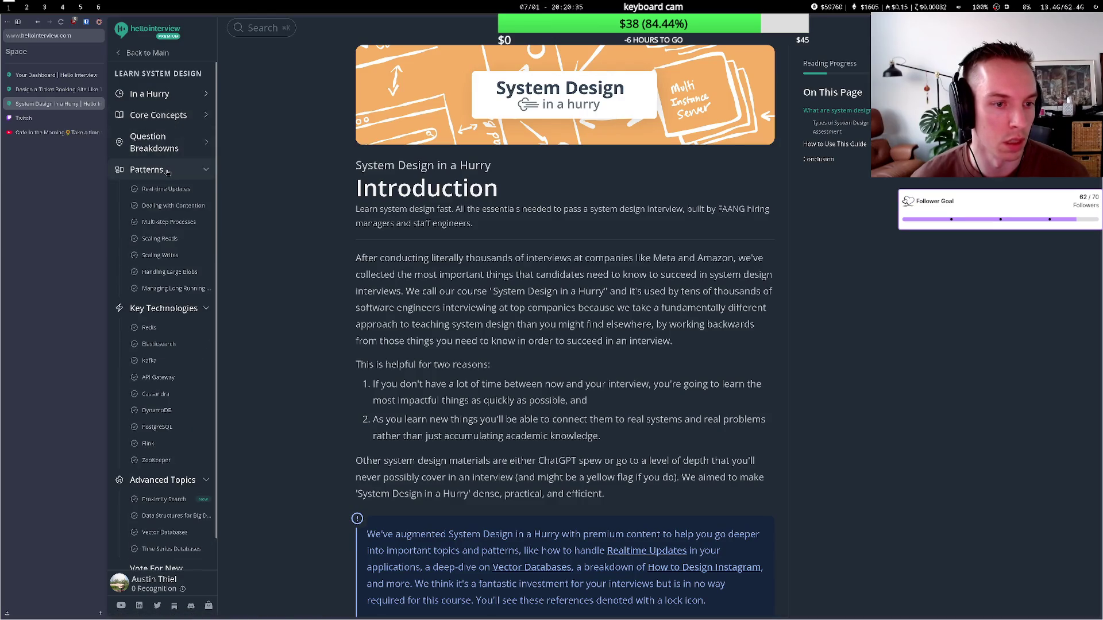
{"action": "left_click", "coordinate": [131, 53]}
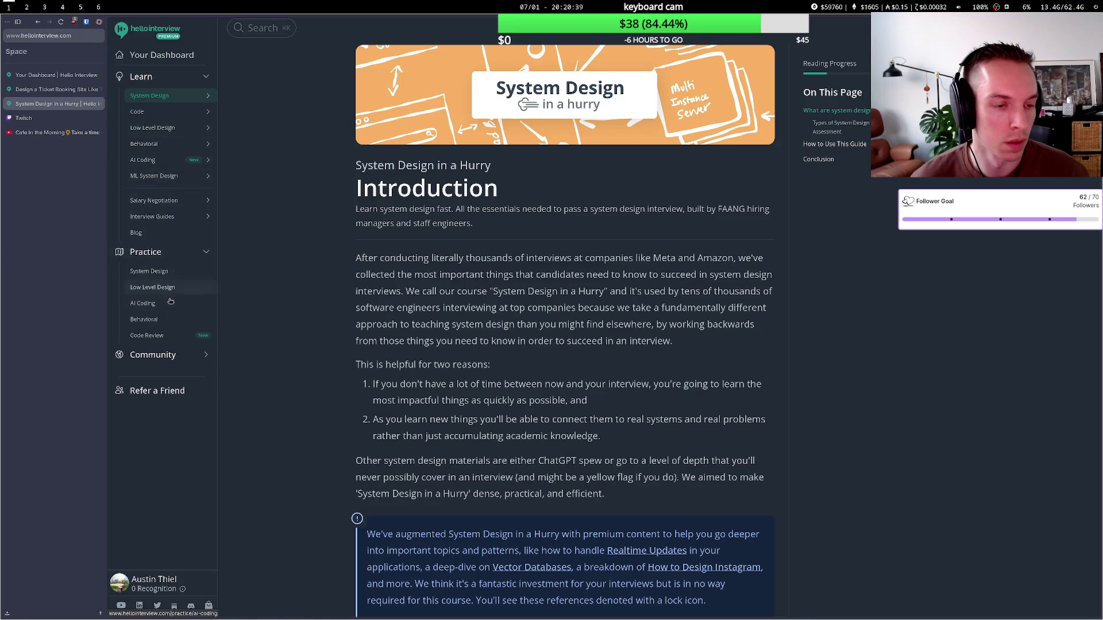
{"action": "left_click", "coordinate": [148, 271]}
{"action": "left_click", "coordinate": [330, 419]}
{"action": "key", "text": "ctrl+w"}
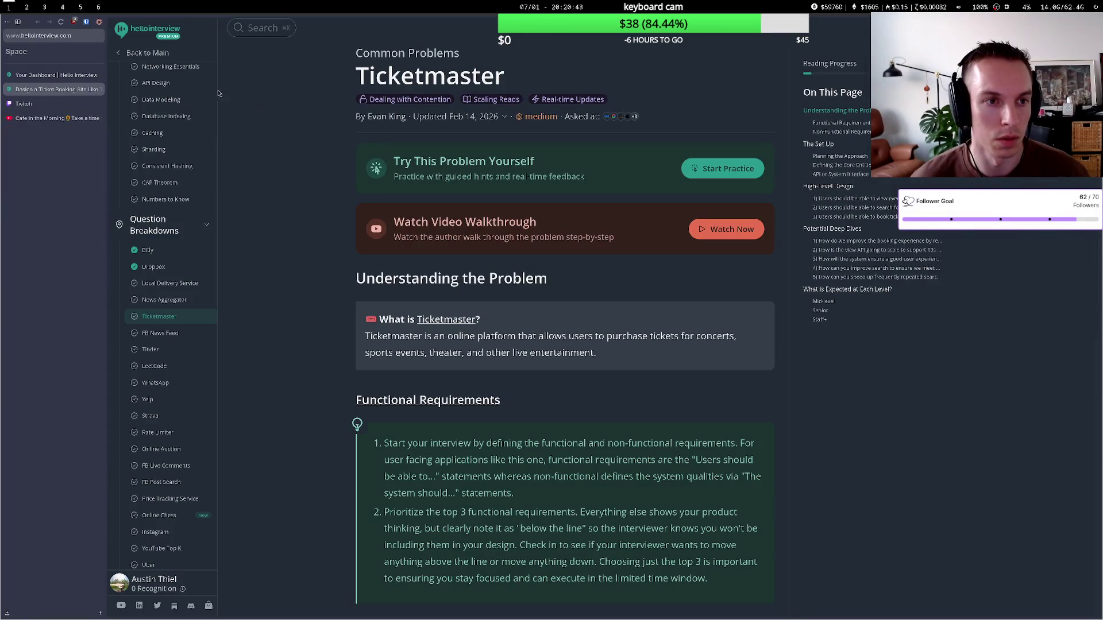
{"action": "left_click", "coordinate": [131, 53]}
{"action": "left_click", "coordinate": [144, 31]}
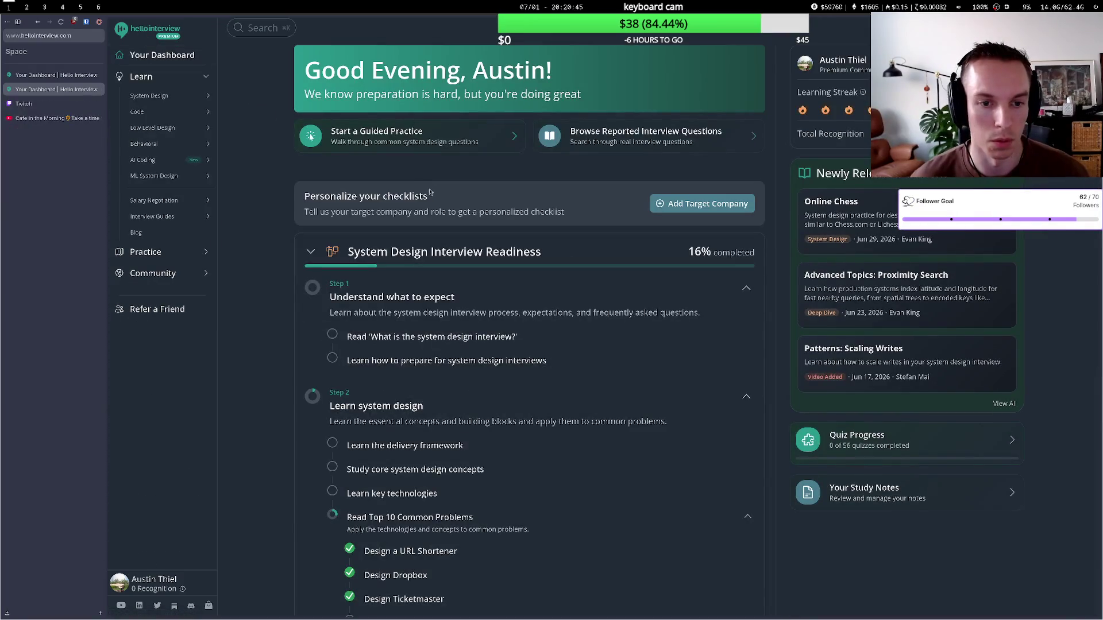
{"action": "scroll", "coordinate": [275, 246], "scroll_direction": "down", "scroll_amount": 7}
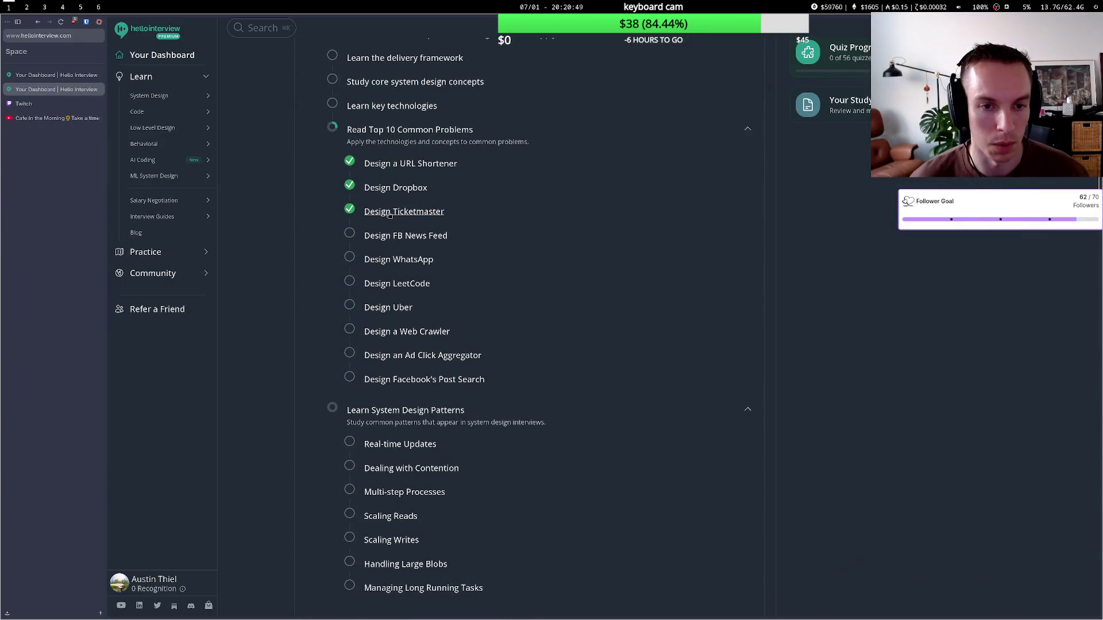
{"action": "scroll", "coordinate": [273, 217], "scroll_direction": "down", "scroll_amount": 11}
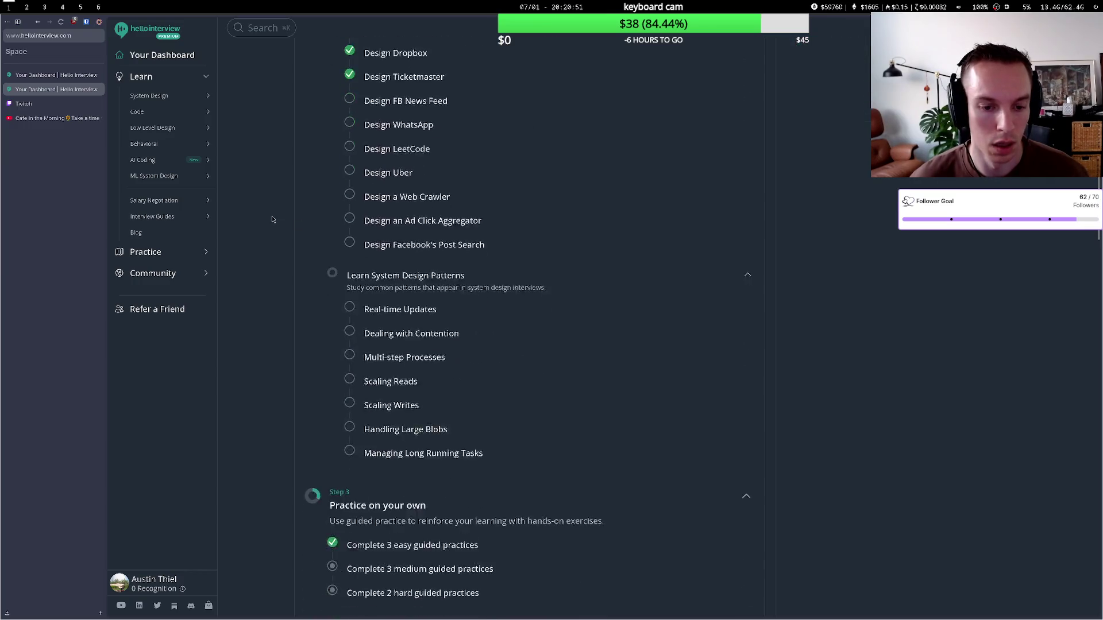
{"action": "scroll", "coordinate": [274, 216], "scroll_direction": "down", "scroll_amount": 5}
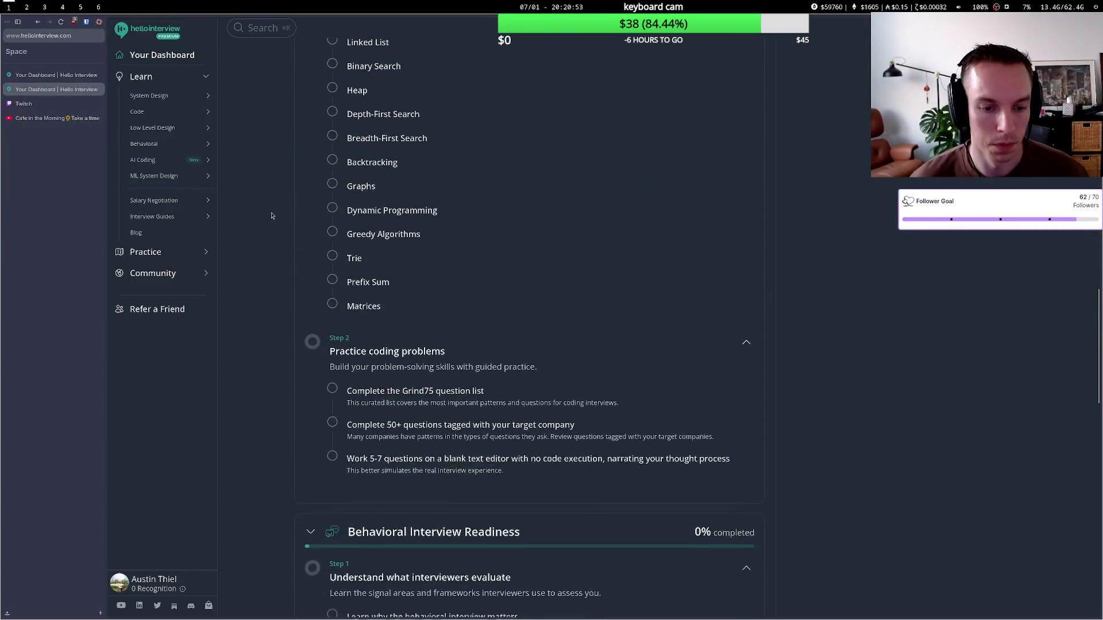
{"action": "scroll", "coordinate": [271, 213], "scroll_direction": "up", "scroll_amount": 4}
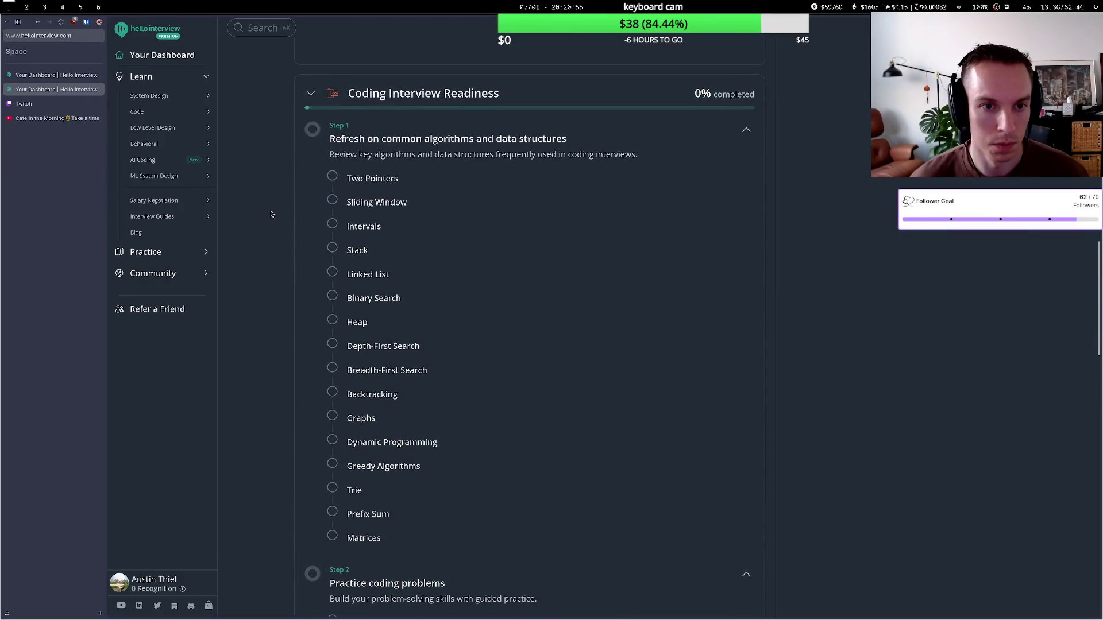
{"action": "left_click", "coordinate": [391, 179]}
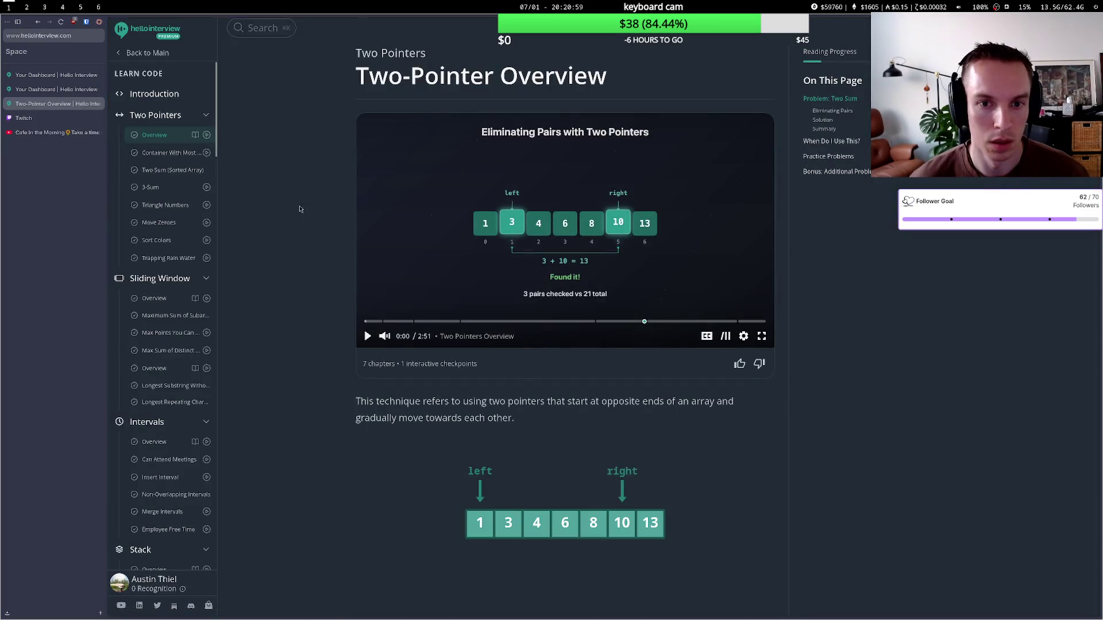
{"action": "scroll", "coordinate": [339, 199], "scroll_direction": "down", "scroll_amount": 15}
{"action": "scroll", "coordinate": [299, 199], "scroll_direction": "down", "scroll_amount": 20}
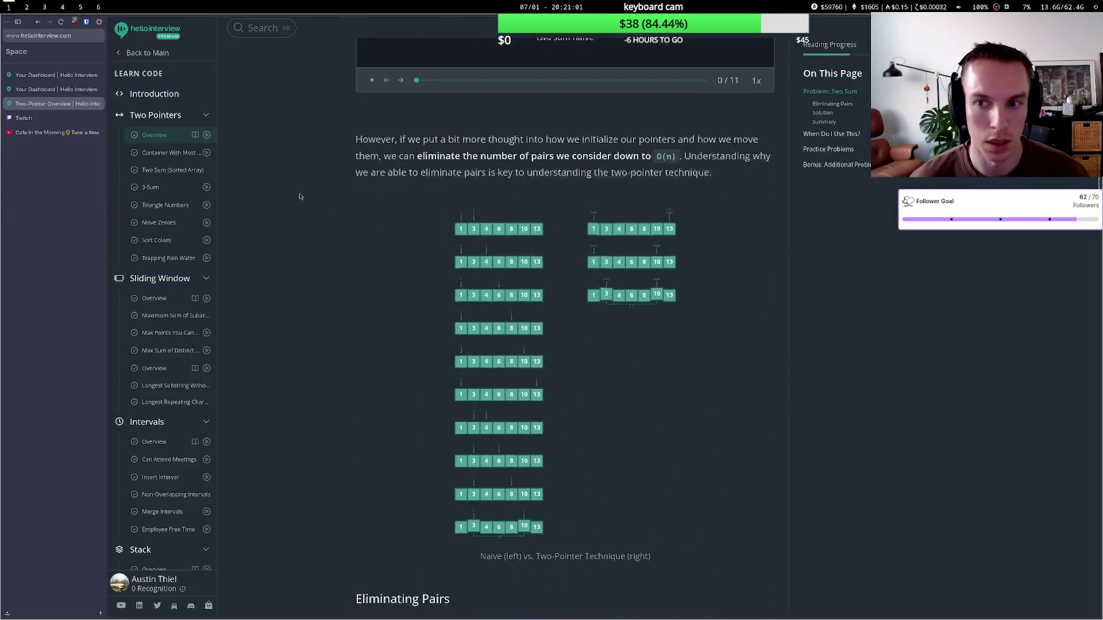
{"action": "scroll", "coordinate": [300, 195], "scroll_direction": "down", "scroll_amount": 20}
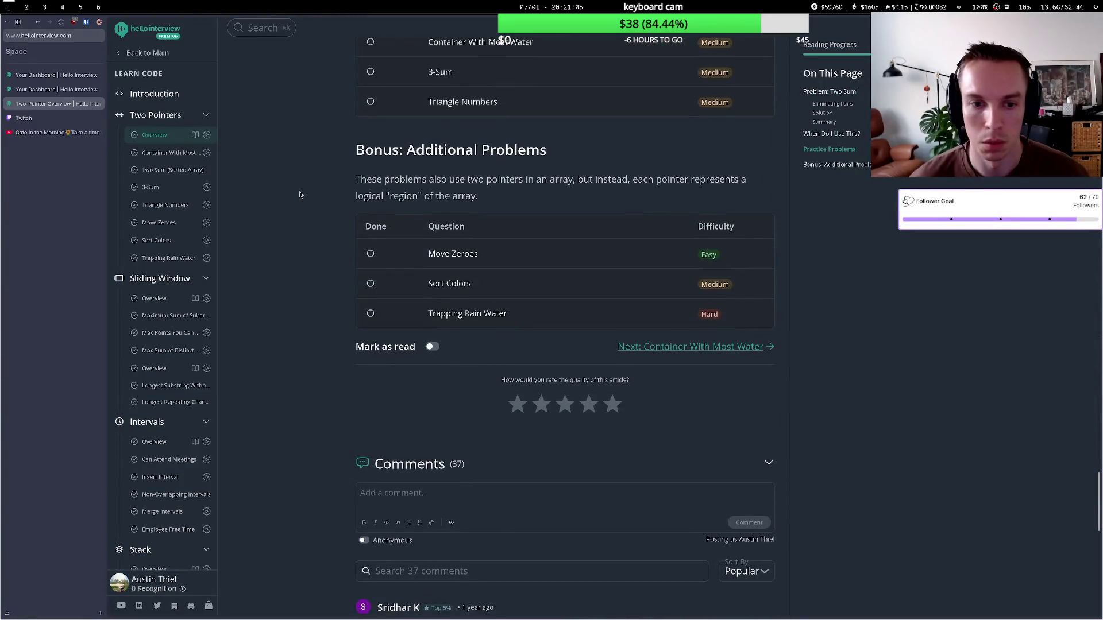
{"action": "scroll", "coordinate": [299, 195], "scroll_direction": "up", "scroll_amount": 3}
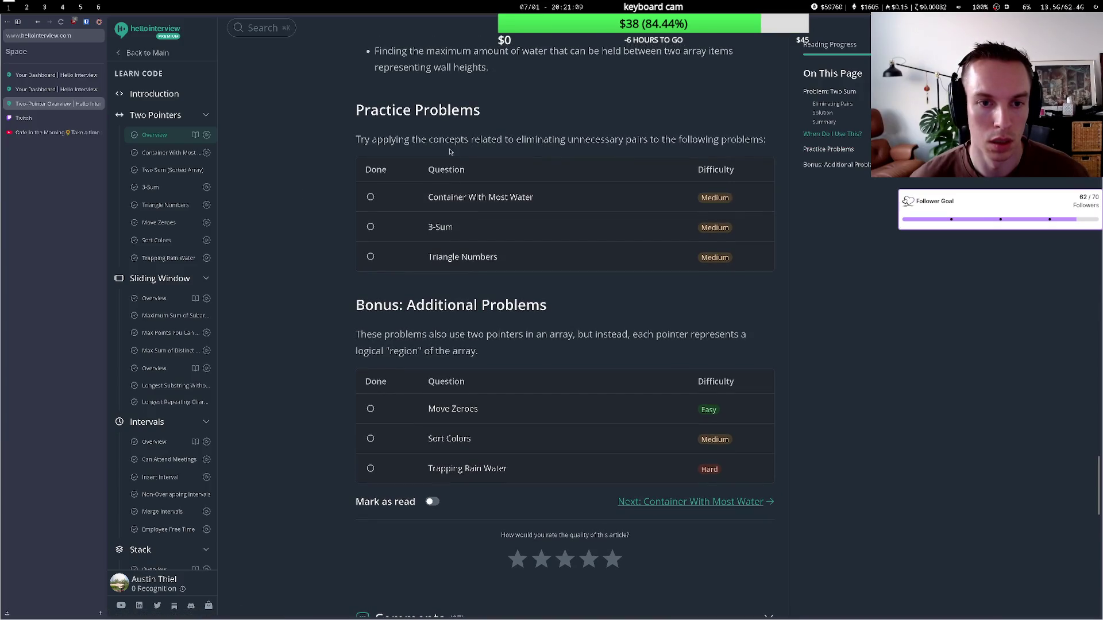
{"action": "scroll", "coordinate": [450, 216], "scroll_direction": "down", "scroll_amount": 3}
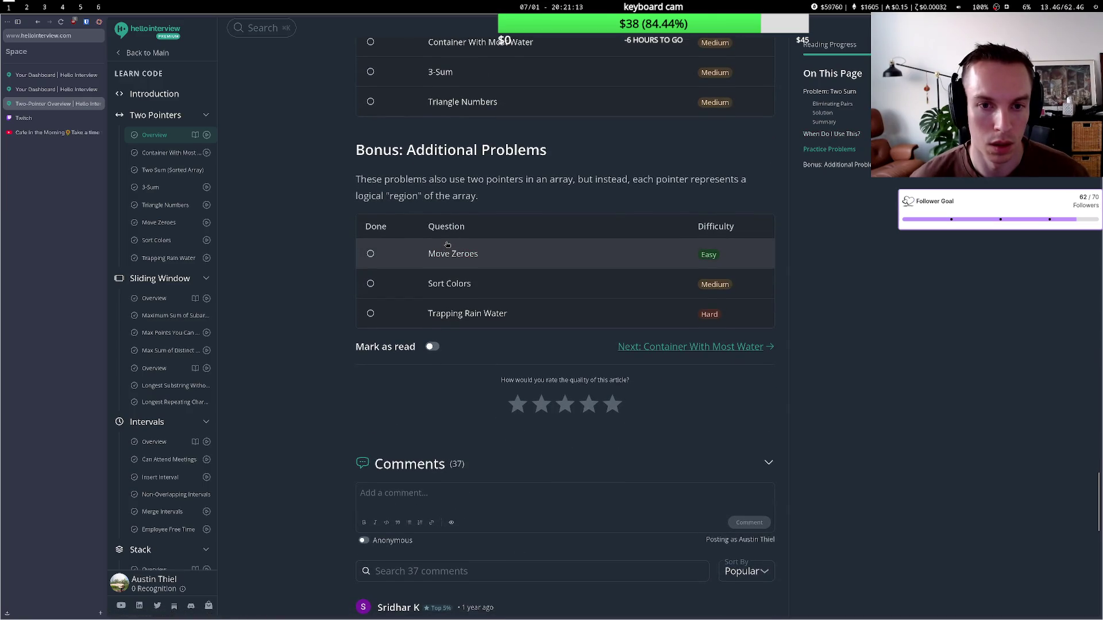
{"action": "scroll", "coordinate": [447, 244], "scroll_direction": "down", "scroll_amount": 3}
{"action": "scroll", "coordinate": [447, 245], "scroll_direction": "up", "scroll_amount": 9}
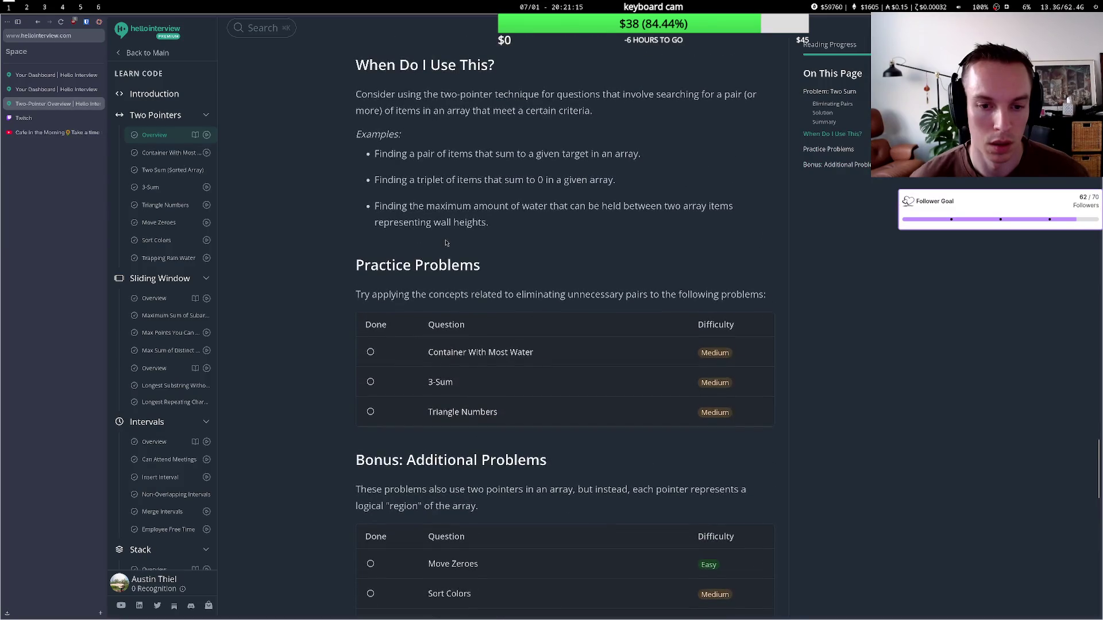
{"action": "scroll", "coordinate": [446, 243], "scroll_direction": "up", "scroll_amount": 4}
{"action": "key", "text": "ctrl+w"}
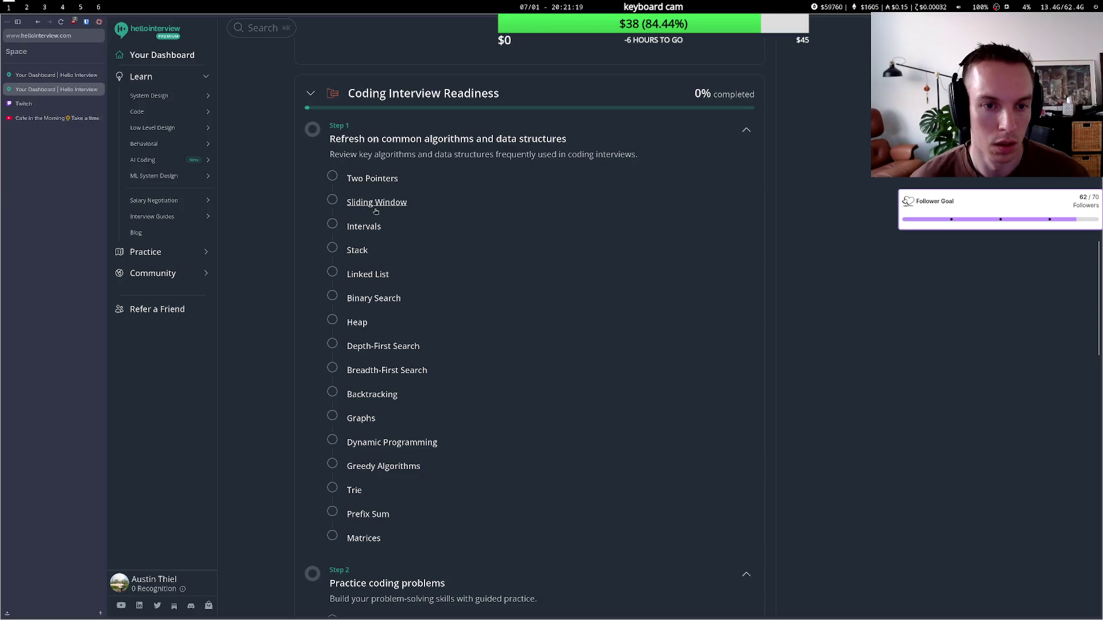
- Open the Spiral Matrix problem from Matrices, skim its description, and close it
{"action": "scroll", "coordinate": [376, 212], "scroll_direction": "down", "scroll_amount": 5}
{"action": "left_click", "coordinate": [370, 307]}
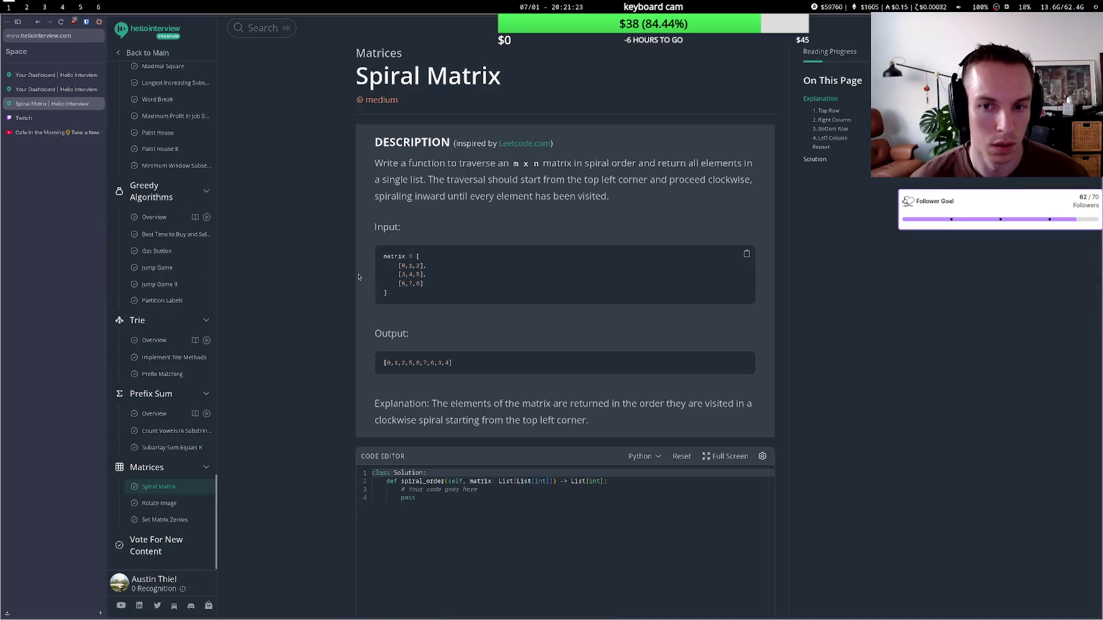
{"action": "left_click_drag", "start_coordinate": [432, 165], "coordinate": [700, 165]}
{"action": "left_click", "coordinate": [564, 174]}
{"action": "left_click", "coordinate": [699, 167]}
{"action": "key", "text": "ctrl+w"}
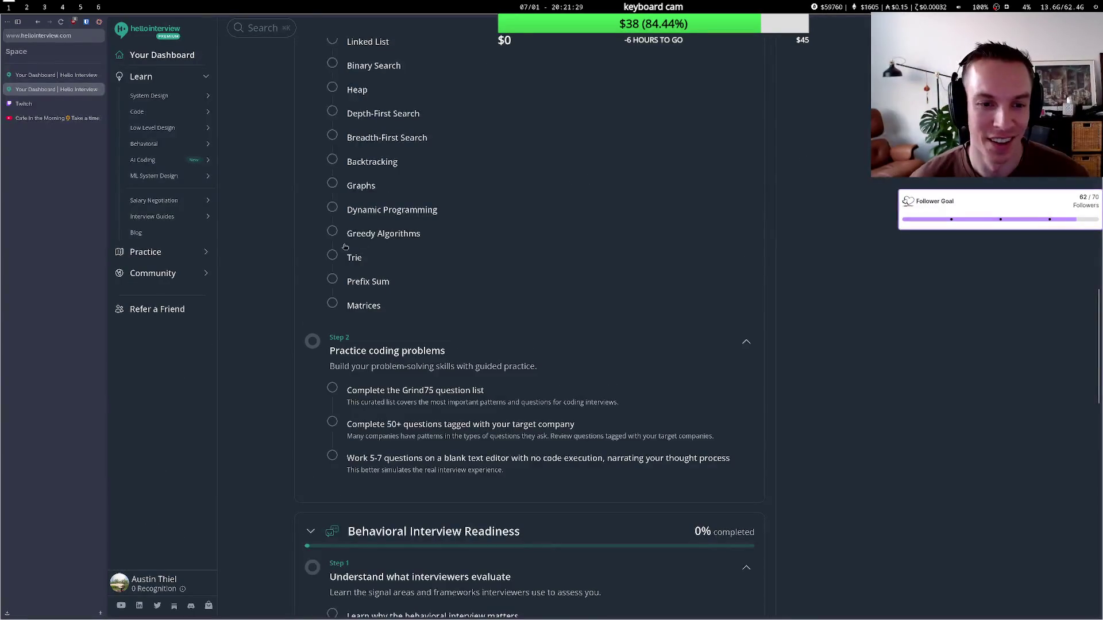
- Scroll the dashboard and switch to the Twitch stream manager tab
{"action": "scroll", "coordinate": [344, 247], "scroll_direction": "down", "scroll_amount": 5}
{"action": "scroll", "coordinate": [345, 237], "scroll_direction": "up", "scroll_amount": 10}
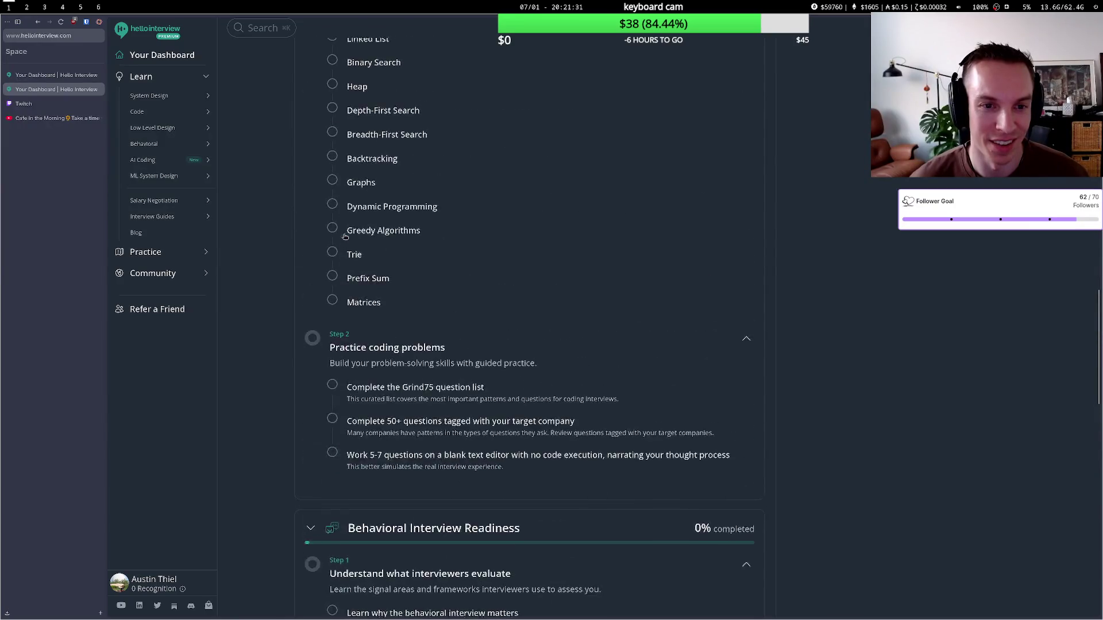
{"action": "left_click", "coordinate": [58, 103]}
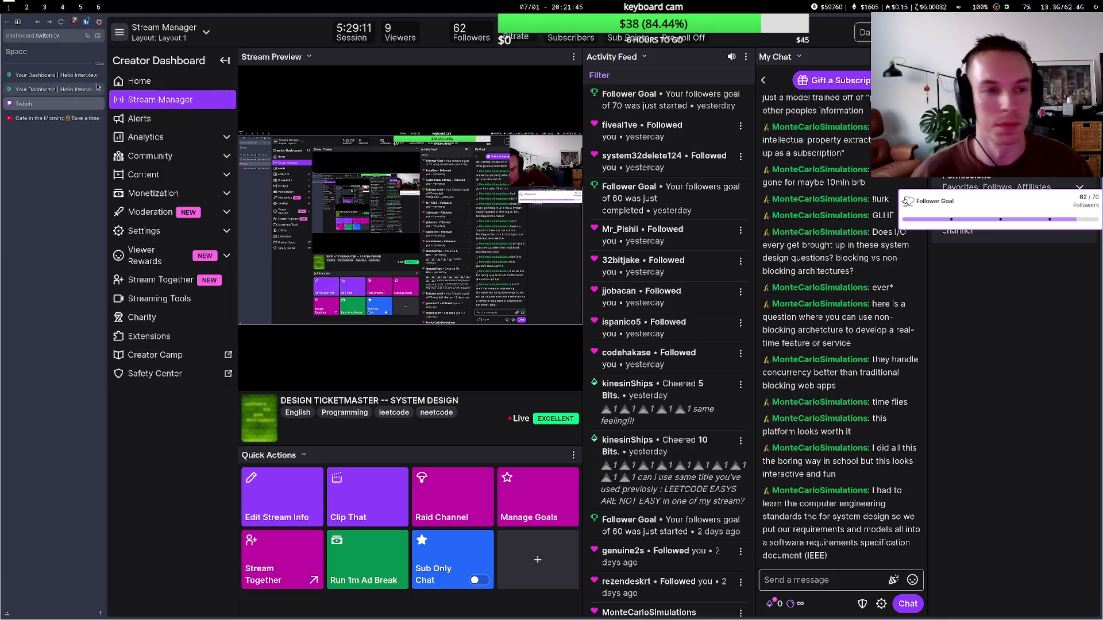
- Flip between the Hello Interview dashboard and the lofi music video tabs
{"action": "left_click", "coordinate": [69, 89]}
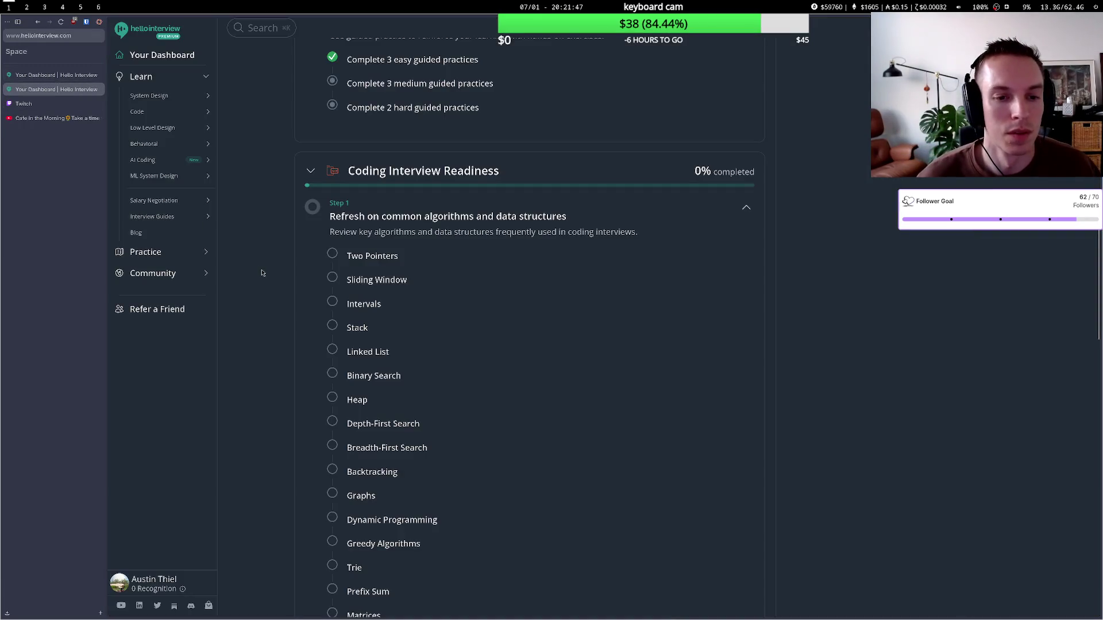
{"action": "scroll", "coordinate": [264, 273], "scroll_direction": "down", "scroll_amount": 4}
{"action": "left_click", "coordinate": [52, 118]}
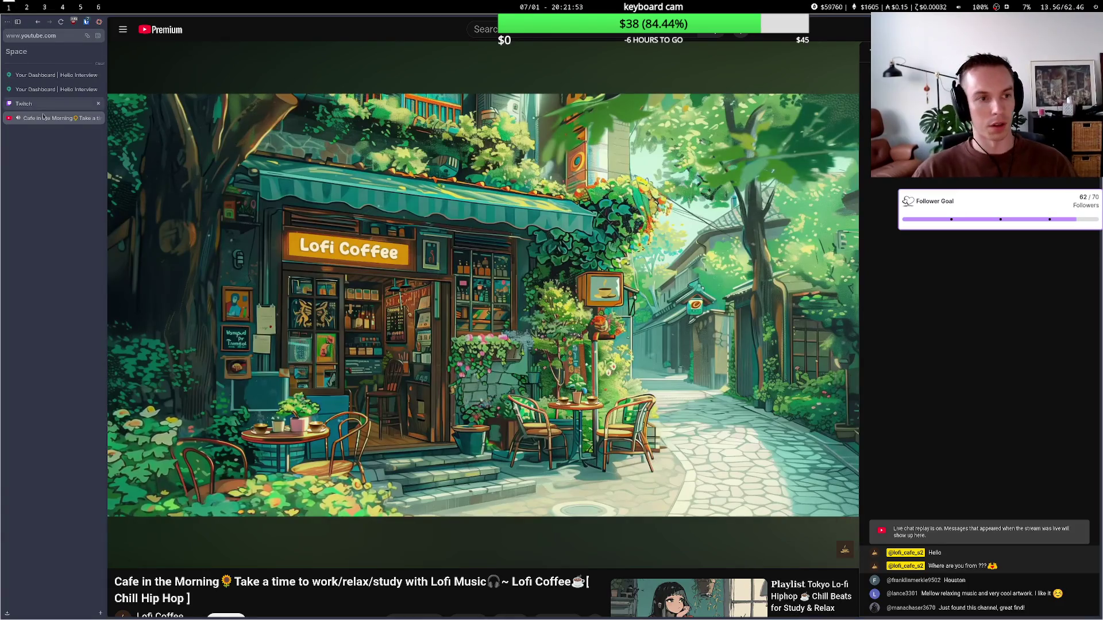
{"action": "left_click", "coordinate": [71, 89]}
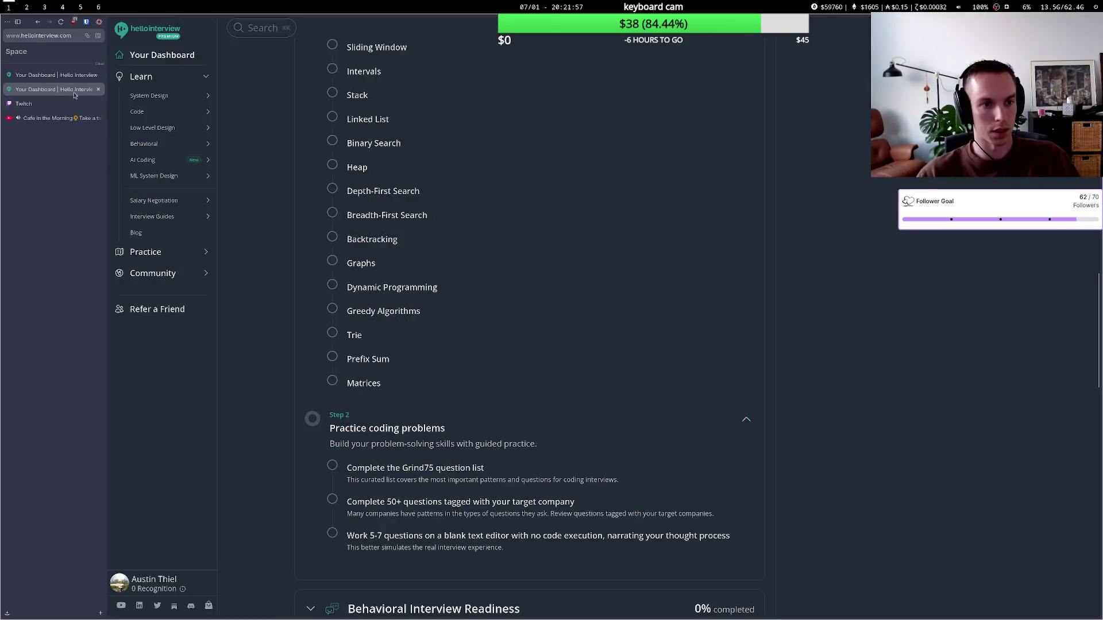
{"action": "scroll", "coordinate": [275, 217], "scroll_direction": "up", "scroll_amount": 10}
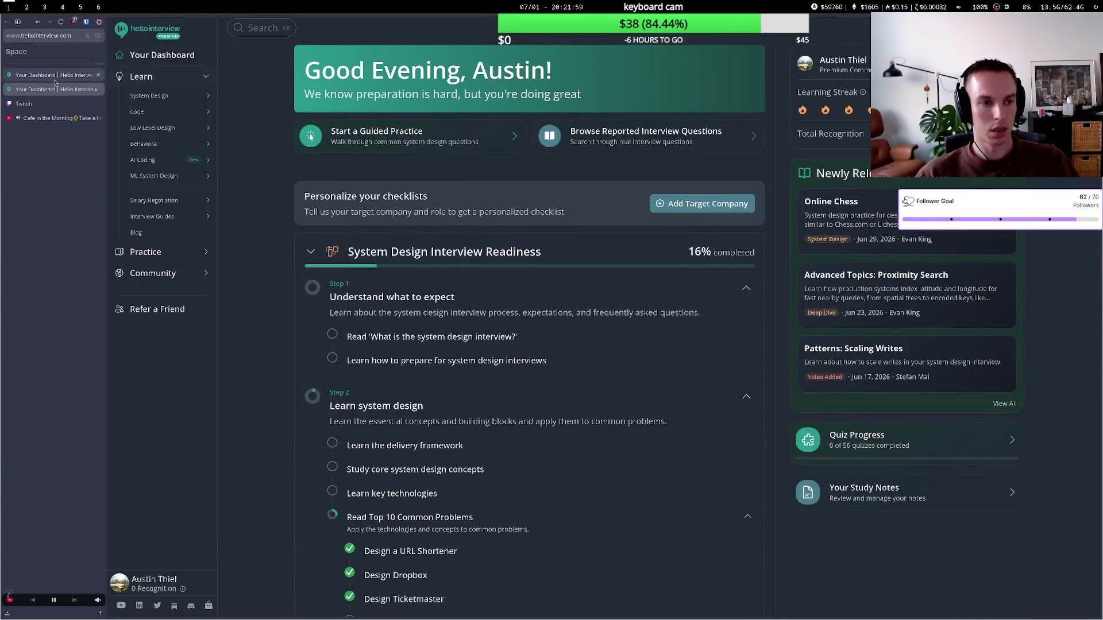
- Return to Twitch Stream Manager and dismiss the pre-roll ads notice
{"action": "left_click", "coordinate": [57, 102]}
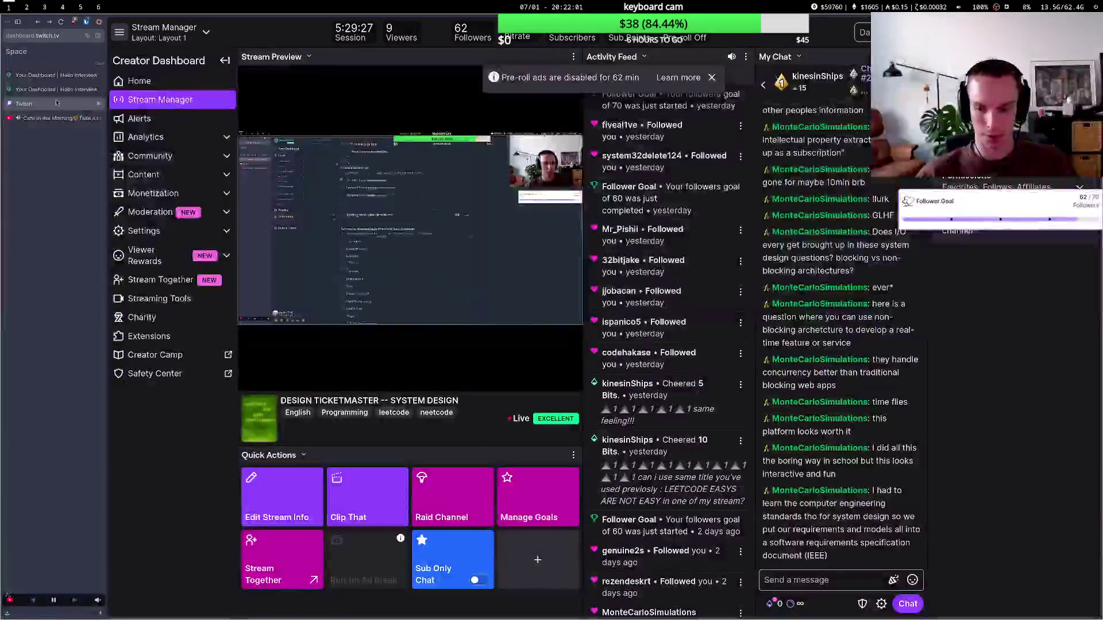
{"action": "left_click", "coordinate": [712, 77]}
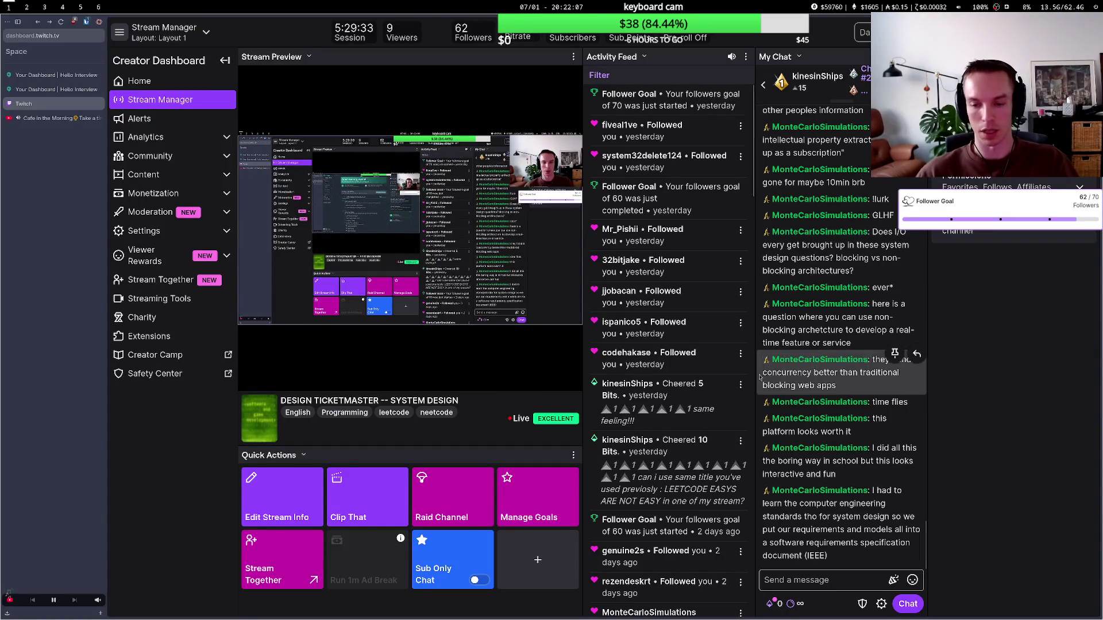
{"action": "mouse_move", "coordinate": [467, 100]}
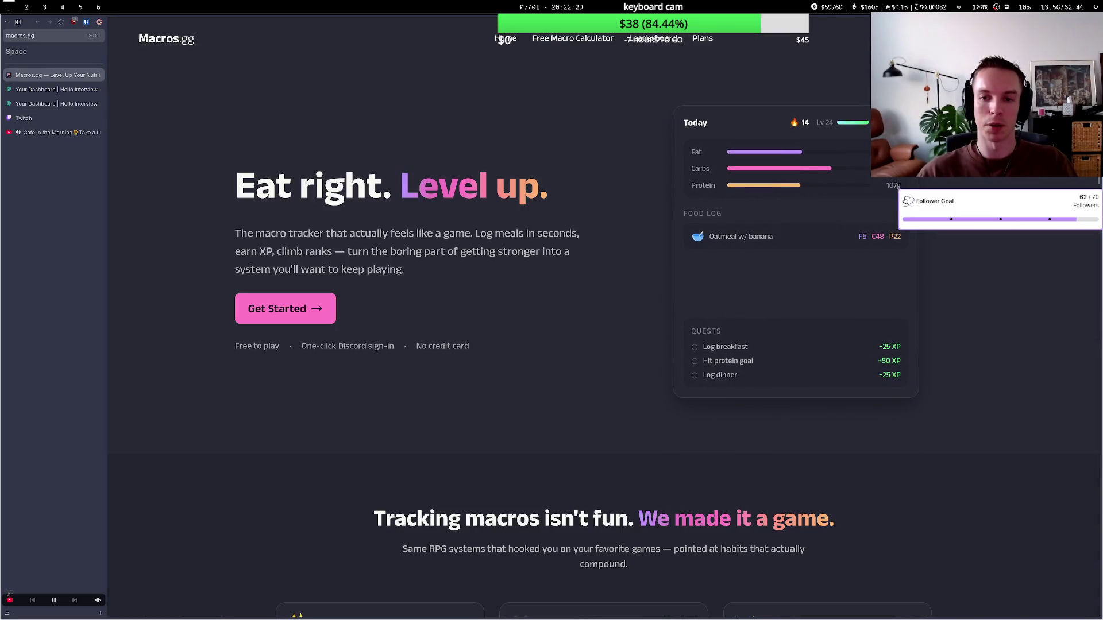
- Sign in to Macros.gg with Discord and authorize the app
{"action": "left_click", "coordinate": [286, 308]}
{"action": "left_click", "coordinate": [603, 299]}
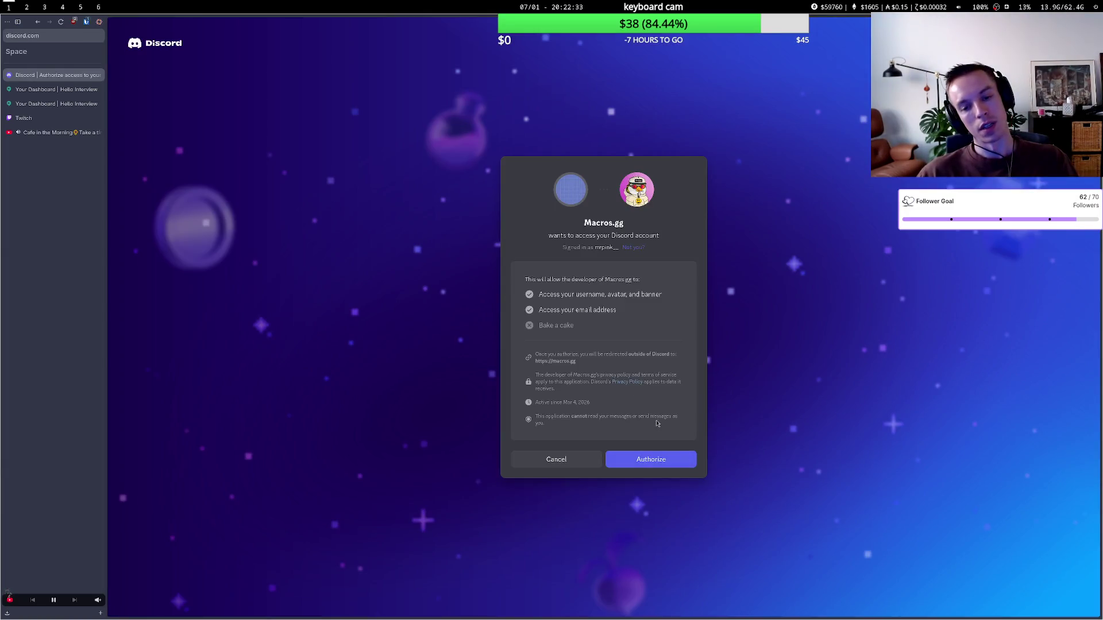
{"action": "left_click", "coordinate": [654, 459]}
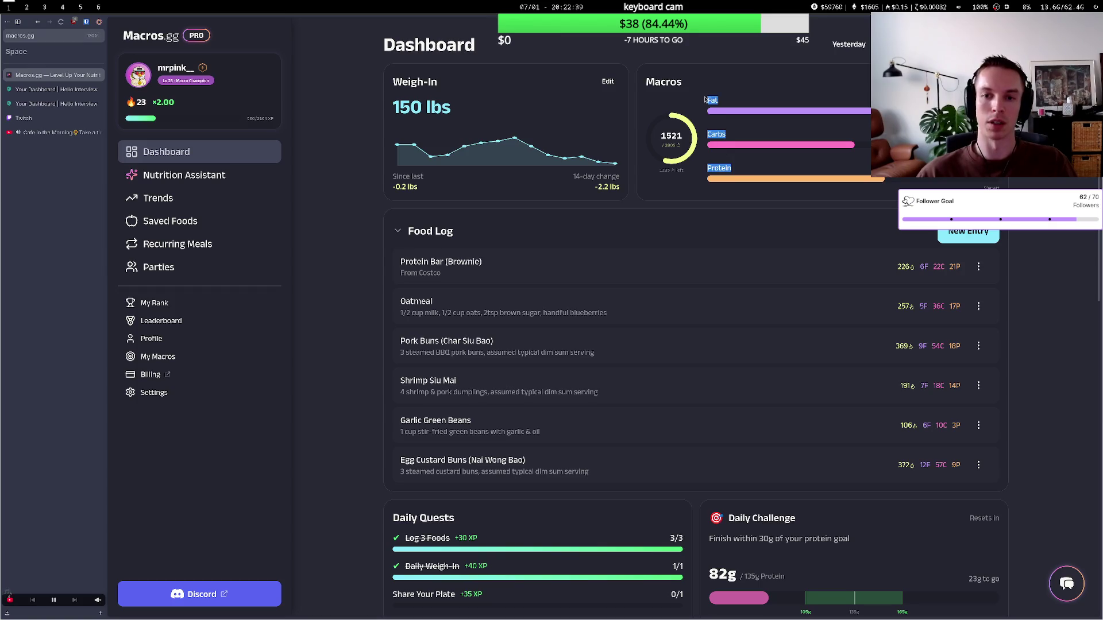
{"action": "left_click_drag", "start_coordinate": [713, 103], "coordinate": [742, 169]}
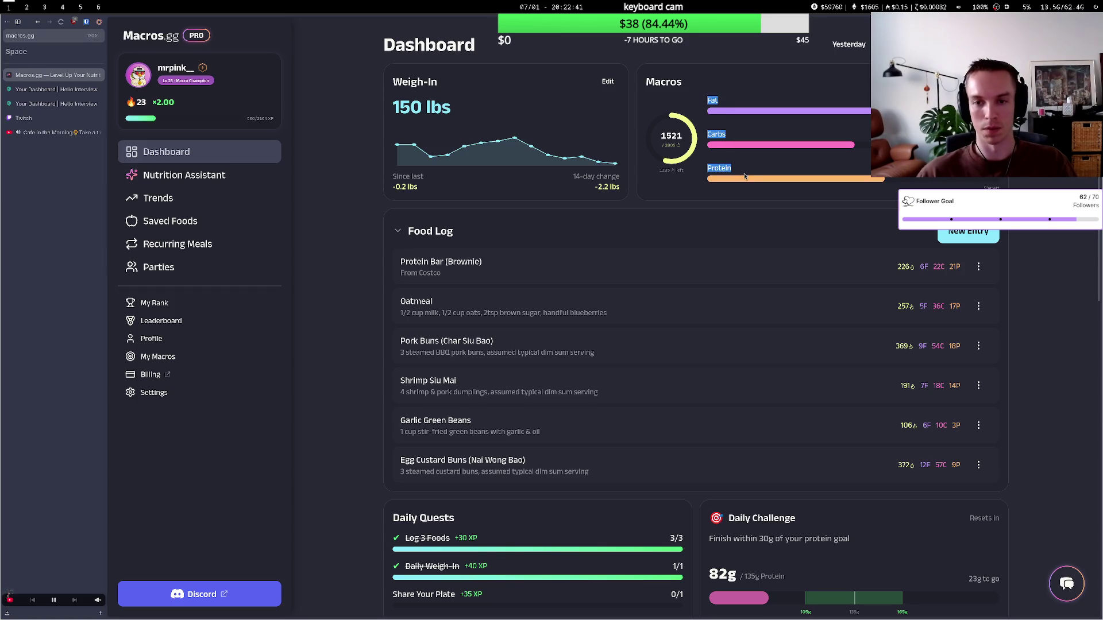
{"action": "left_click", "coordinate": [745, 176]}
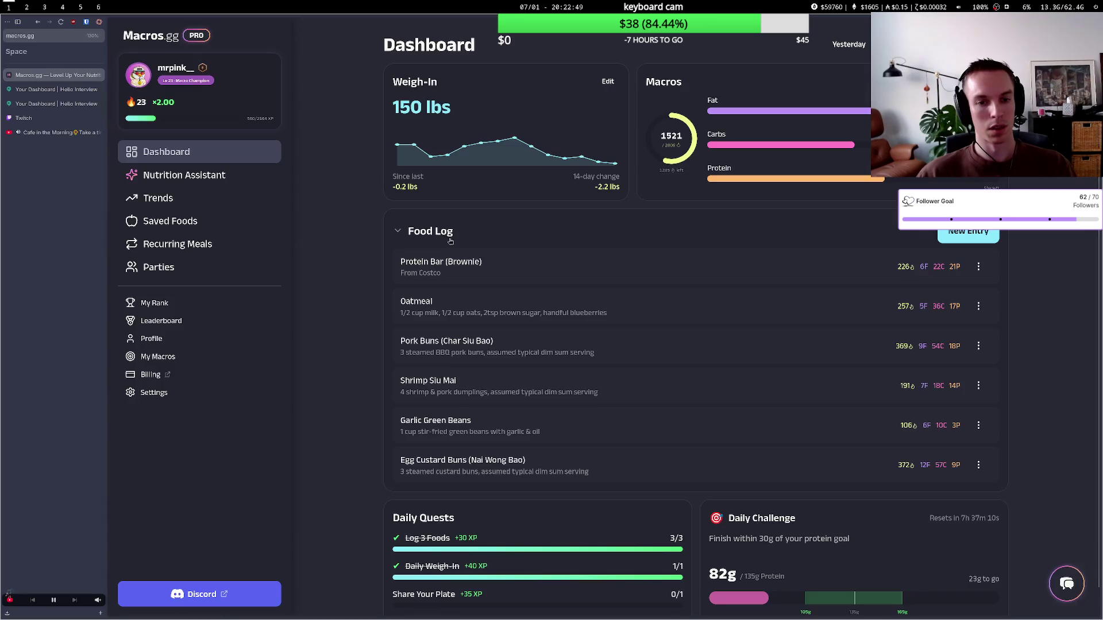
- Collapse and re-expand the Food Log, then switch to the Hello Interview tab
{"action": "left_click", "coordinate": [451, 241]}
{"action": "left_click", "coordinate": [450, 240]}
{"action": "scroll", "coordinate": [573, 380], "scroll_direction": "down", "scroll_amount": 1}
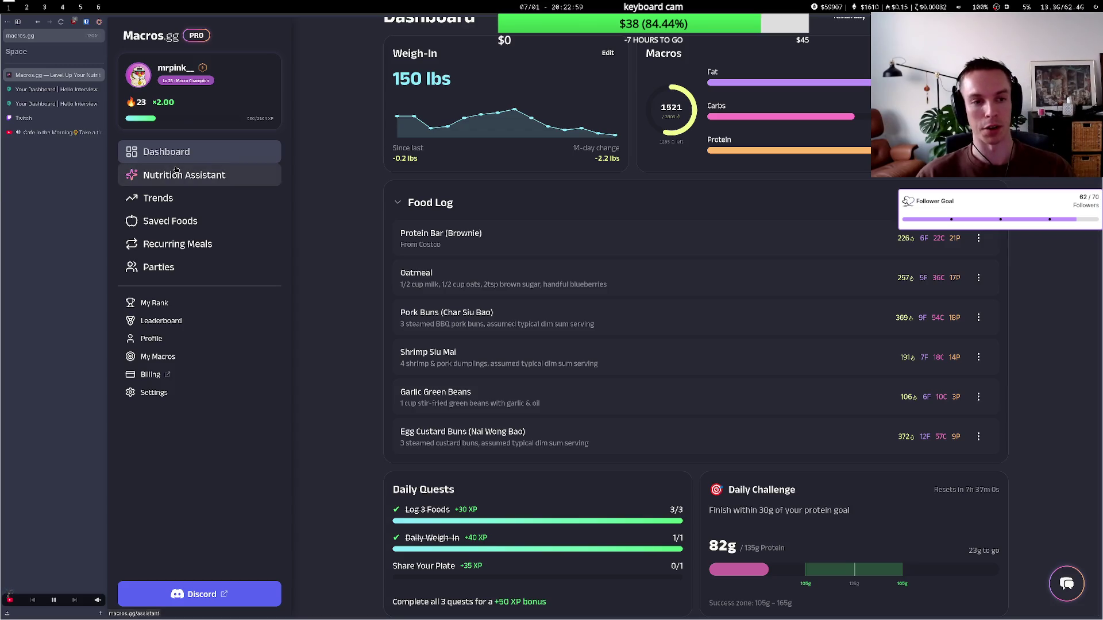
{"action": "left_click", "coordinate": [56, 103]}
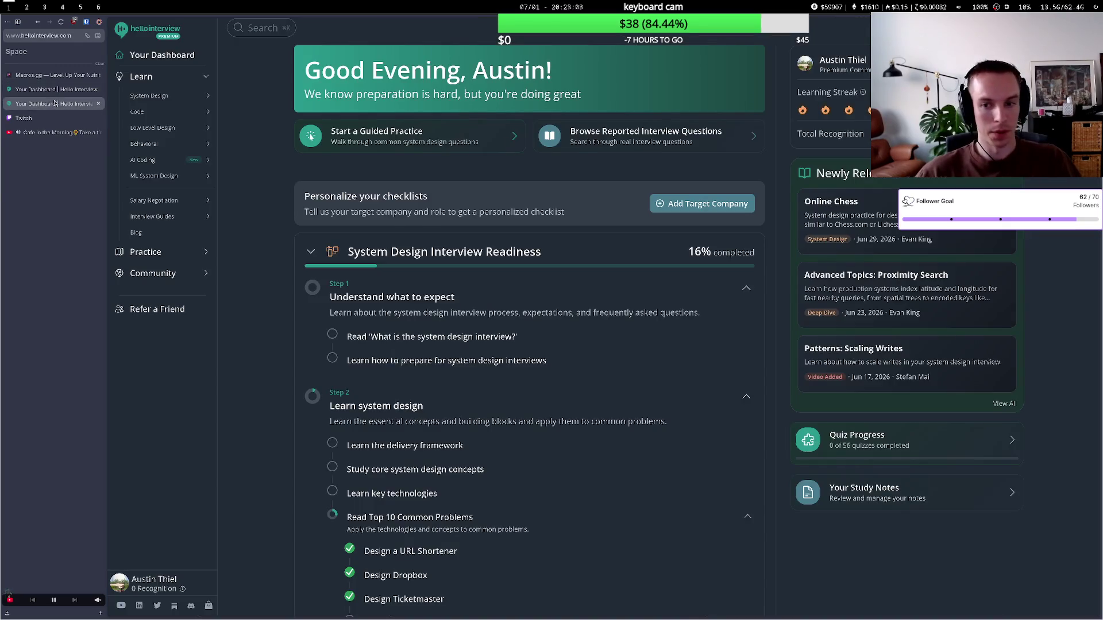
- Close the duplicate tab and look over the existing Salrica Gang party from the Parties page
{"action": "key", "text": "ctrl+w"}
{"action": "left_click", "coordinate": [158, 268]}
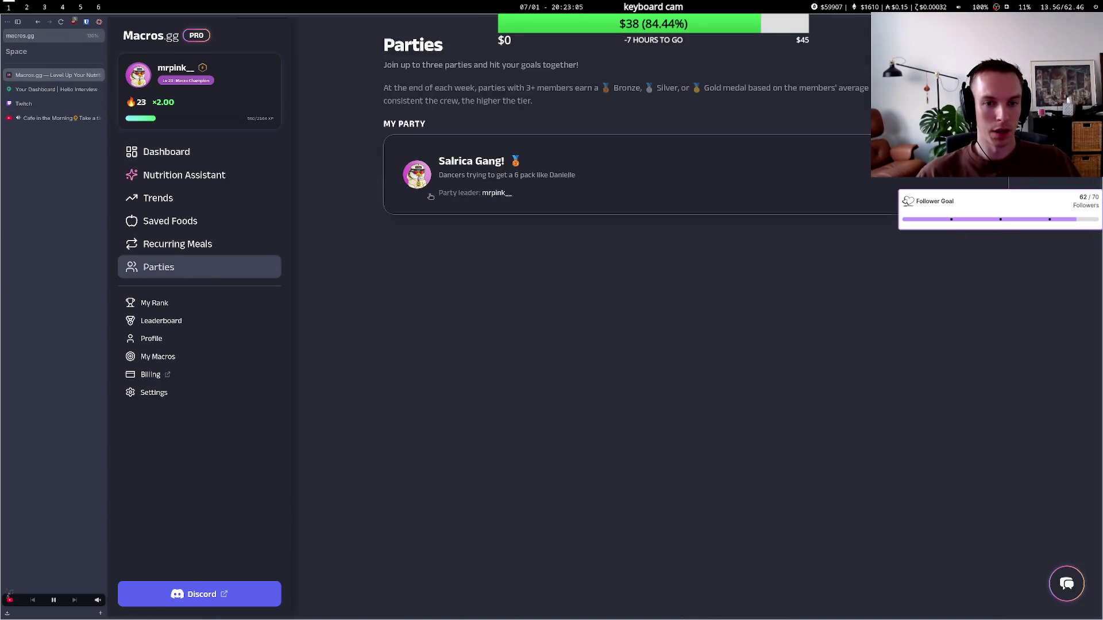
{"action": "left_click", "coordinate": [414, 202]}
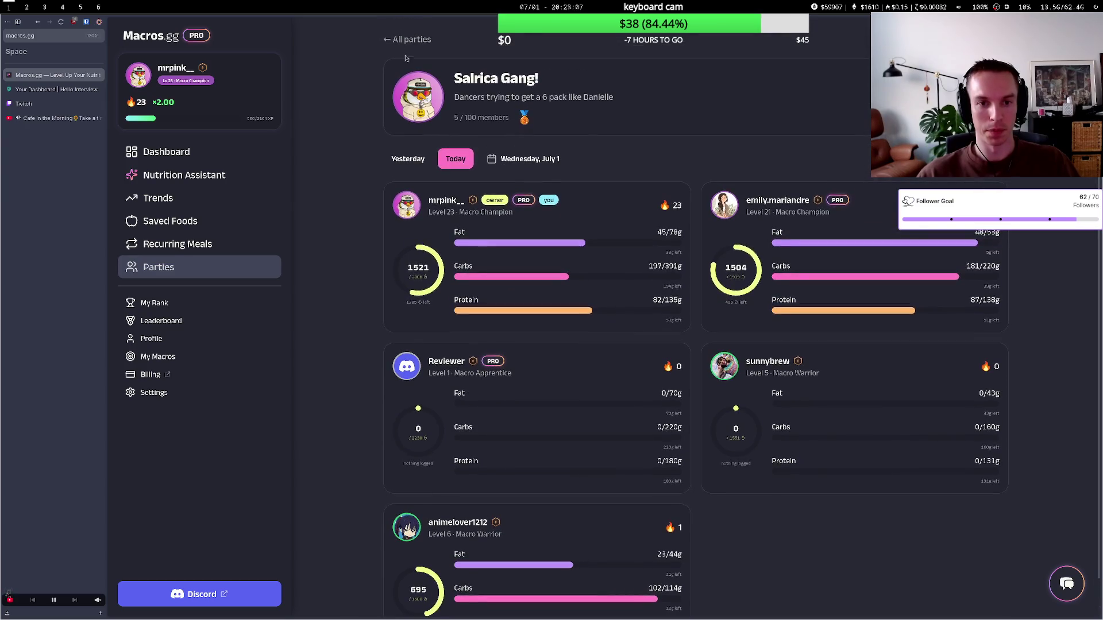
{"action": "left_click", "coordinate": [426, 39]}
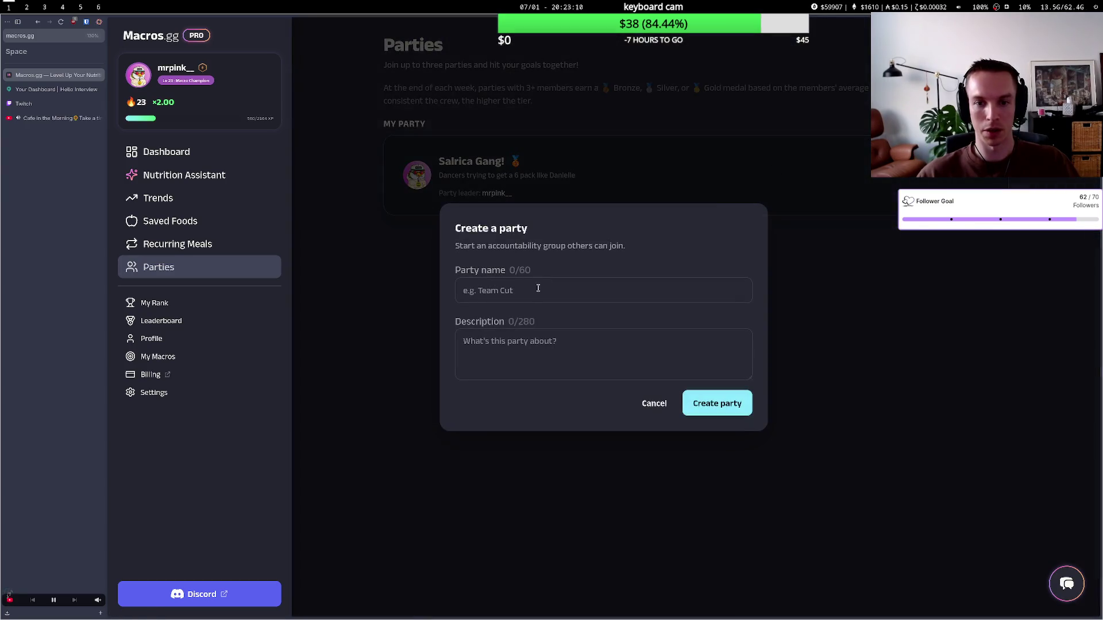
- Name the new party 'Codesistent stream gang' and move on to its description
{"action": "left_click", "coordinate": [530, 293]}
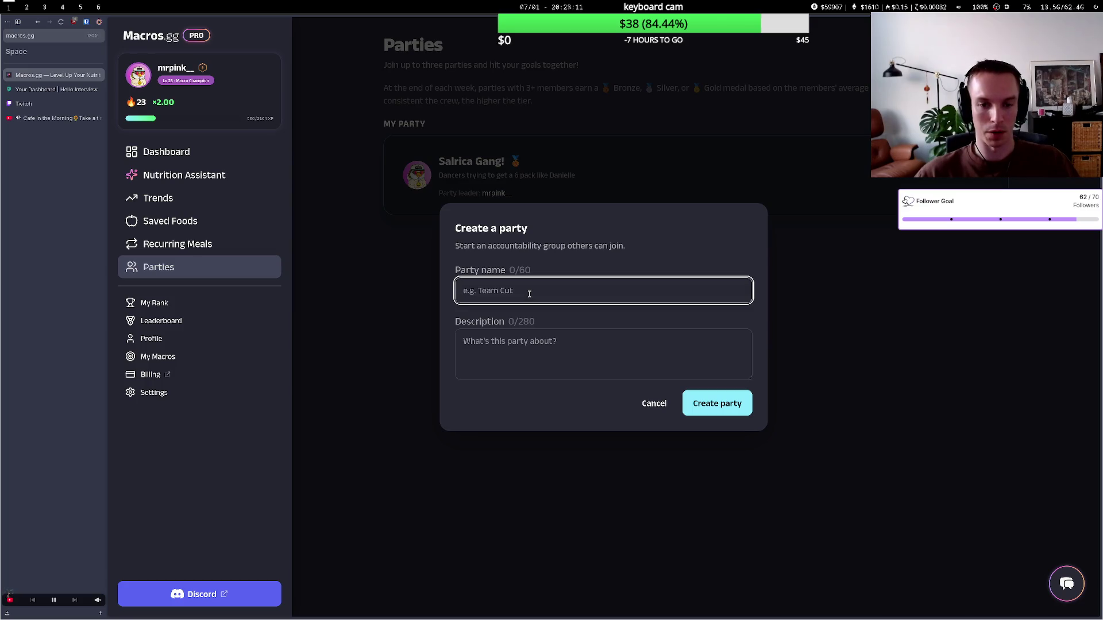
{"action": "type", "text": "Stream"}
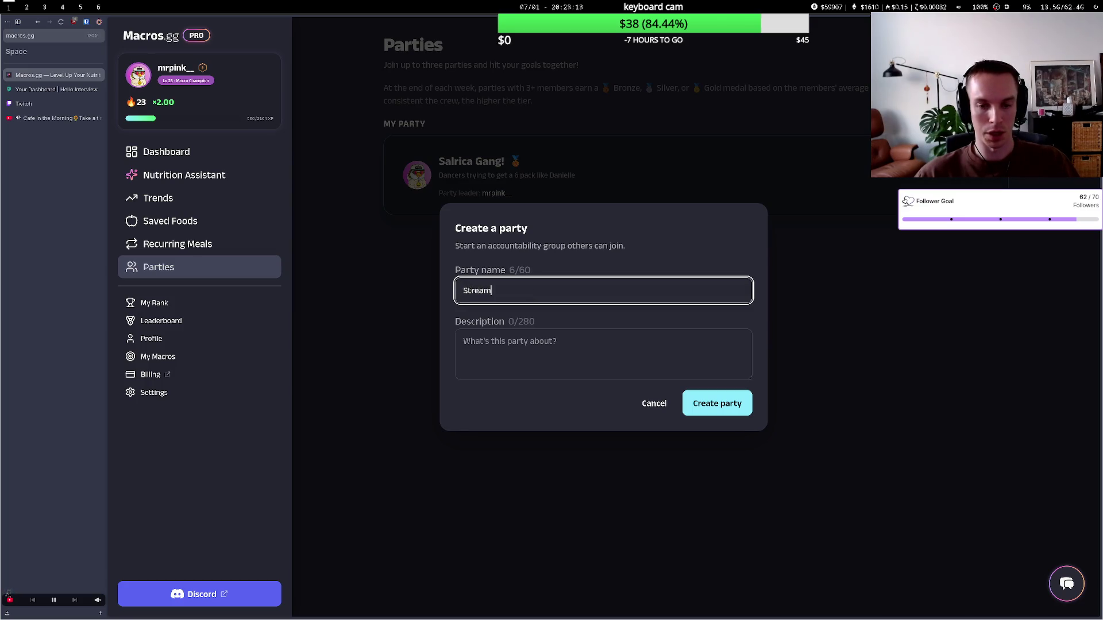
{"action": "key", "text": "BackSpace"}
{"action": "key", "text": "BackSpace"}
{"action": "type", "text": "Segang"}
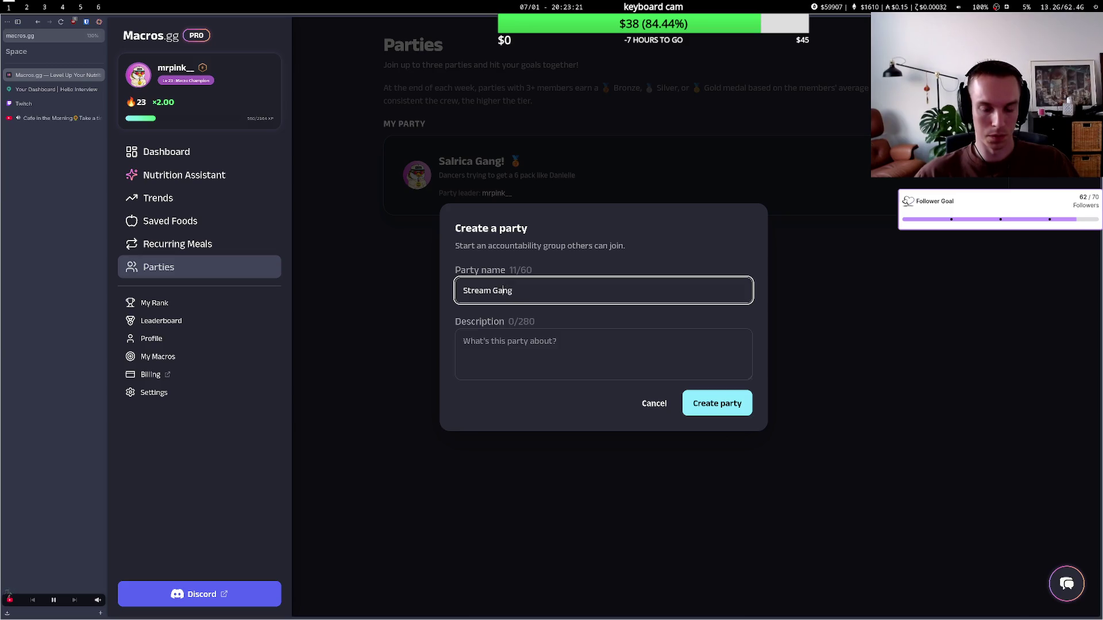
{"action": "type", "text": "Code"}
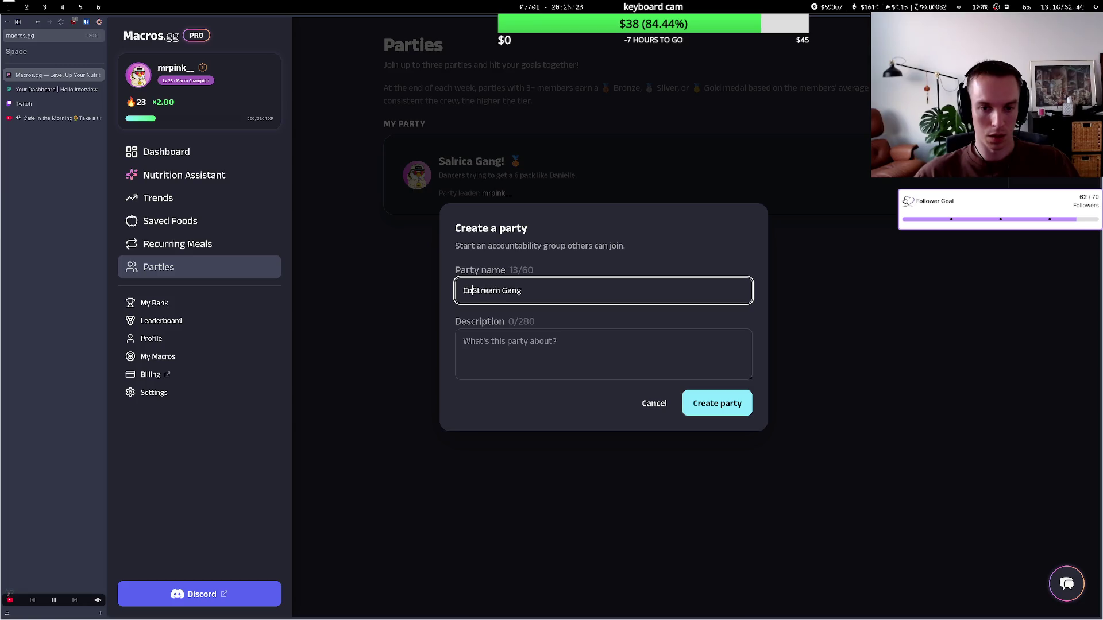
{"action": "type", "text": "sistent"}
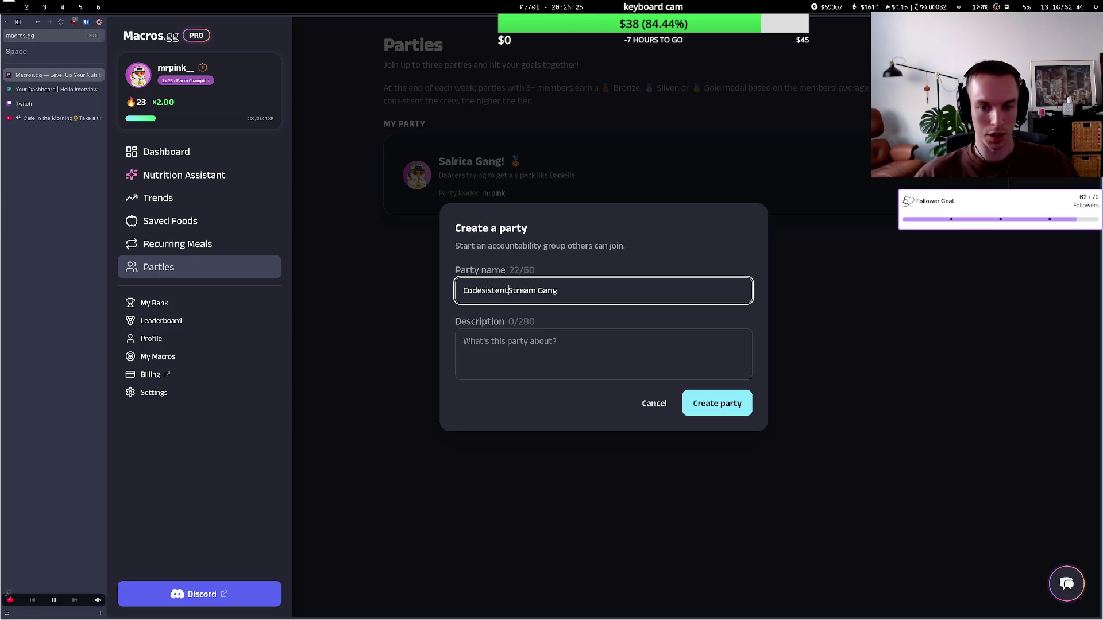
{"action": "key", "text": "BackSpace"}
{"action": "type", "text": "s"}
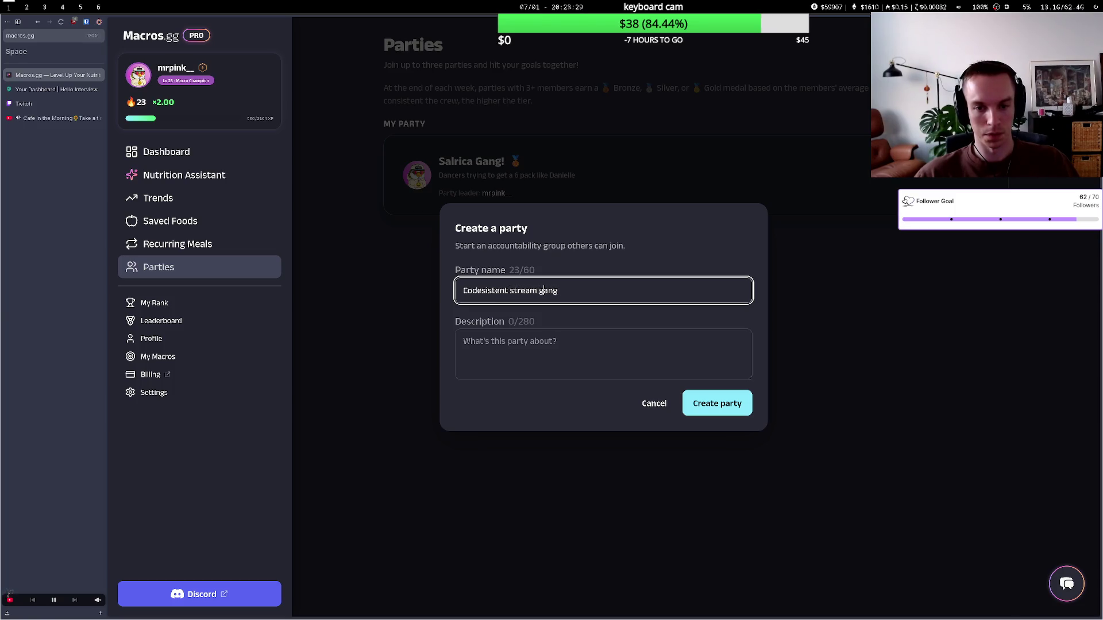
{"action": "left_click", "coordinate": [553, 358]}
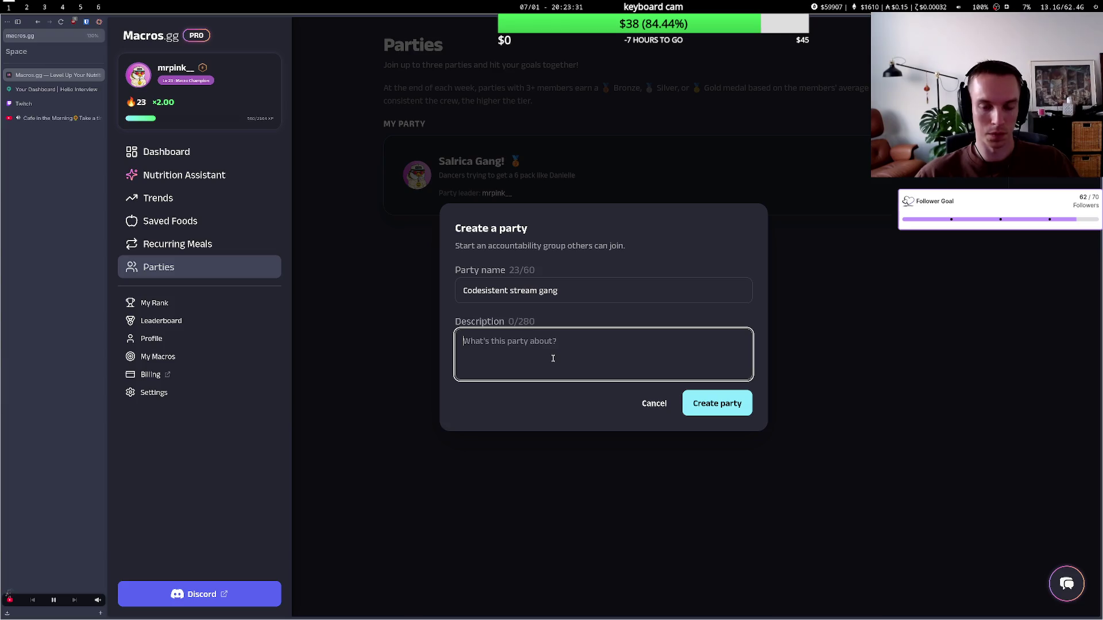
- Start the party description by typing 'Codesistent'
{"action": "type", "text": "C"}
{"action": "key", "text": "BackSpace"}
{"action": "type", "text": "C"}
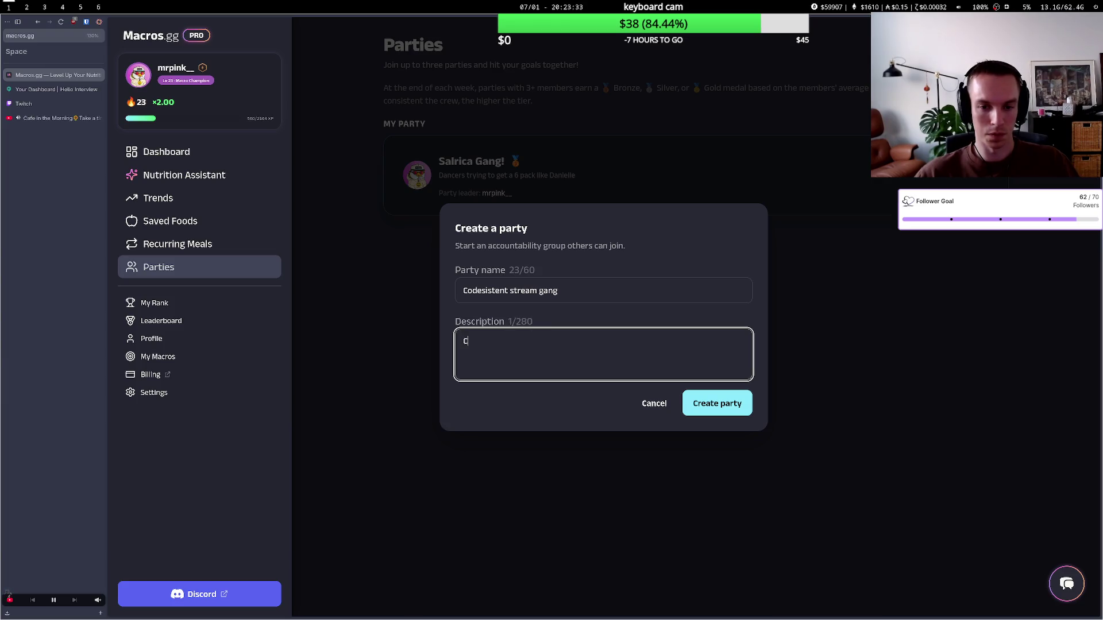
{"action": "type", "text": "odesistent enjoyers only"}
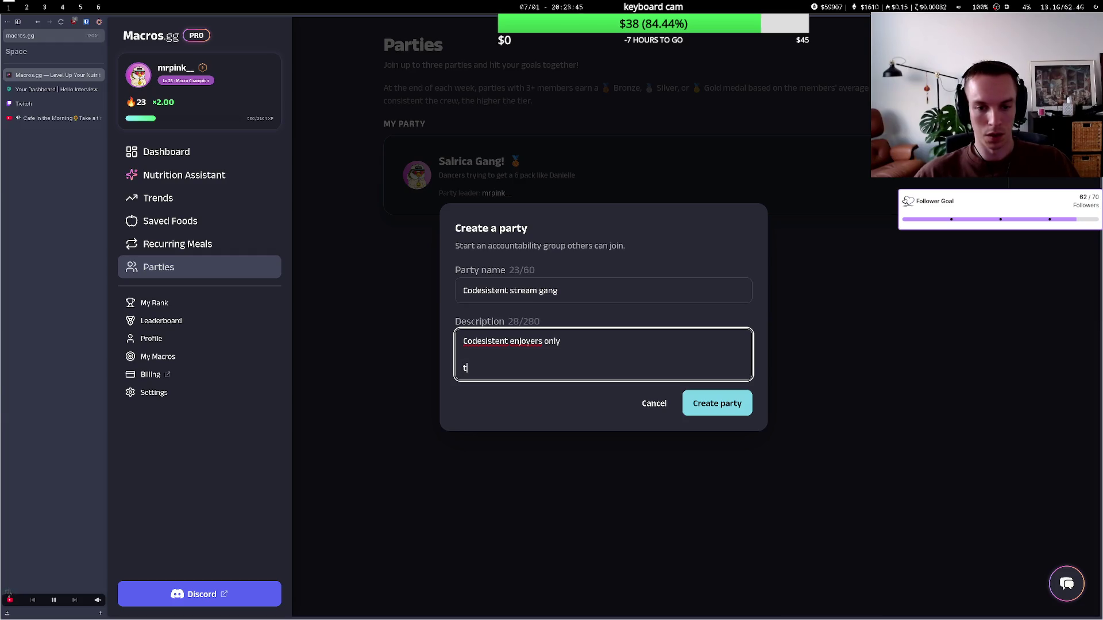
{"action": "type", "text": "witch.tv/codesistent"}
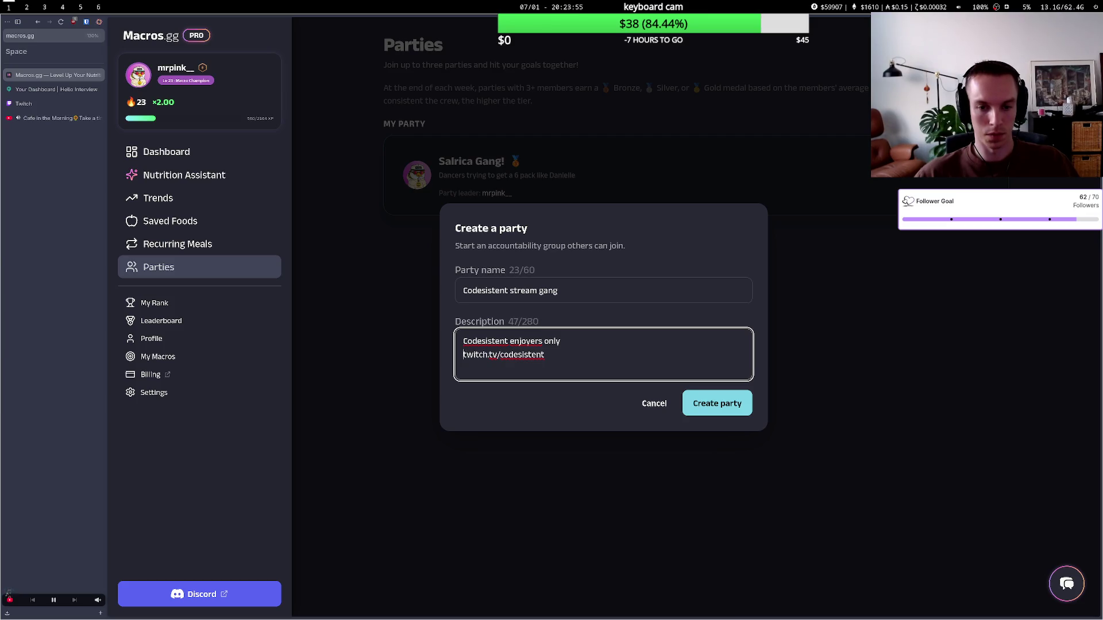
- Rework the description into 'twitch.tv/codesistent enjoyers only' and create the party
{"action": "left_click", "coordinate": [488, 341]}
{"action": "key", "text": "BackSpace"}
{"action": "key", "text": "BackSpace"}
{"action": "key", "text": "BackSpace"}
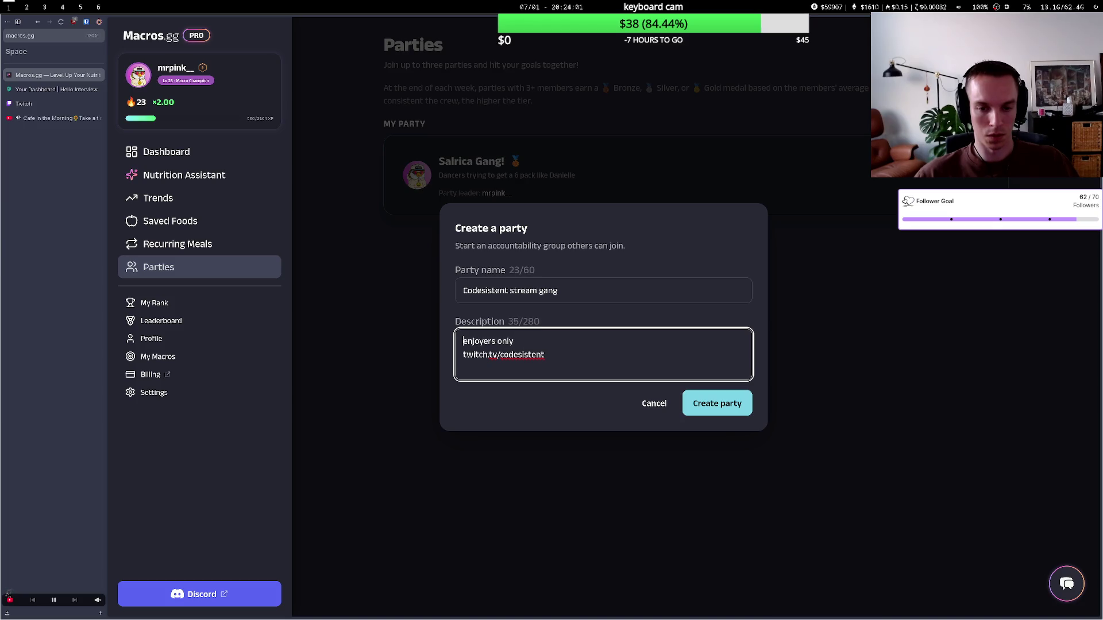
{"action": "mouse_move", "coordinate": [463, 341]}
{"action": "left_mouse_down"}
{"action": "mouse_move", "coordinate": [544, 354]}
{"action": "mouse_move", "coordinate": [499, 354]}
{"action": "mouse_move", "coordinate": [497, 341]}
{"action": "mouse_move", "coordinate": [498, 354]}
{"action": "mouse_move", "coordinate": [514, 341]}
{"action": "left_mouse_up"}
{"action": "key", "text": "ctrl+c"}
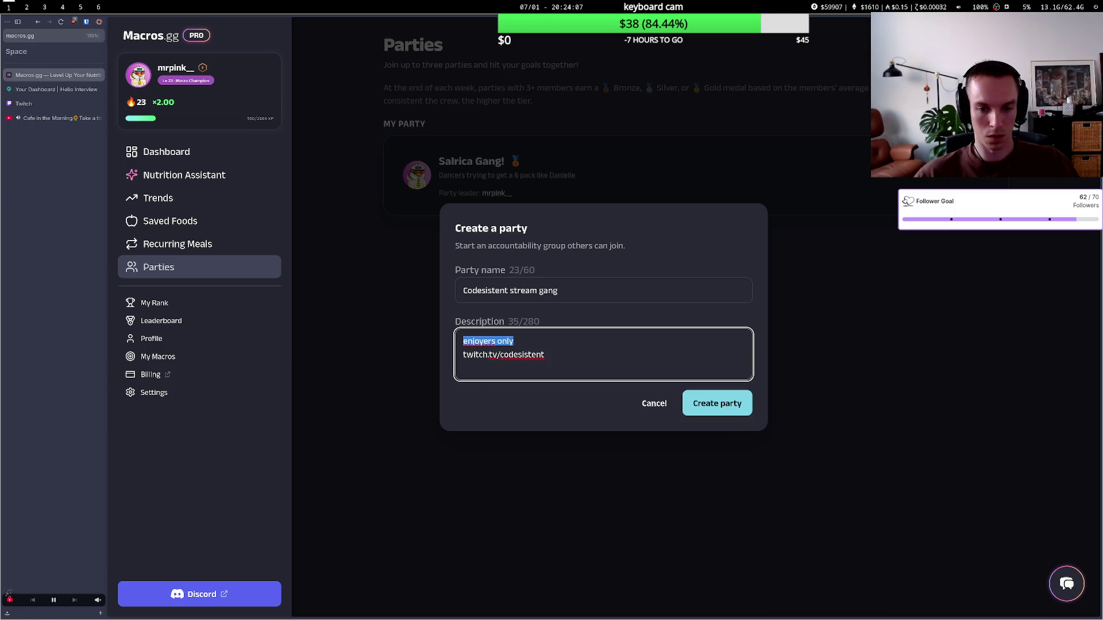
{"action": "key", "text": "Delete"}
{"action": "key", "text": "Delete"}
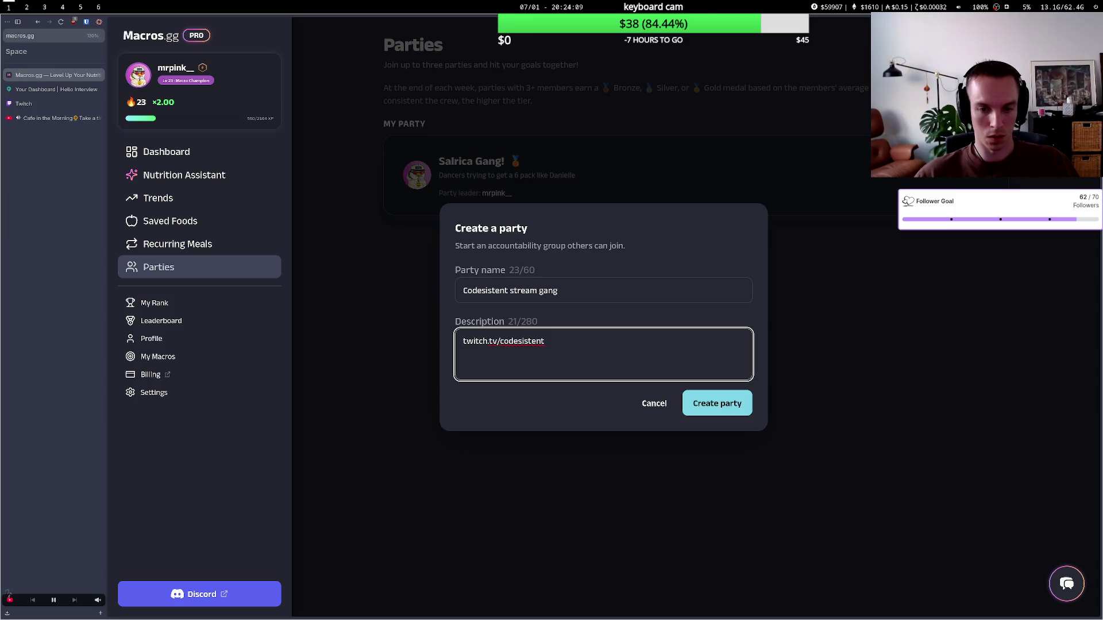
{"action": "key", "text": "ctrl+v"}
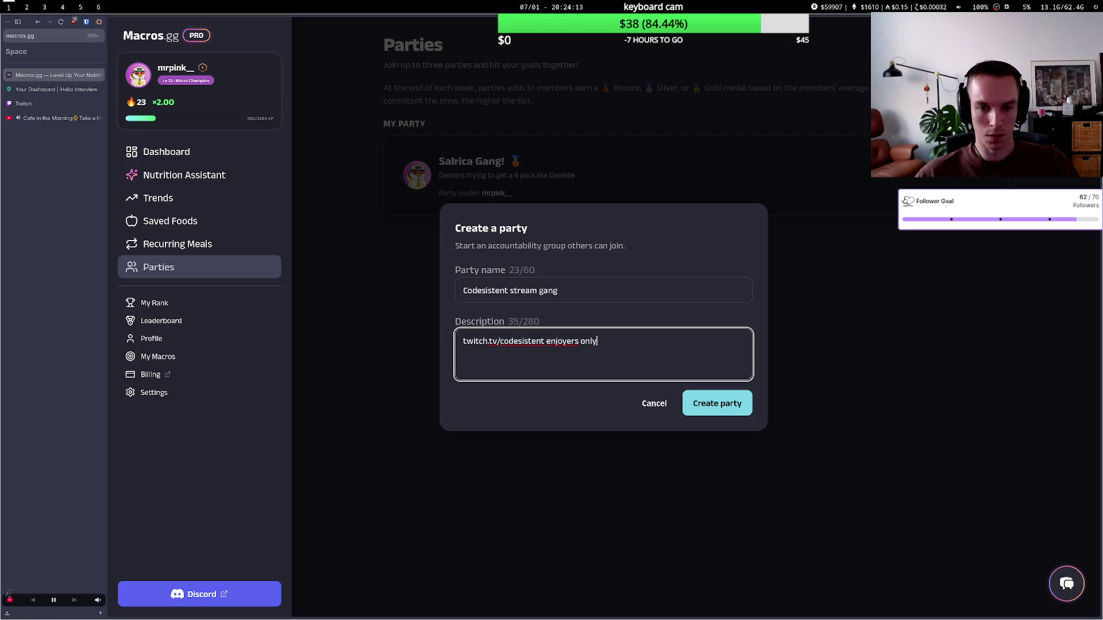
{"action": "left_click", "coordinate": [729, 408]}
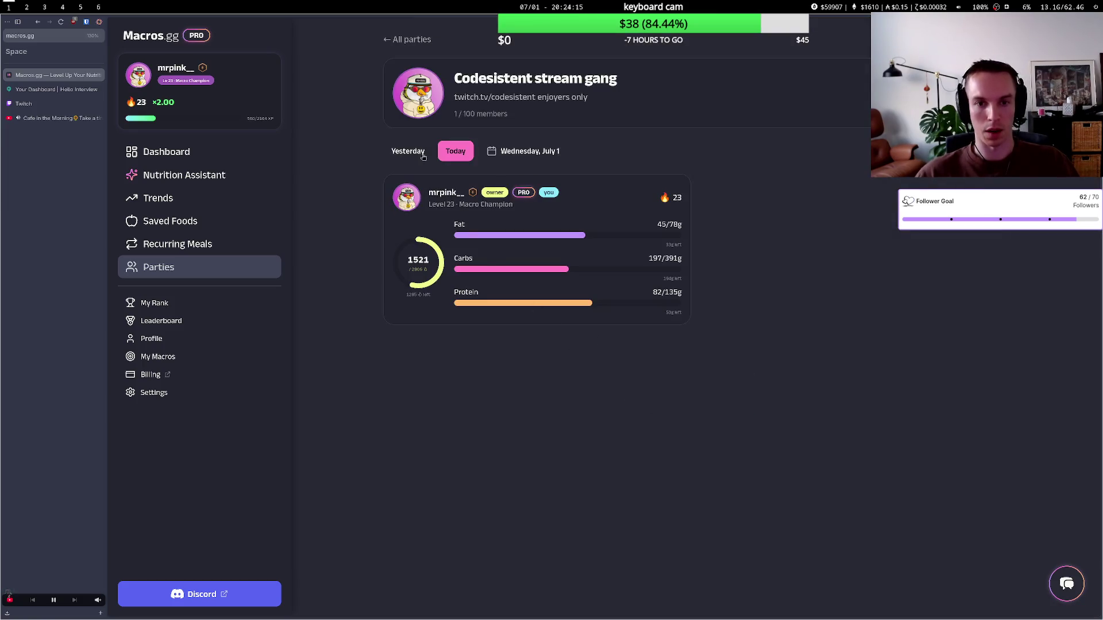
- Glance at the other browser tabs, then return to the All parties list showing both parties
{"action": "left_click", "coordinate": [49, 91]}
{"action": "left_click", "coordinate": [48, 103]}
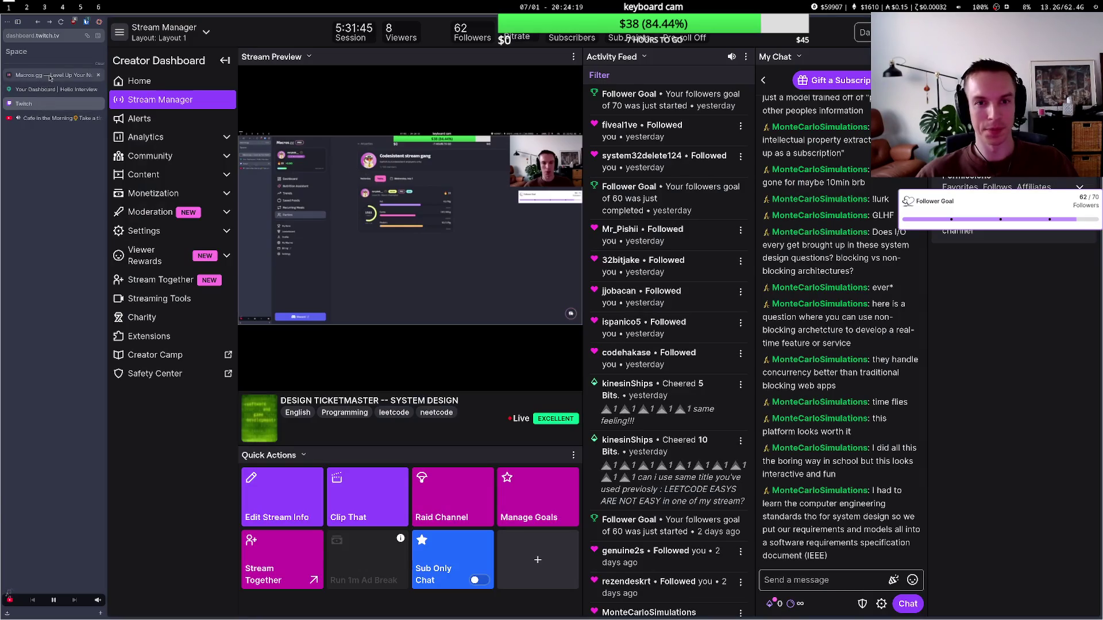
{"action": "left_click", "coordinate": [50, 76]}
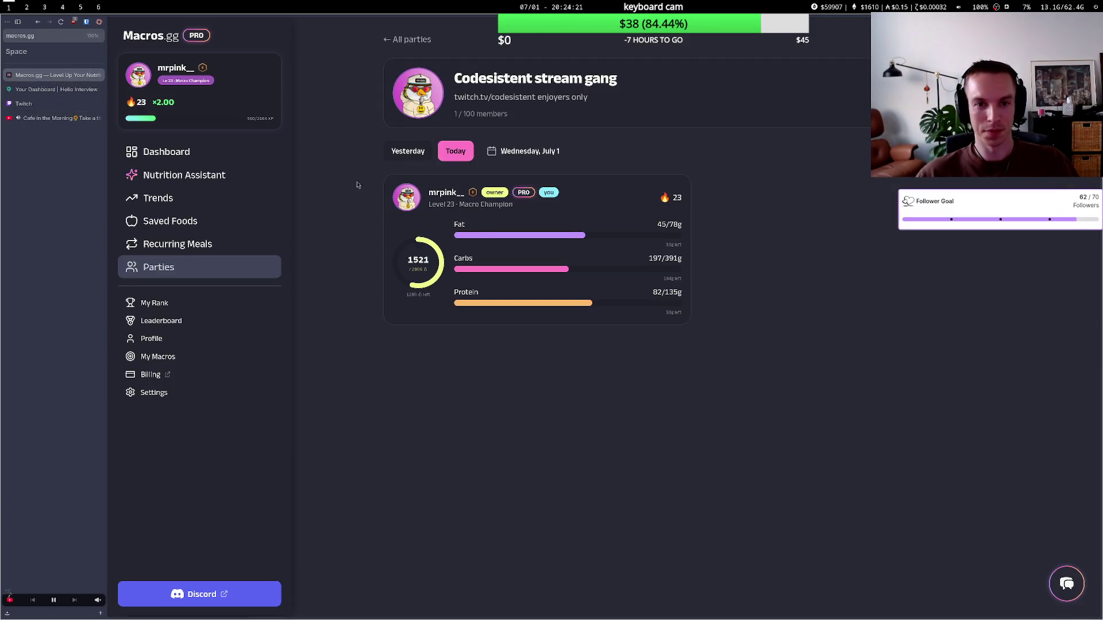
{"action": "left_click", "coordinate": [230, 267]}
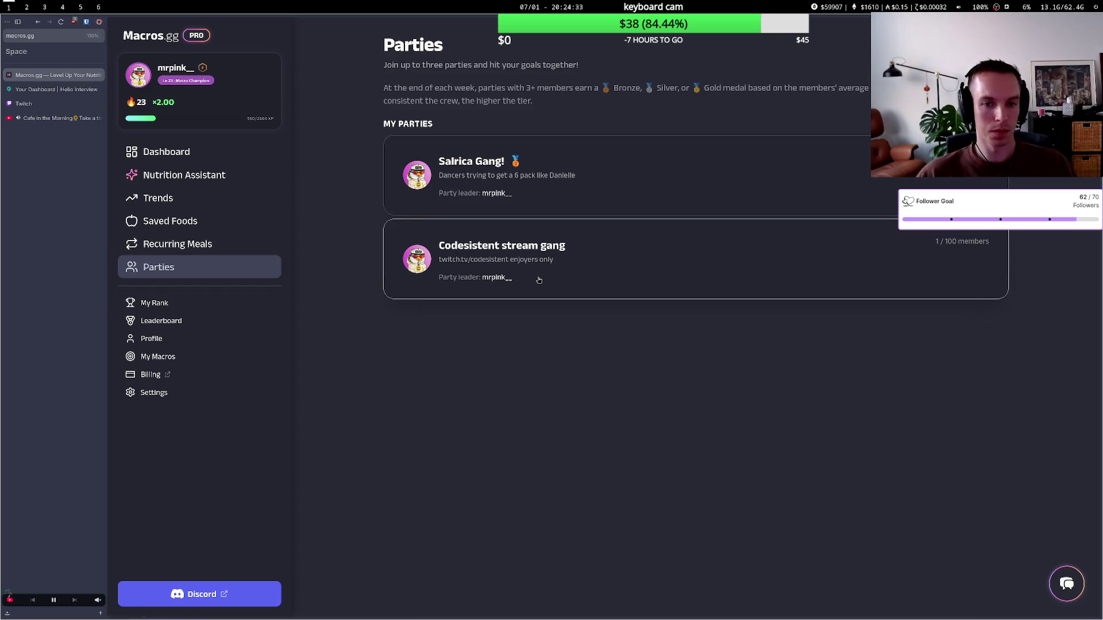
- Look through the Profile page and then the nutrition Dashboard
{"action": "left_click", "coordinate": [504, 278]}
{"action": "scroll", "coordinate": [370, 246], "scroll_direction": "down", "scroll_amount": 3}
{"action": "scroll", "coordinate": [370, 246], "scroll_direction": "up", "scroll_amount": 3}
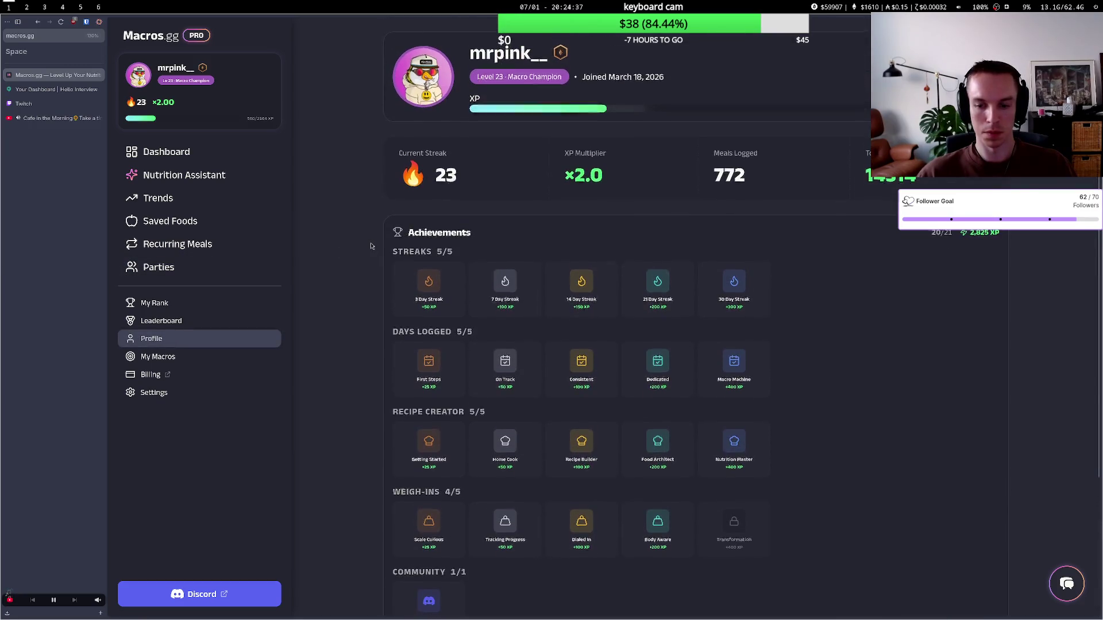
{"action": "left_click", "coordinate": [194, 159]}
{"action": "scroll", "coordinate": [197, 167], "scroll_direction": "down", "scroll_amount": 1}
{"action": "scroll", "coordinate": [199, 184], "scroll_direction": "up", "scroll_amount": 1}
- Visit Nutrition Assistant, Trends, Saved Foods, Recurring Meals and Parties, ending on the Dashboard food log
{"action": "left_click", "coordinate": [198, 185]}
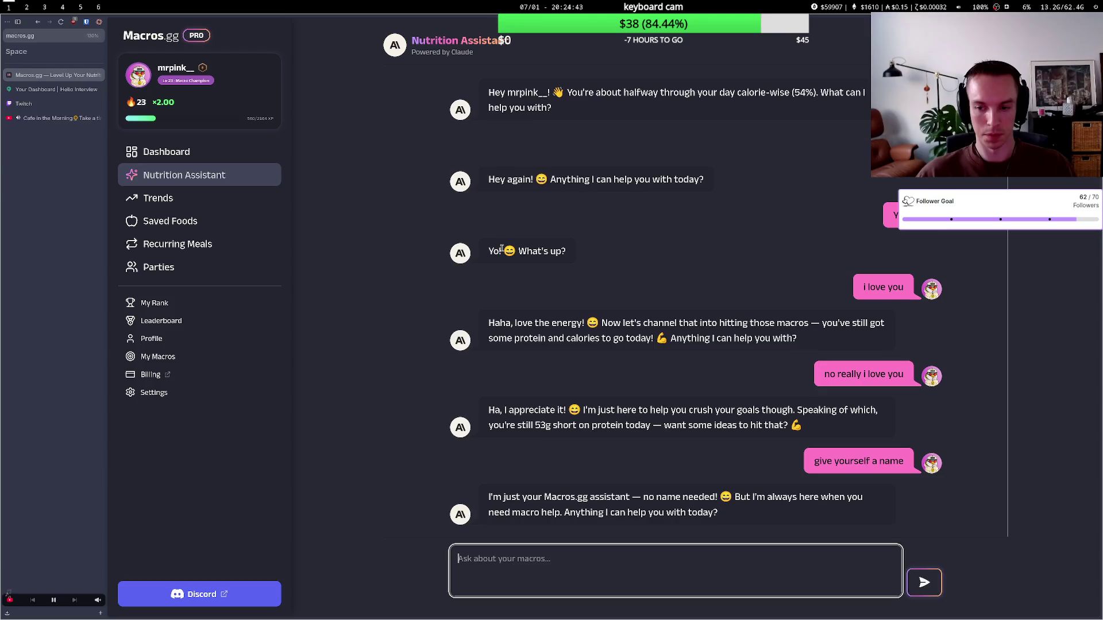
{"action": "left_click", "coordinate": [211, 198]}
{"action": "left_click", "coordinate": [213, 221]}
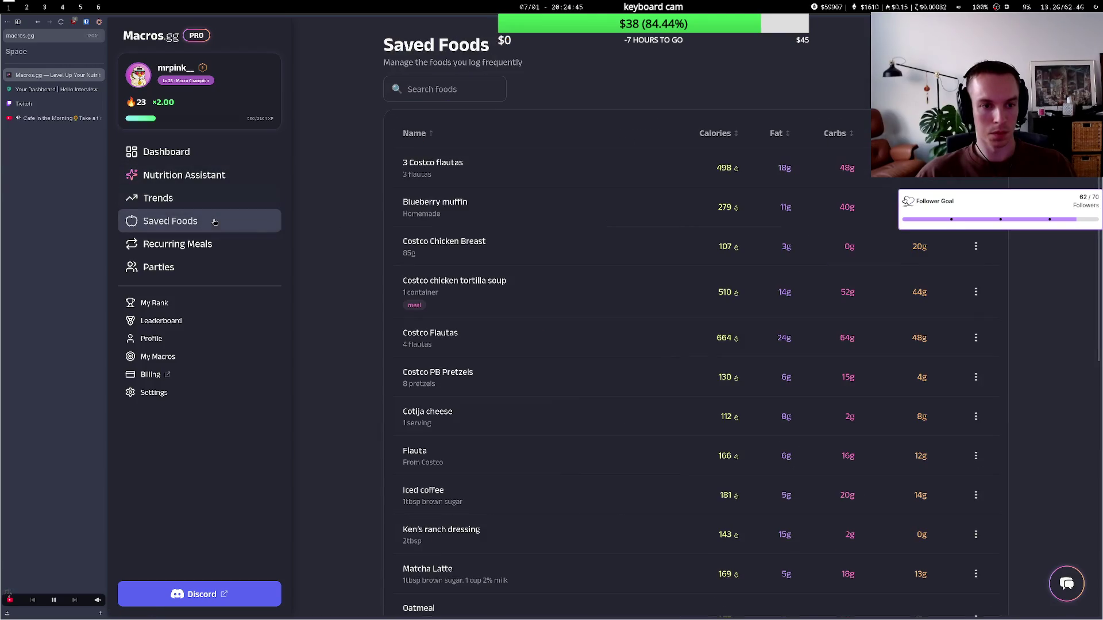
{"action": "left_click", "coordinate": [219, 243]}
{"action": "left_click", "coordinate": [221, 271]}
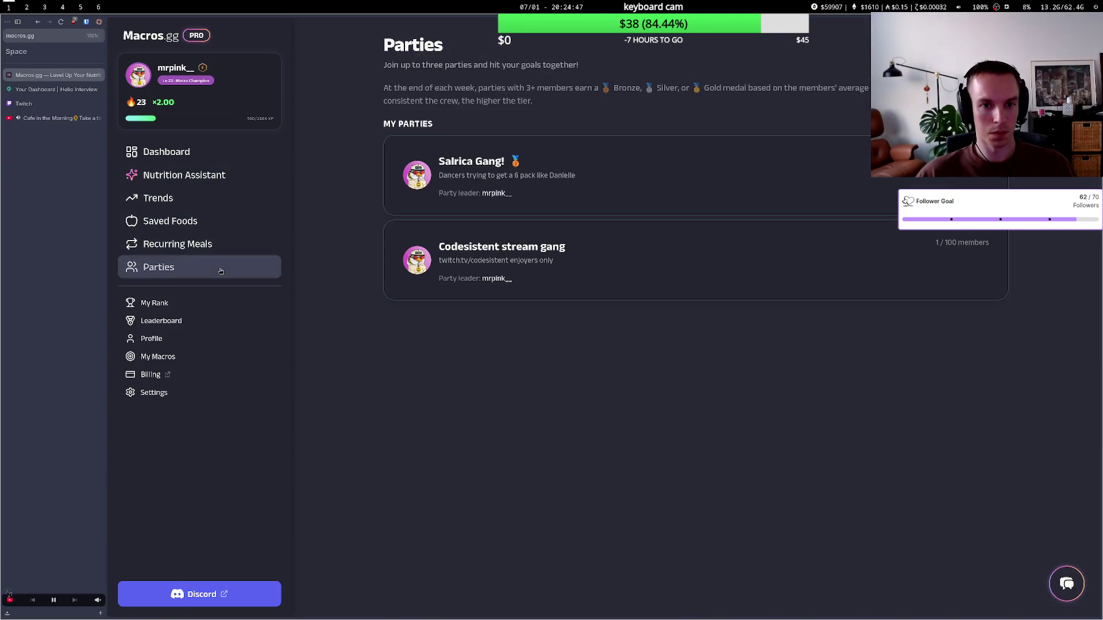
{"action": "left_click", "coordinate": [228, 153]}
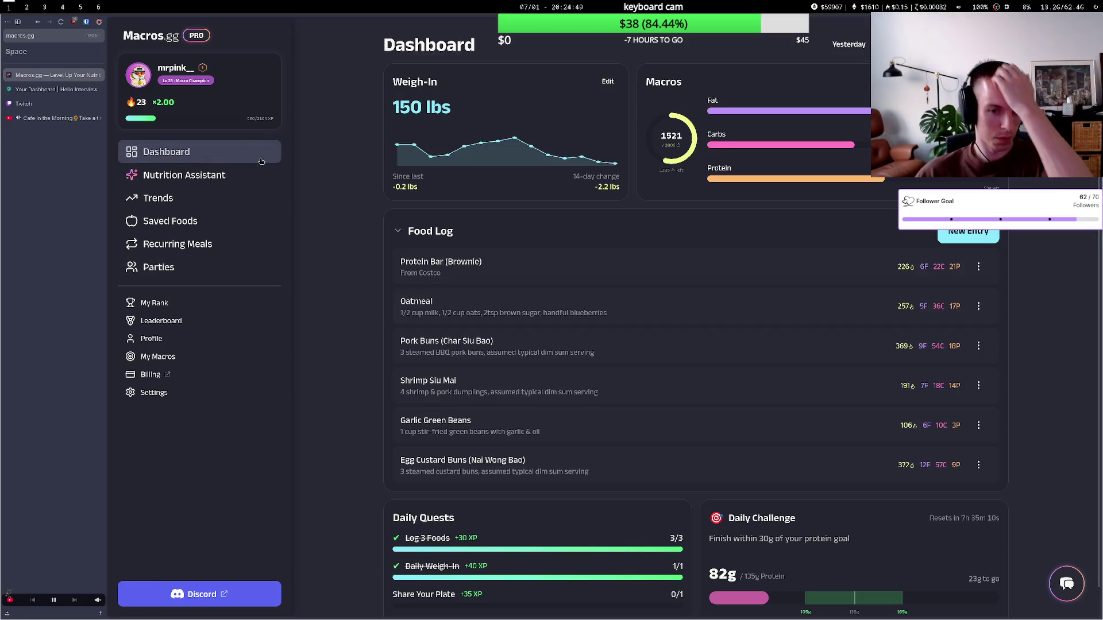
{"action": "scroll", "coordinate": [170, 165], "scroll_direction": "down", "scroll_amount": 1}
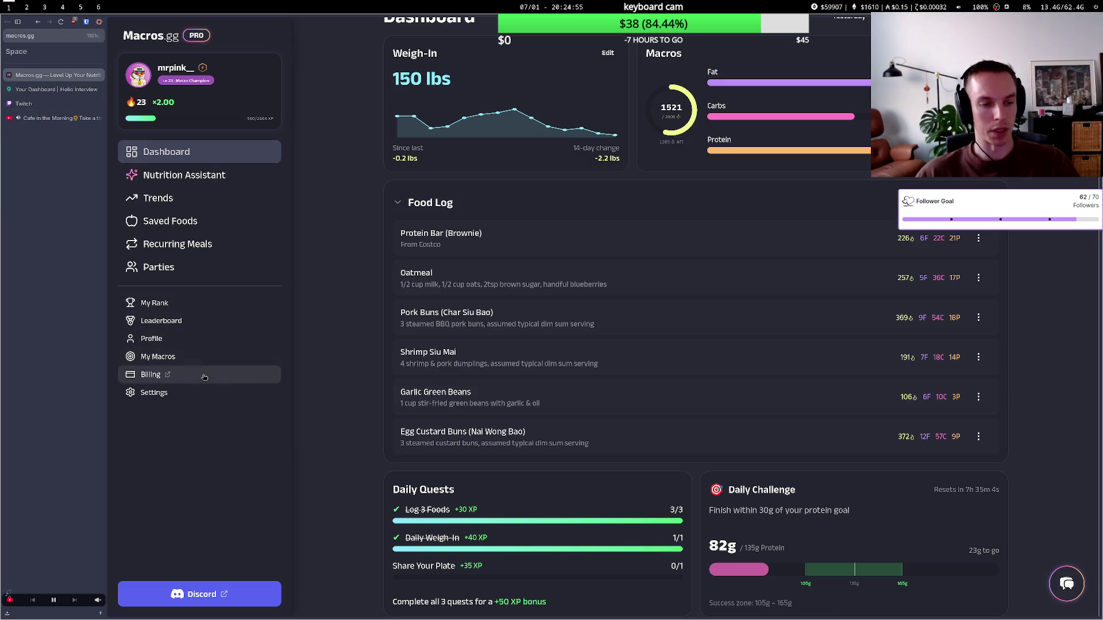
- Scroll through the System Design Interview Readiness checklist in Hello Interview
{"action": "left_click", "coordinate": [42, 91]}
{"action": "scroll", "coordinate": [271, 225], "scroll_direction": "down", "scroll_amount": 4}
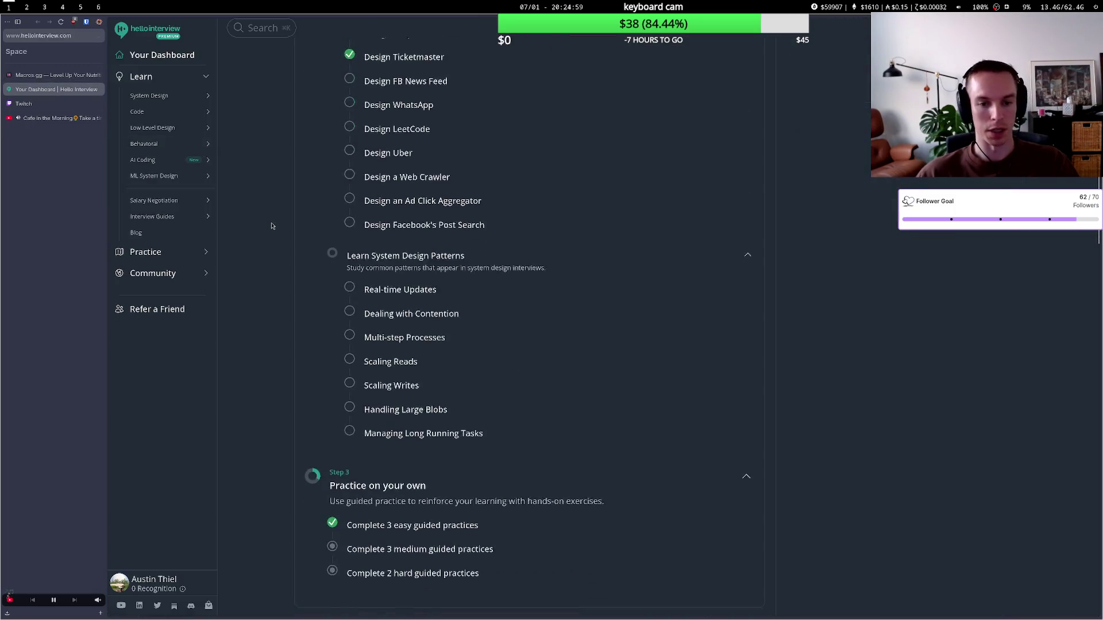
{"action": "scroll", "coordinate": [272, 225], "scroll_direction": "up", "scroll_amount": 10}
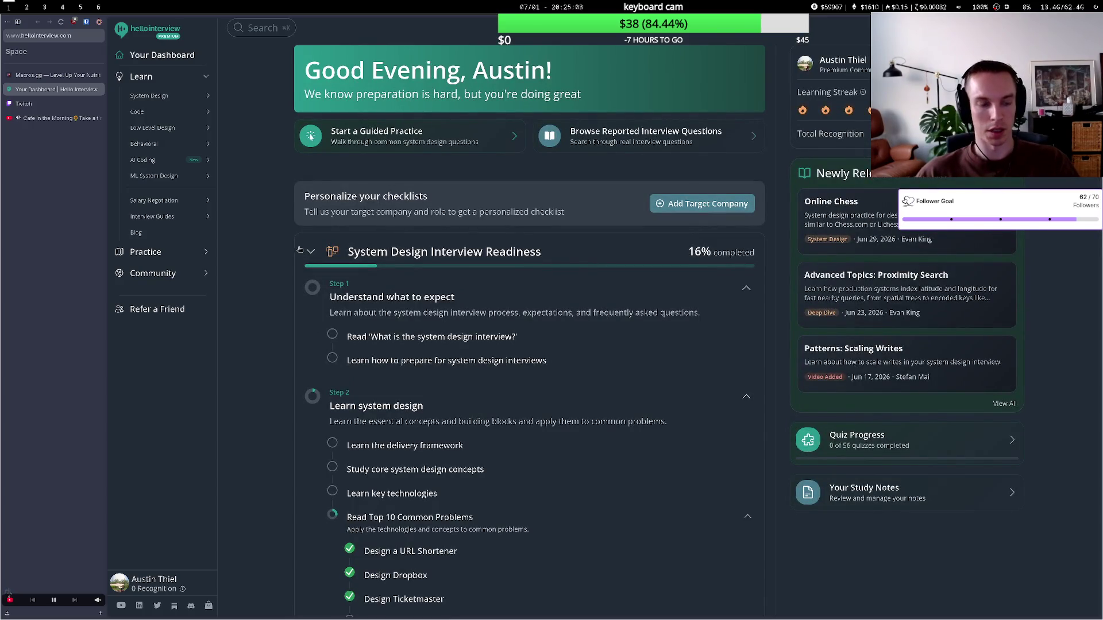
{"action": "scroll", "coordinate": [253, 215], "scroll_direction": "down", "scroll_amount": 6}
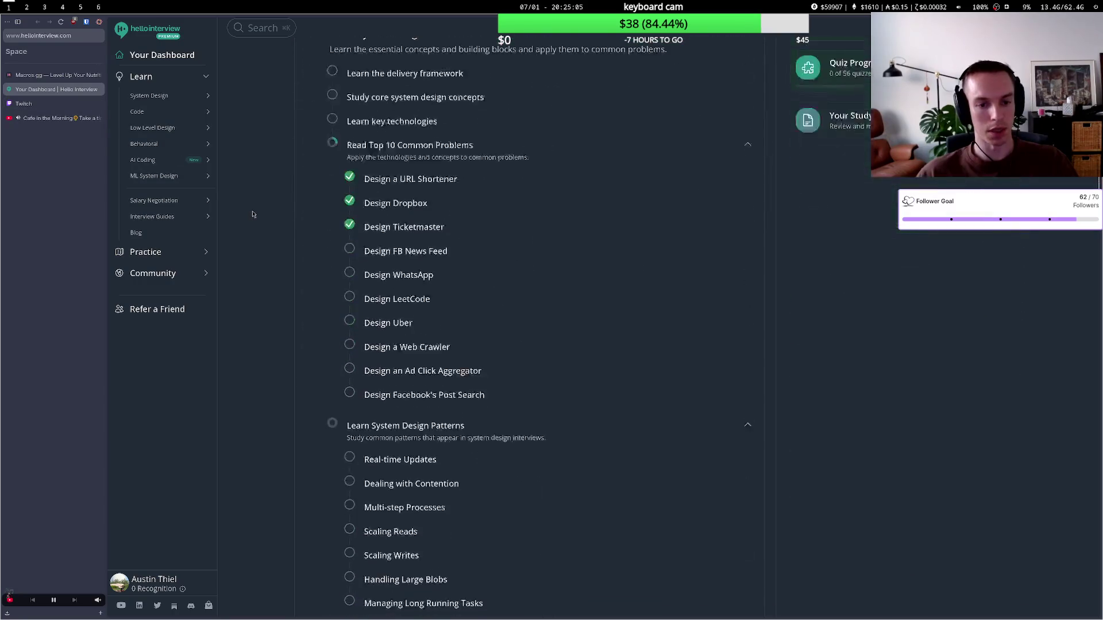
{"action": "scroll", "coordinate": [252, 214], "scroll_direction": "up", "scroll_amount": 6}
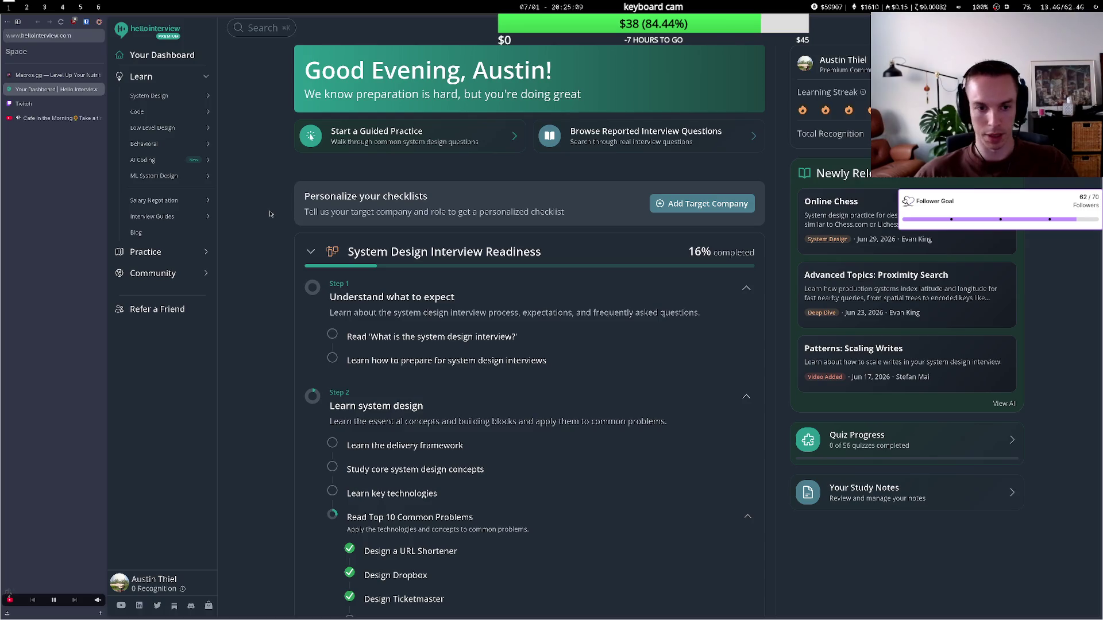
- Return to the Macros.gg dashboard without navigating anywhere new, and zoom the page out
{"action": "key", "text": "ctrl+t"}
{"action": "key", "text": "Escape"}
{"action": "key", "text": "ctrl+t"}
{"action": "key", "text": "Escape"}
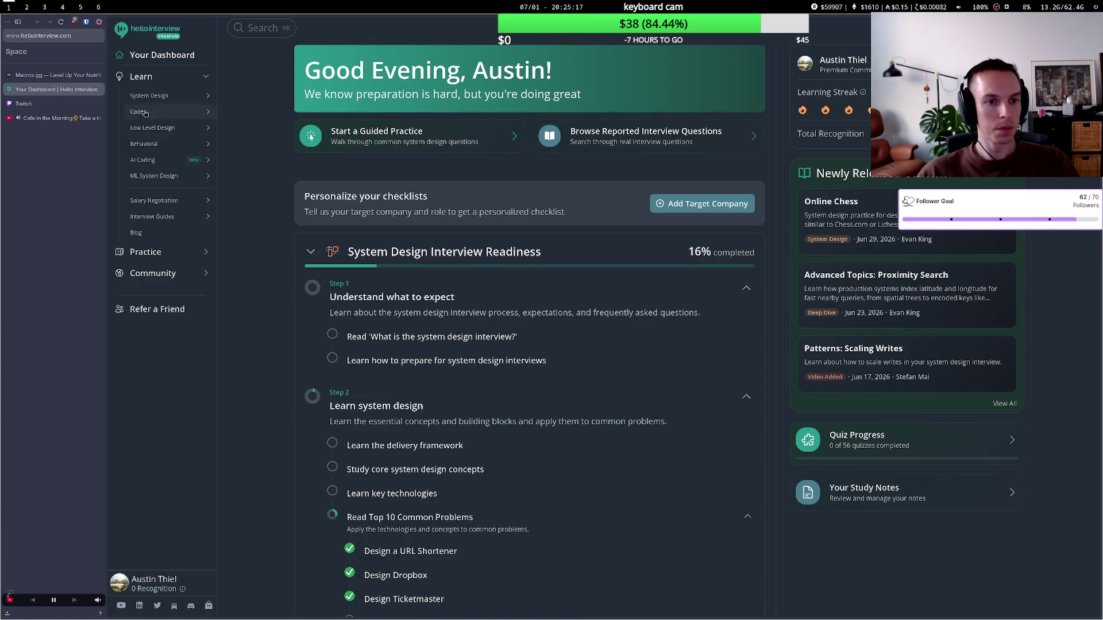
{"action": "key", "text": "ctrl+shift+Tab"}
{"action": "key", "text": "ctrl+minus"}
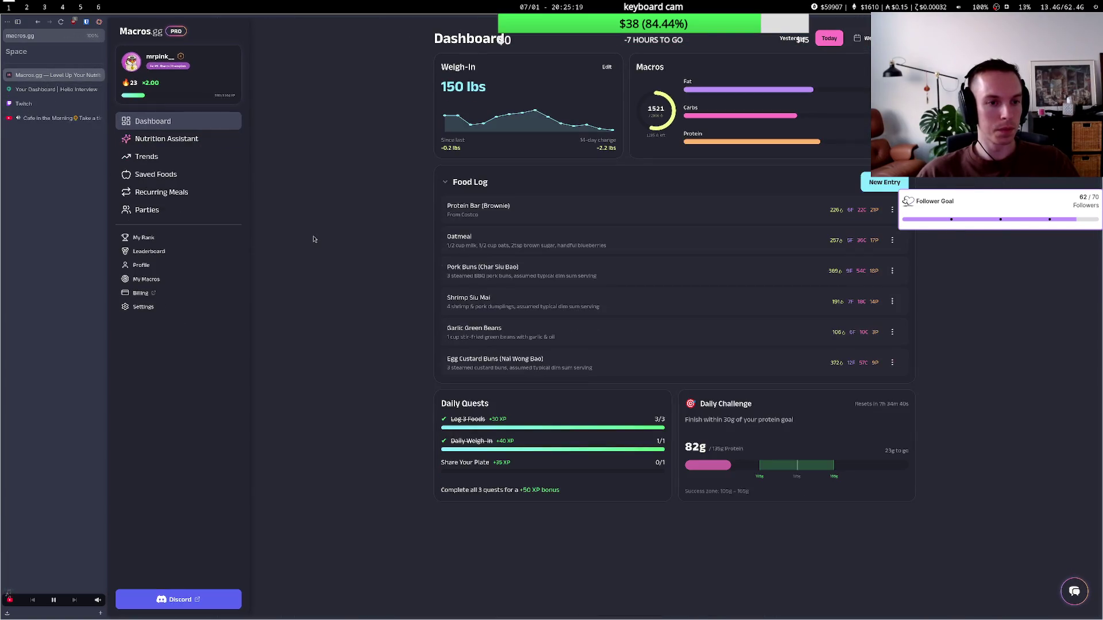
- Zoom the Macros.gg dashboard back to normal size, briefly checking the Twitch stream manager
{"action": "key", "text": "ctrl+Tab"}
{"action": "key", "text": "ctrl+shift+Tab"}
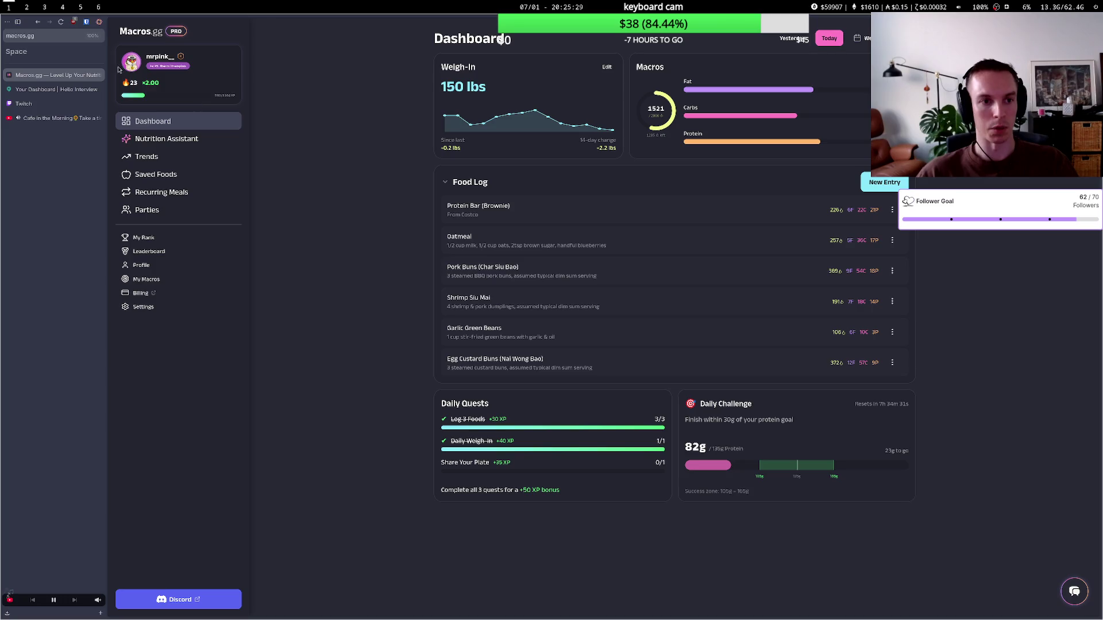
{"action": "key", "text": "ctrl+plus"}
{"action": "key", "text": "ctrl+plus"}
{"action": "key", "text": "ctrl+plus"}
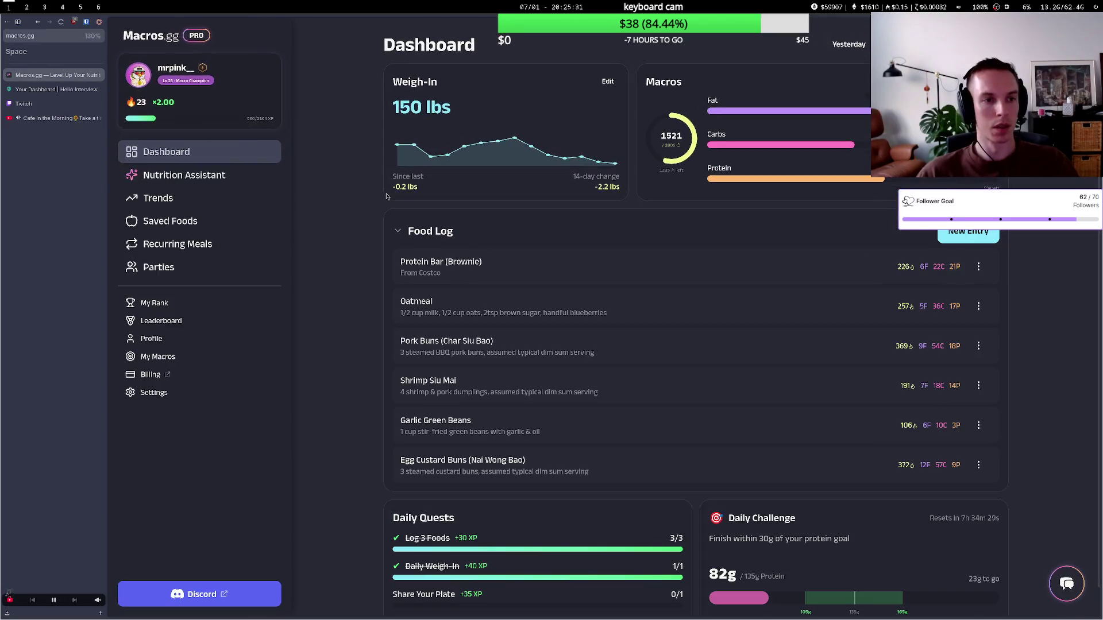
{"action": "scroll", "coordinate": [345, 206], "scroll_direction": "down", "scroll_amount": 1}
{"action": "scroll", "coordinate": [346, 205], "scroll_direction": "up", "scroll_amount": 1}
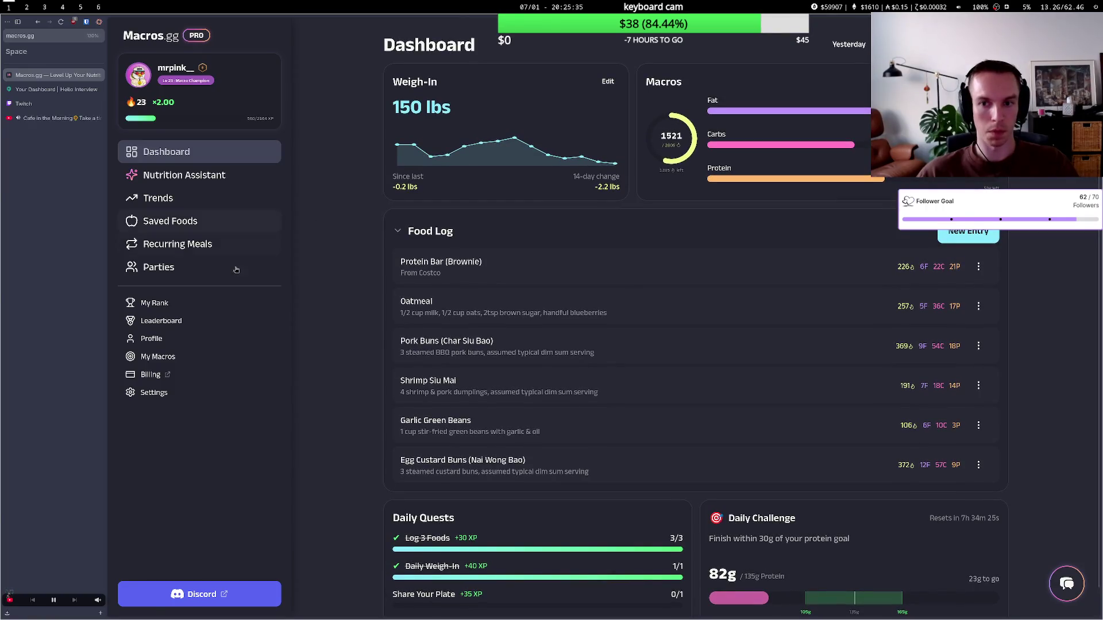
{"action": "left_click", "coordinate": [53, 93]}
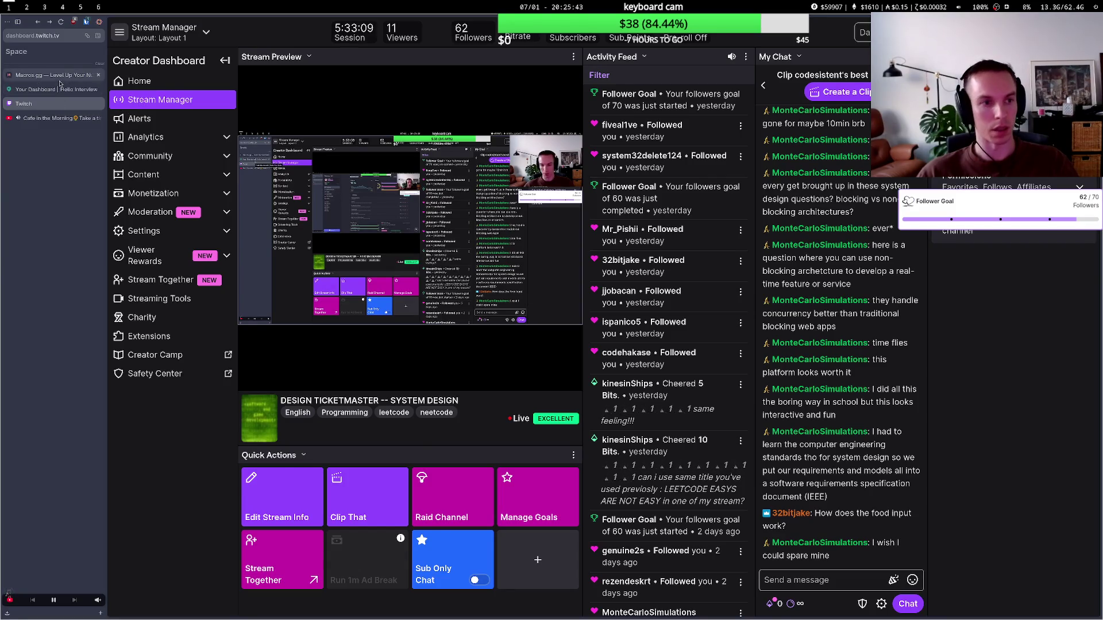
{"action": "left_click", "coordinate": [57, 76]}
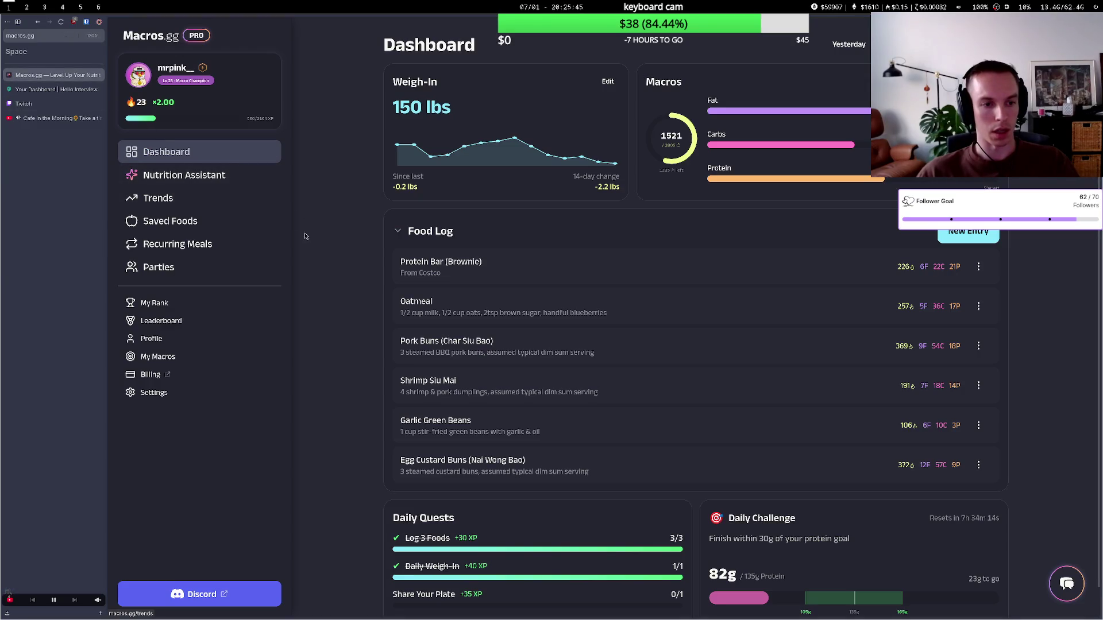
- Explore the New Entry options for manual macros and saved foods, then close the picker
{"action": "left_click", "coordinate": [965, 236]}
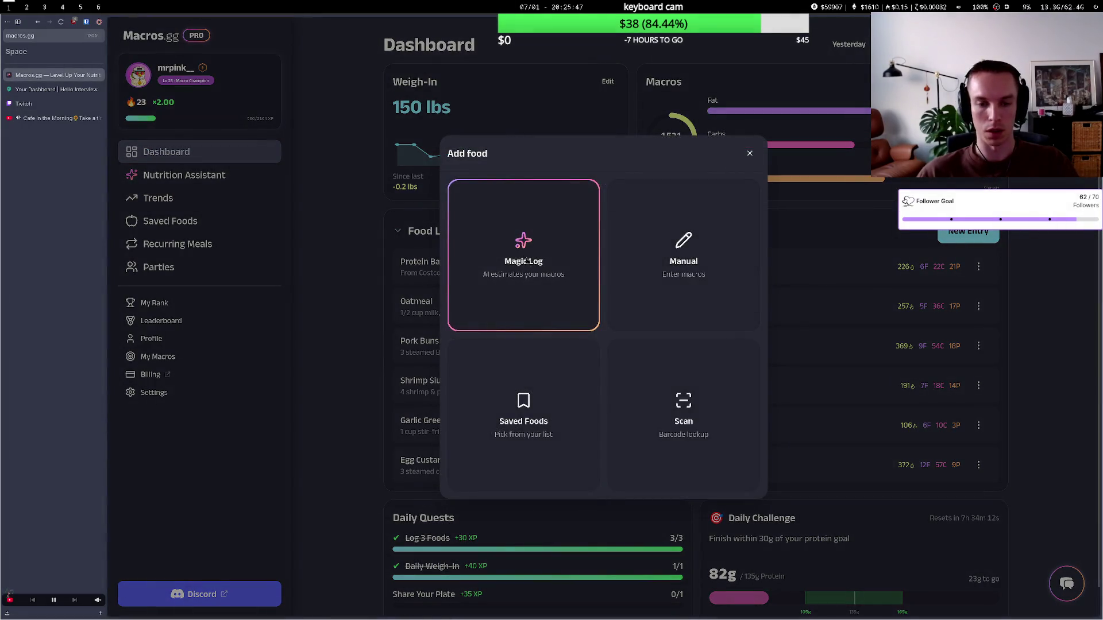
{"action": "left_click", "coordinate": [664, 284]}
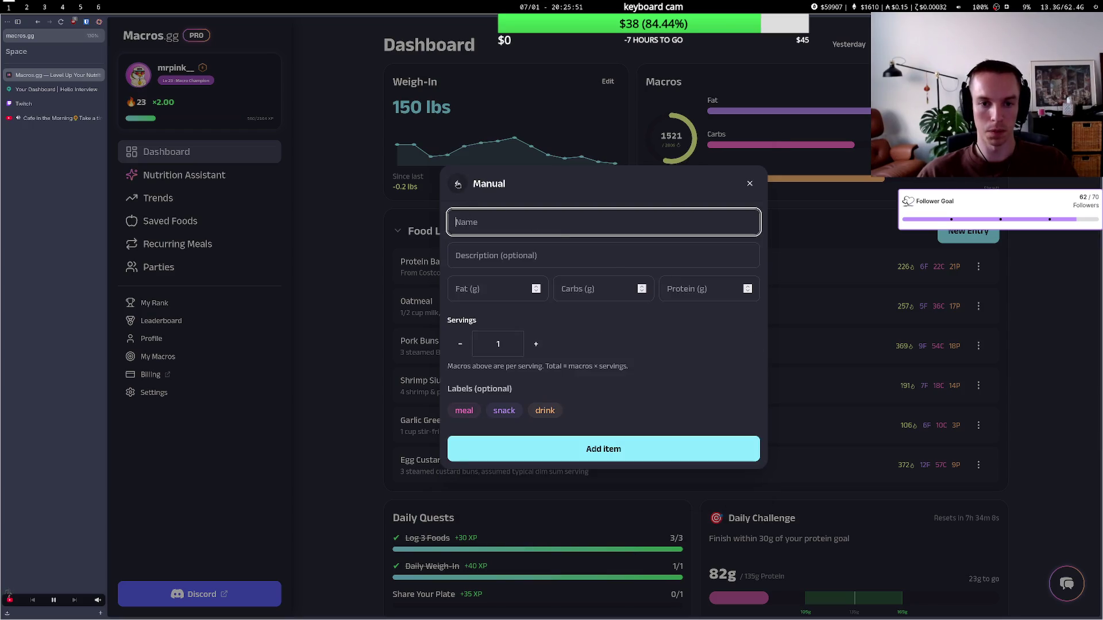
{"action": "left_click", "coordinate": [457, 184]}
{"action": "left_click", "coordinate": [553, 418]}
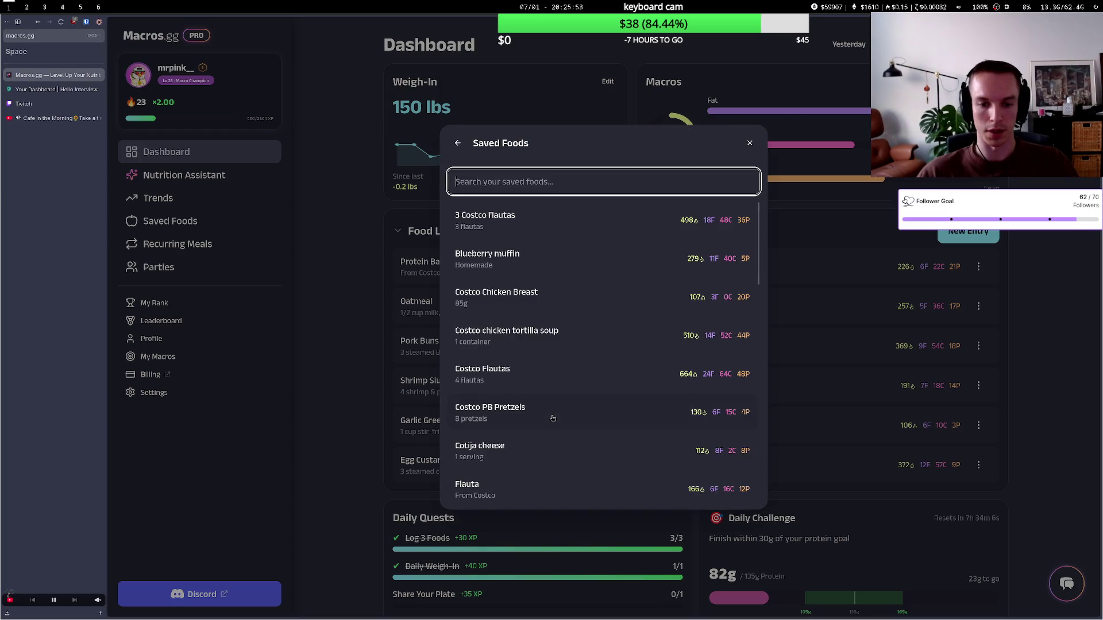
{"action": "scroll", "coordinate": [608, 279], "scroll_direction": "down", "scroll_amount": 12}
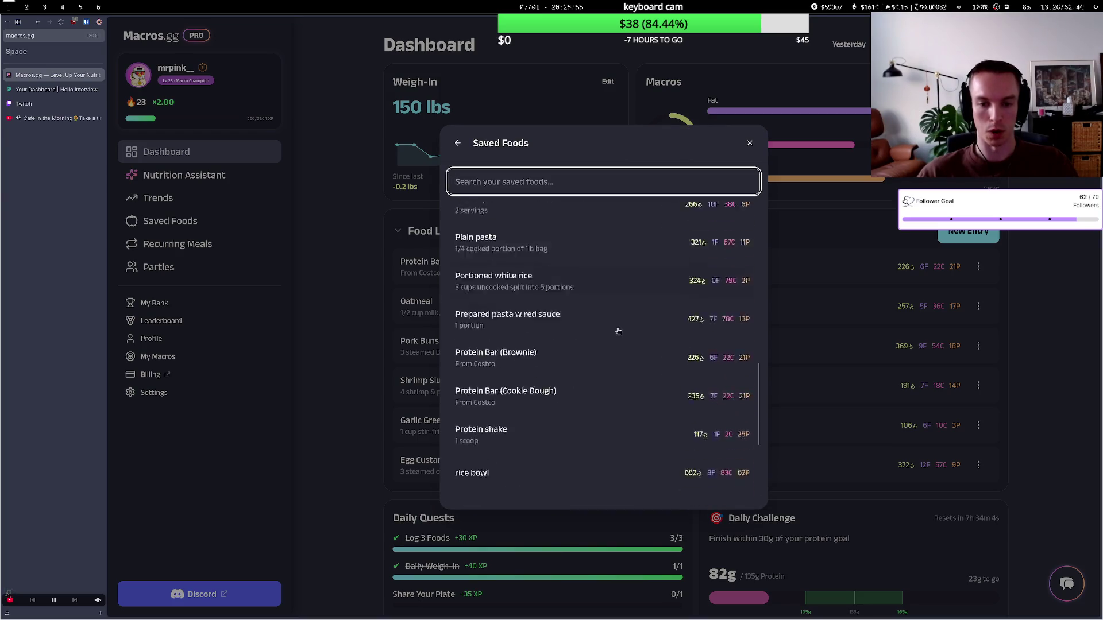
{"action": "scroll", "coordinate": [618, 345], "scroll_direction": "up", "scroll_amount": 12}
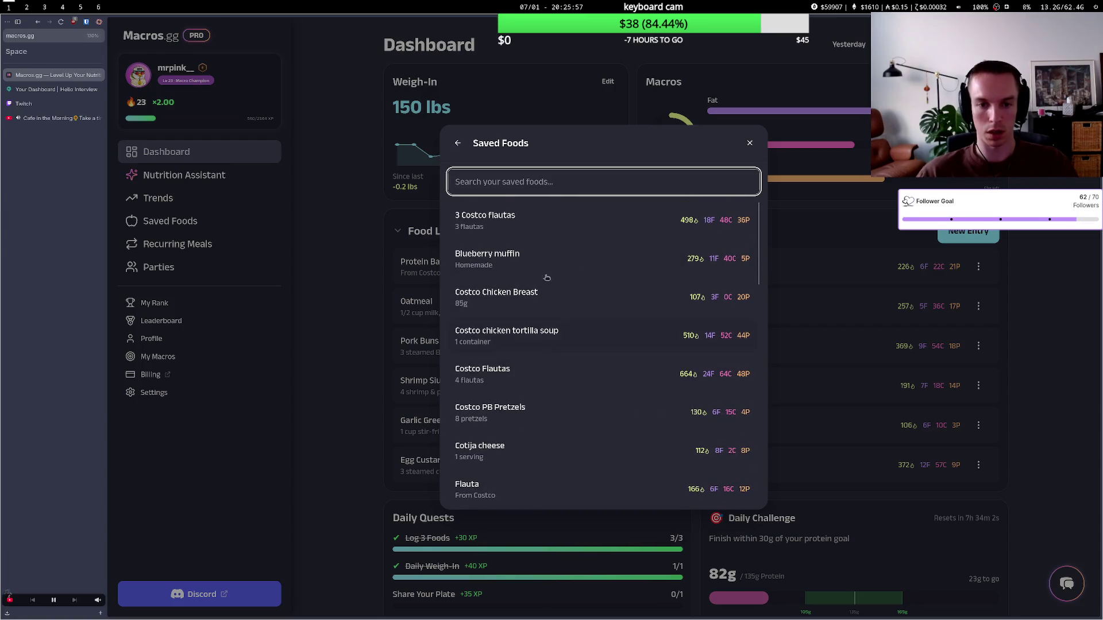
{"action": "left_click", "coordinate": [353, 284]}
- Browse both pages of the Saved Foods list, then return to the Dashboard
{"action": "left_click", "coordinate": [170, 221]}
{"action": "scroll", "coordinate": [586, 344], "scroll_direction": "down", "scroll_amount": 7}
{"action": "scroll", "coordinate": [586, 345], "scroll_direction": "up", "scroll_amount": 2}
{"action": "scroll", "coordinate": [586, 345], "scroll_direction": "down", "scroll_amount": 5}
{"action": "left_click", "coordinate": [709, 586]}
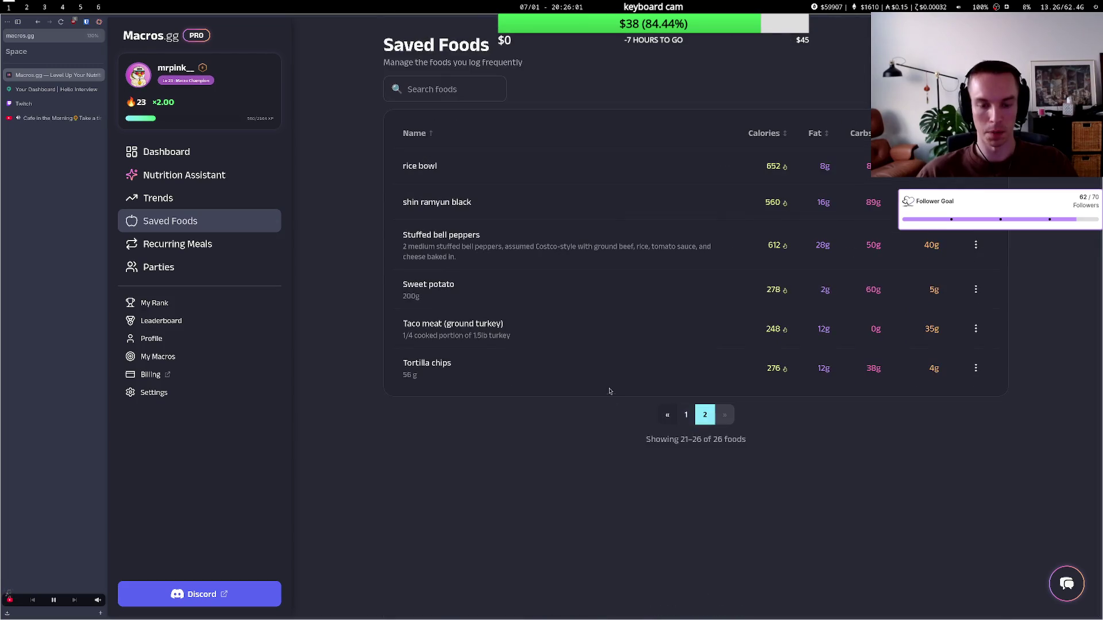
{"action": "left_click", "coordinate": [241, 153]}
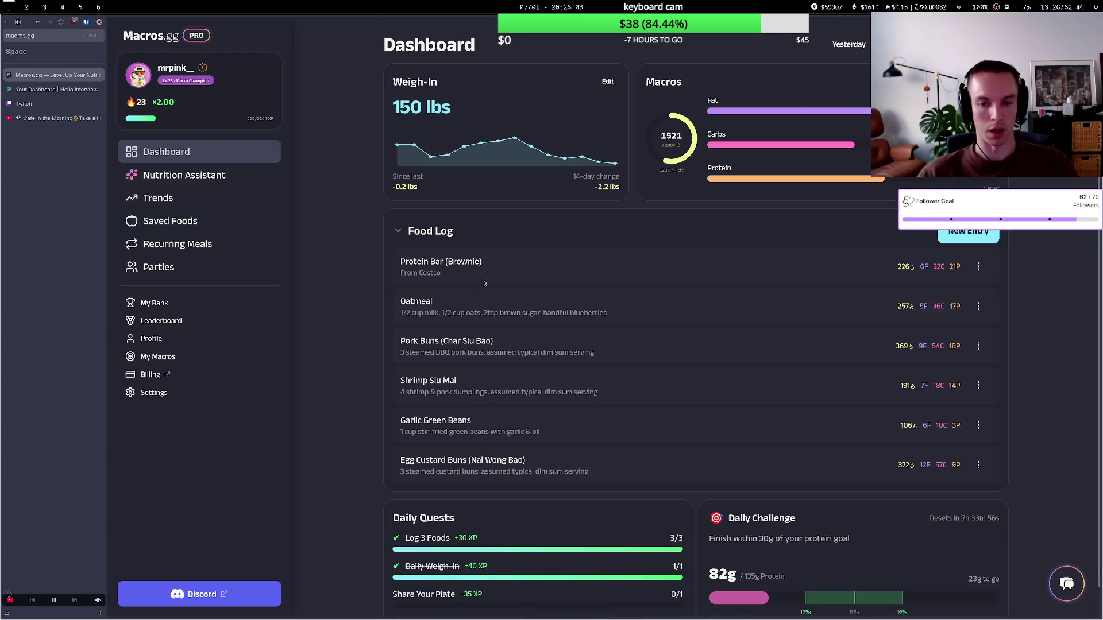
- Try the barcode lookup option for a new food entry, then back out
{"action": "left_click", "coordinate": [969, 236]}
{"action": "left_click", "coordinate": [683, 407]}
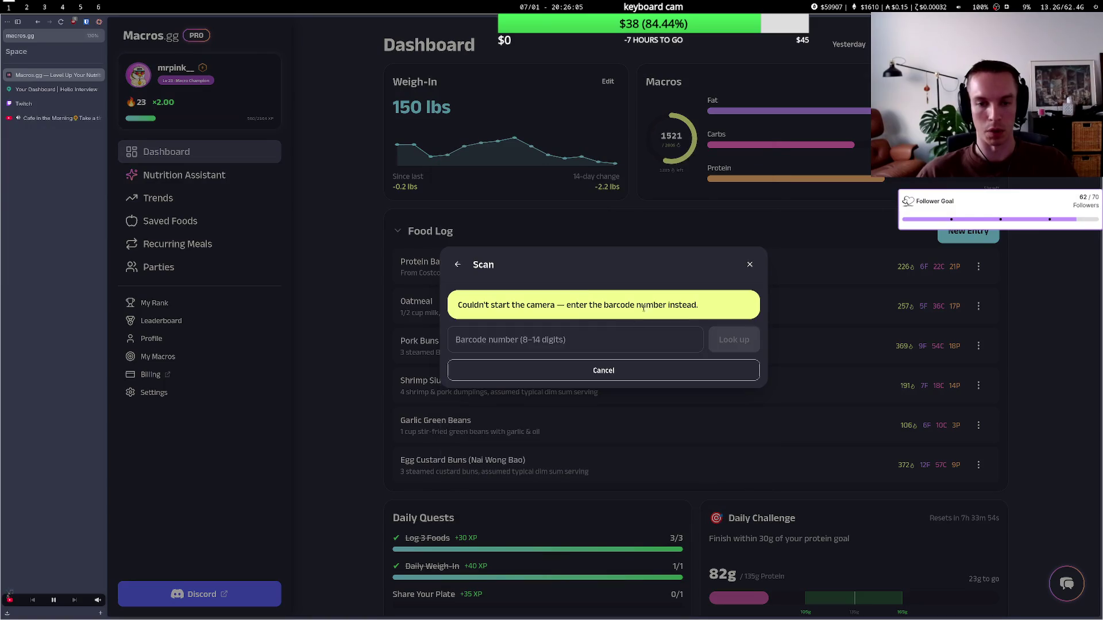
{"action": "left_click", "coordinate": [529, 341]}
{"action": "left_click", "coordinate": [458, 265]}
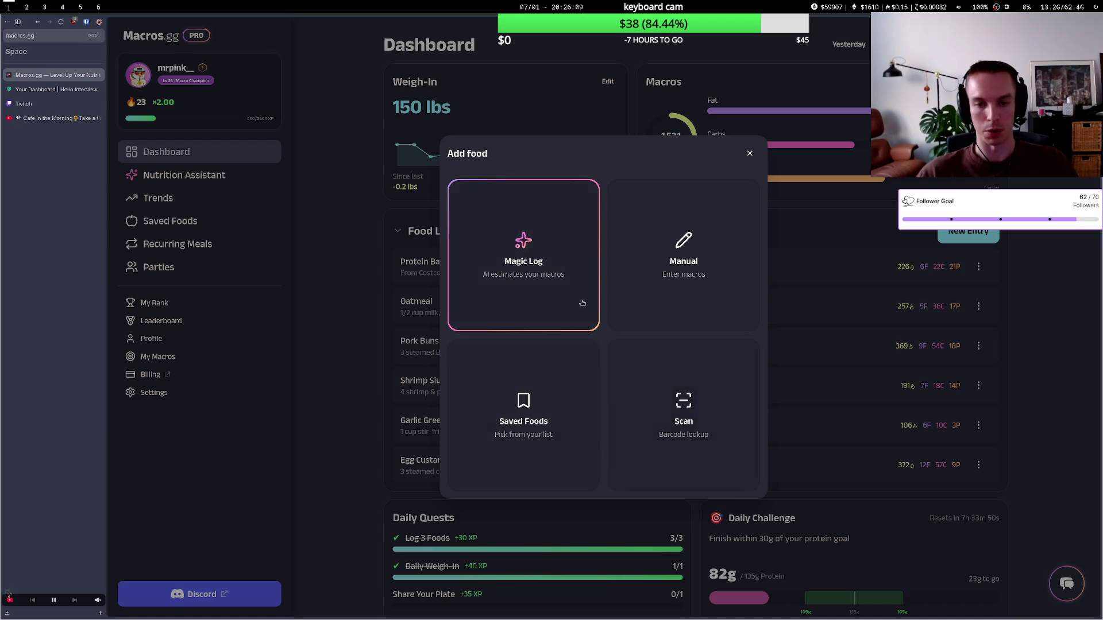
- Estimate macros from the chipotle bowl photo and add both items to the food log
{"action": "left_click", "coordinate": [544, 286]}
{"action": "left_click", "coordinate": [519, 301]}
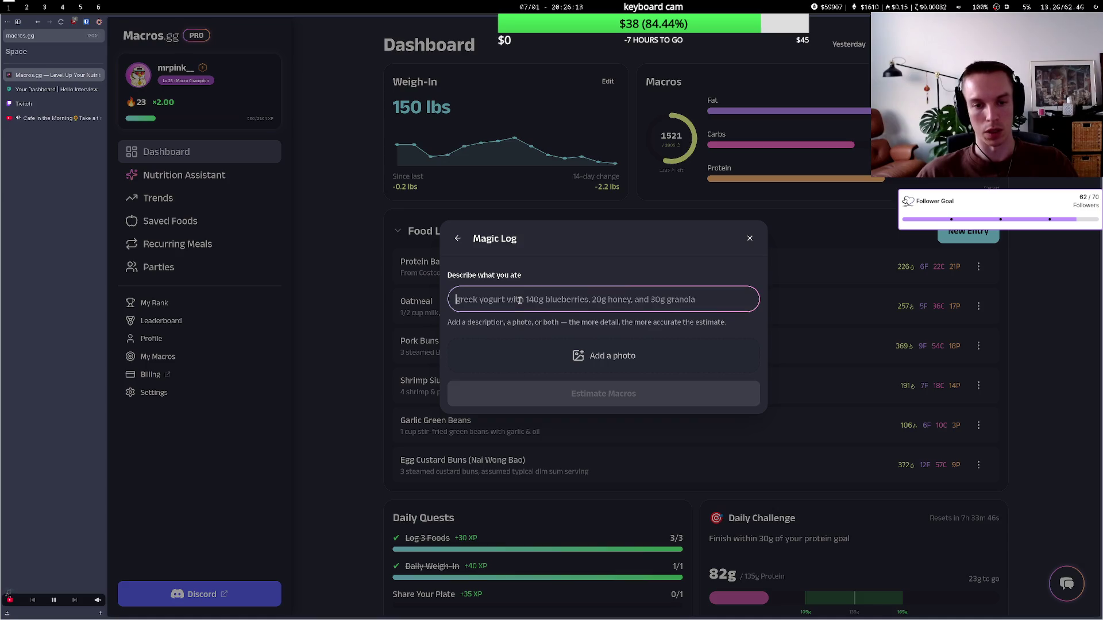
{"action": "left_click", "coordinate": [612, 357]}
{"action": "double_click", "coordinate": [495, 60]}
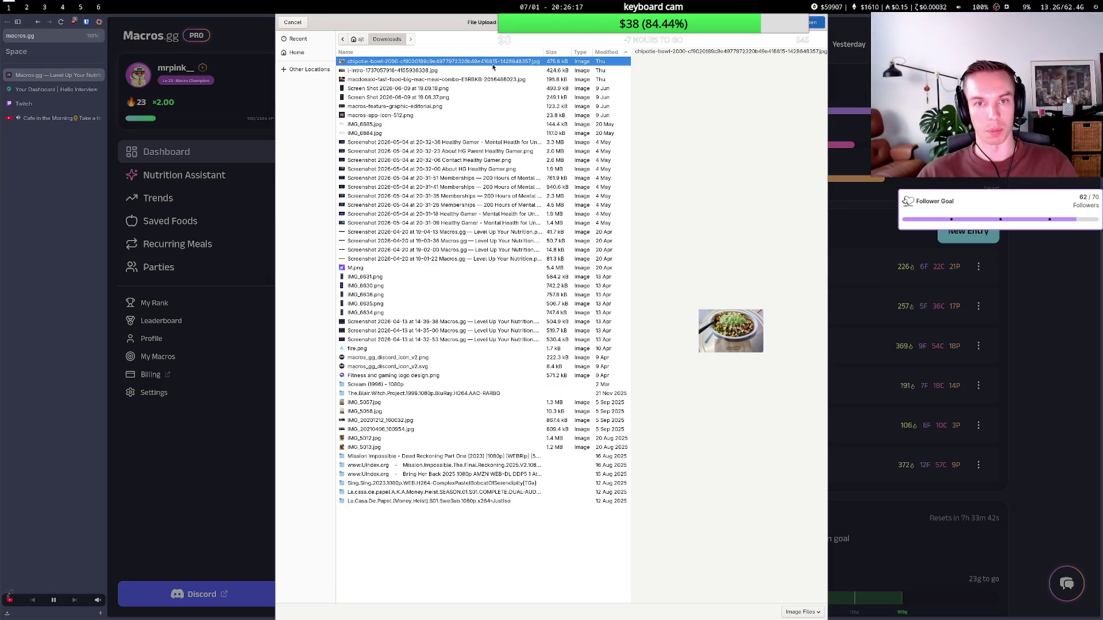
{"action": "left_click", "coordinate": [632, 464]}
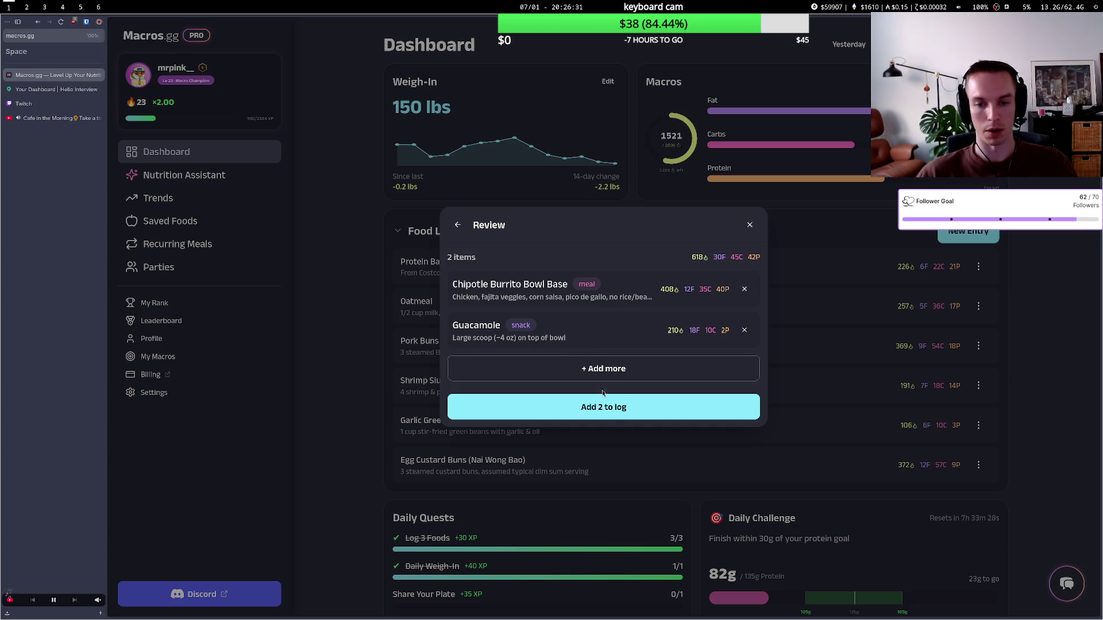
{"action": "left_click", "coordinate": [611, 409]}
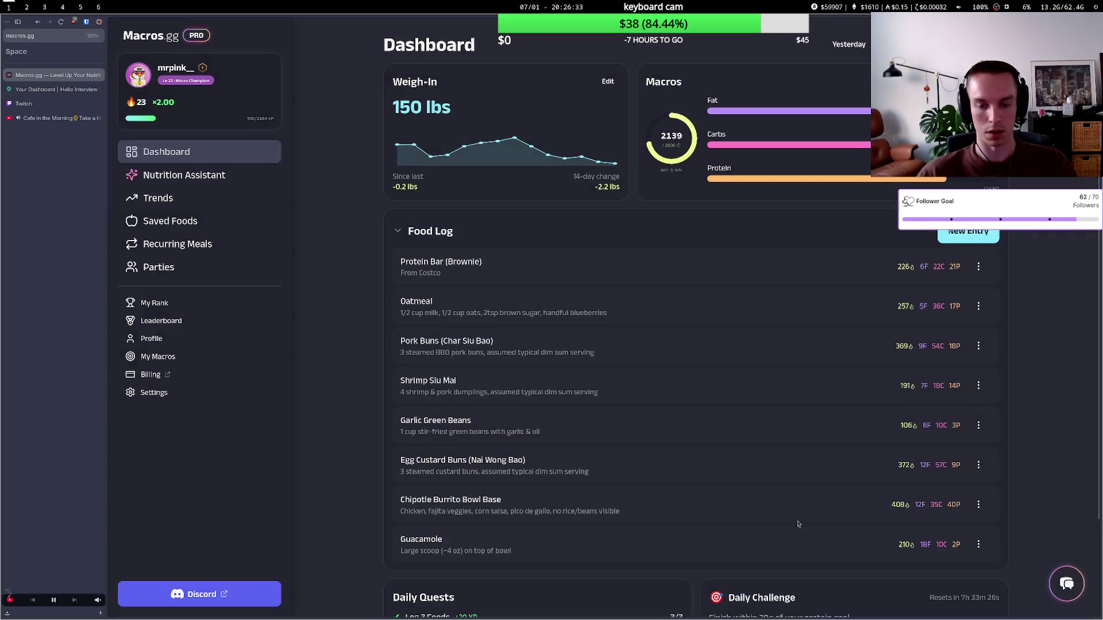
- Remove Chipotle Burrito Bowl Base and Guacamole from the log, then check the Twitch dashboard
{"action": "left_click", "coordinate": [979, 505]}
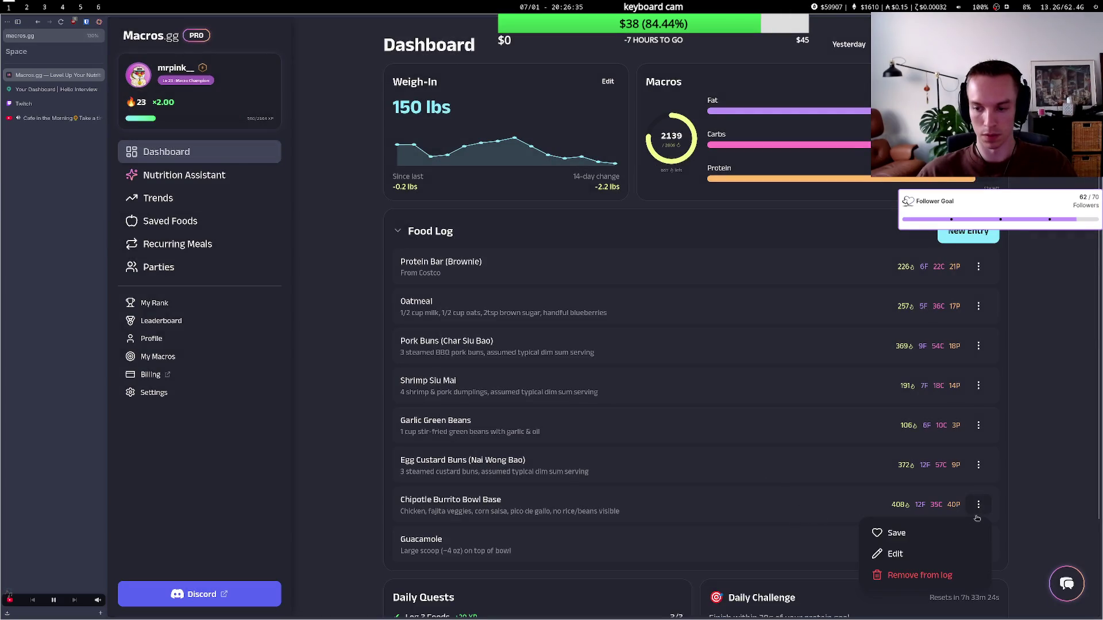
{"action": "left_click", "coordinate": [918, 576]}
{"action": "left_click", "coordinate": [978, 506]}
{"action": "left_click", "coordinate": [919, 575]}
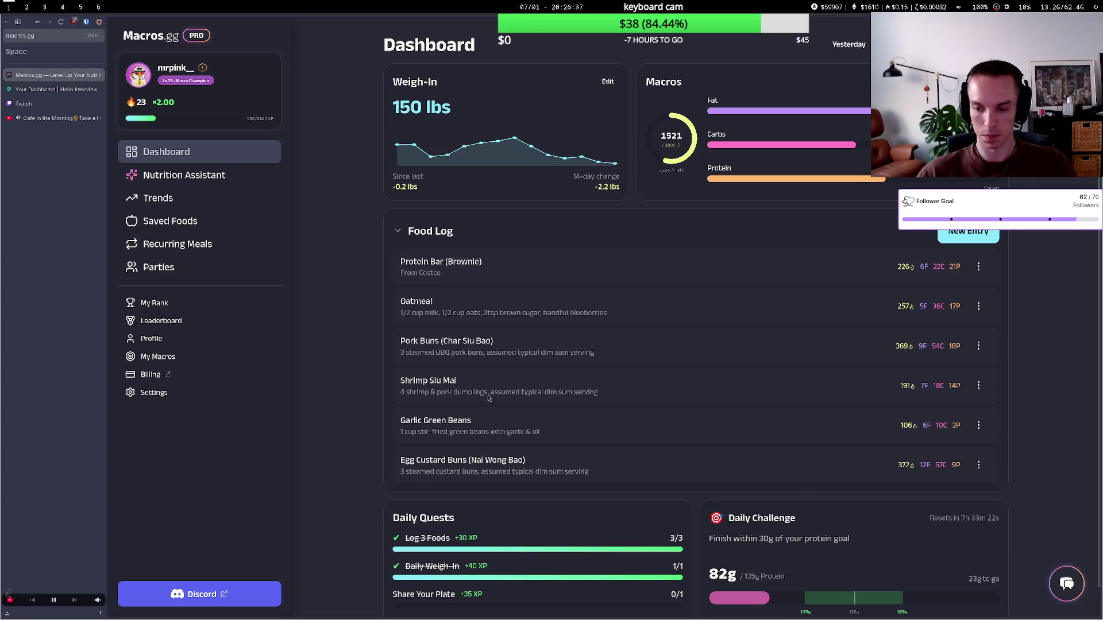
{"action": "left_click", "coordinate": [62, 105]}
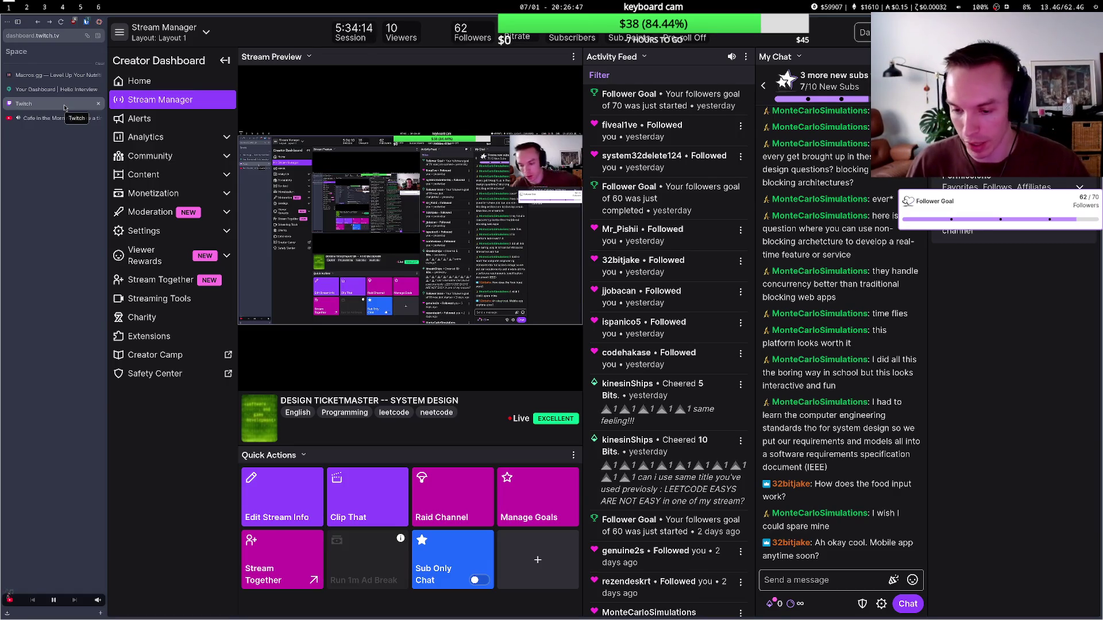
- Search Google Play for 'macros.gg' in a new tab and open the Macros.gg app listing
{"action": "left_click", "coordinate": [35, 74]}
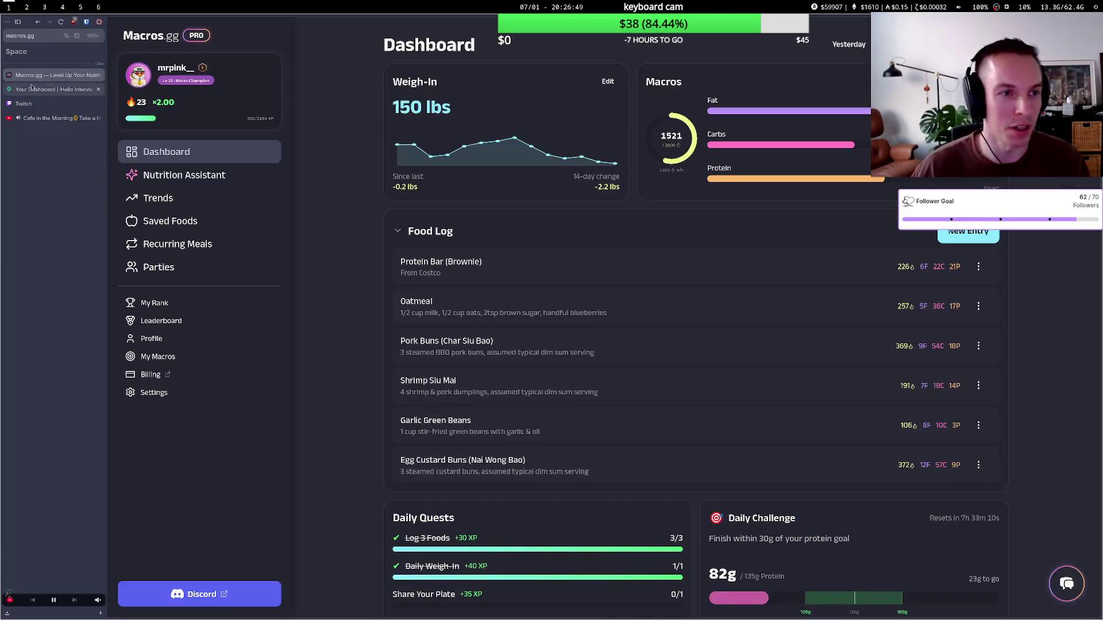
{"action": "key", "text": "ctrl+t"}
{"action": "type", "text": "pla"}
{"action": "key", "text": "Return"}
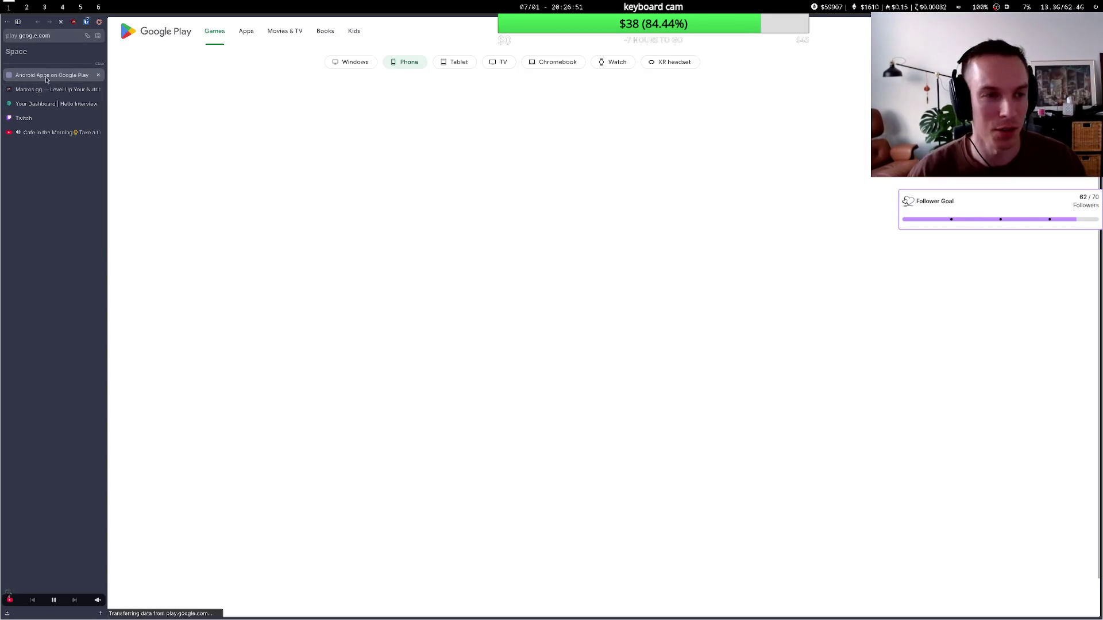
{"action": "left_click", "coordinate": [803, 31]}
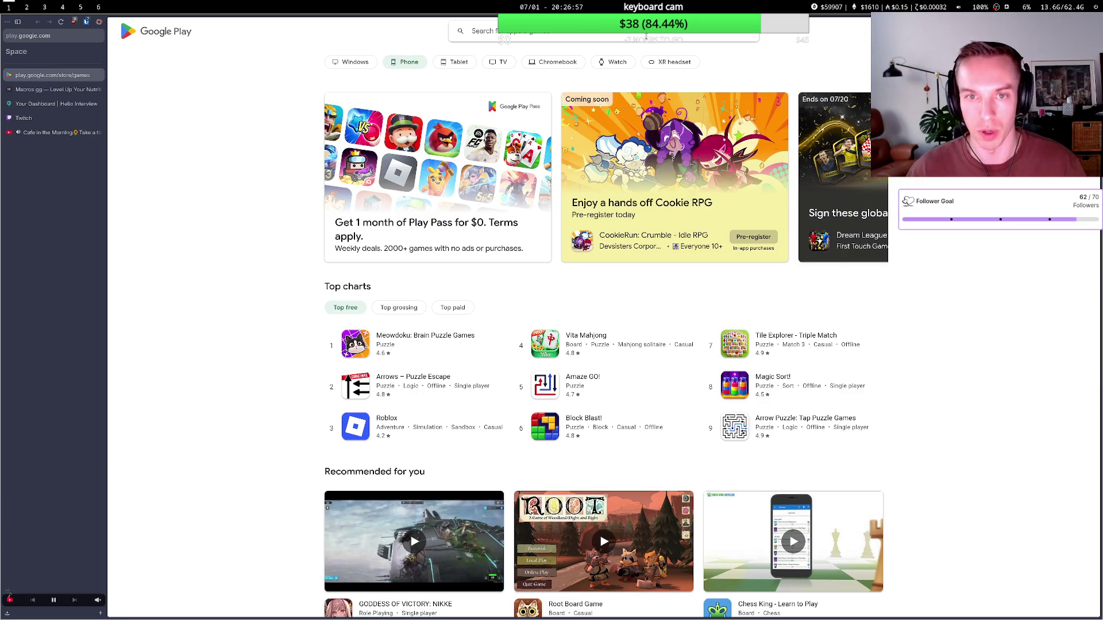
{"action": "type", "text": "macros.gg"}
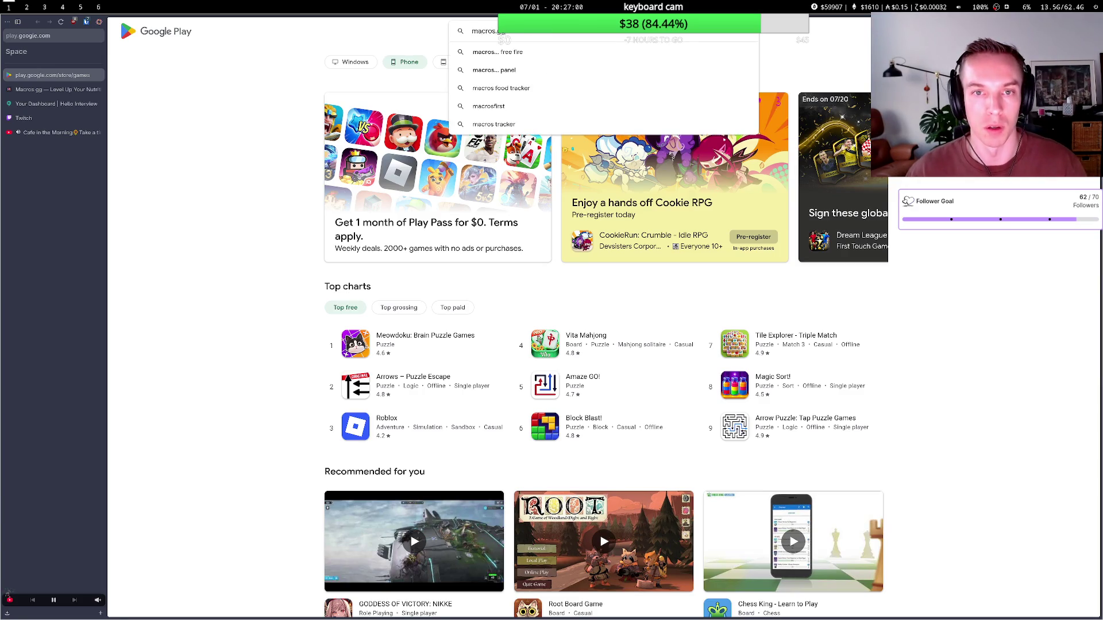
{"action": "key", "text": "Return"}
{"action": "left_click", "coordinate": [345, 184]}
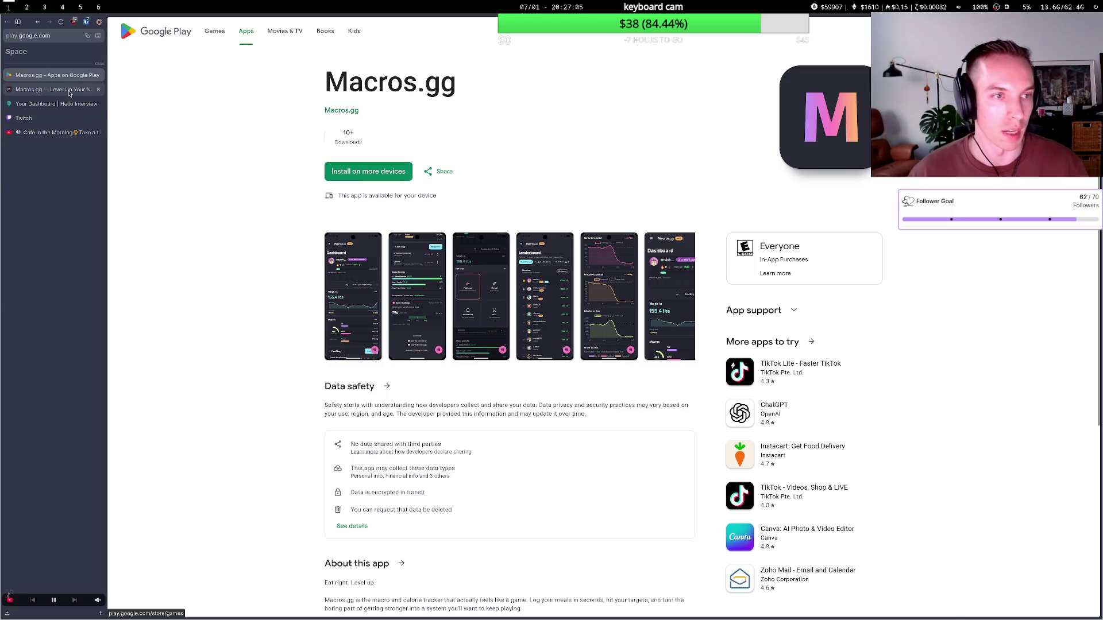
- Cycle through the Macros.gg, Twitch and Google Play tabs, ending on the Macros.gg dashboard
{"action": "left_click", "coordinate": [66, 90]}
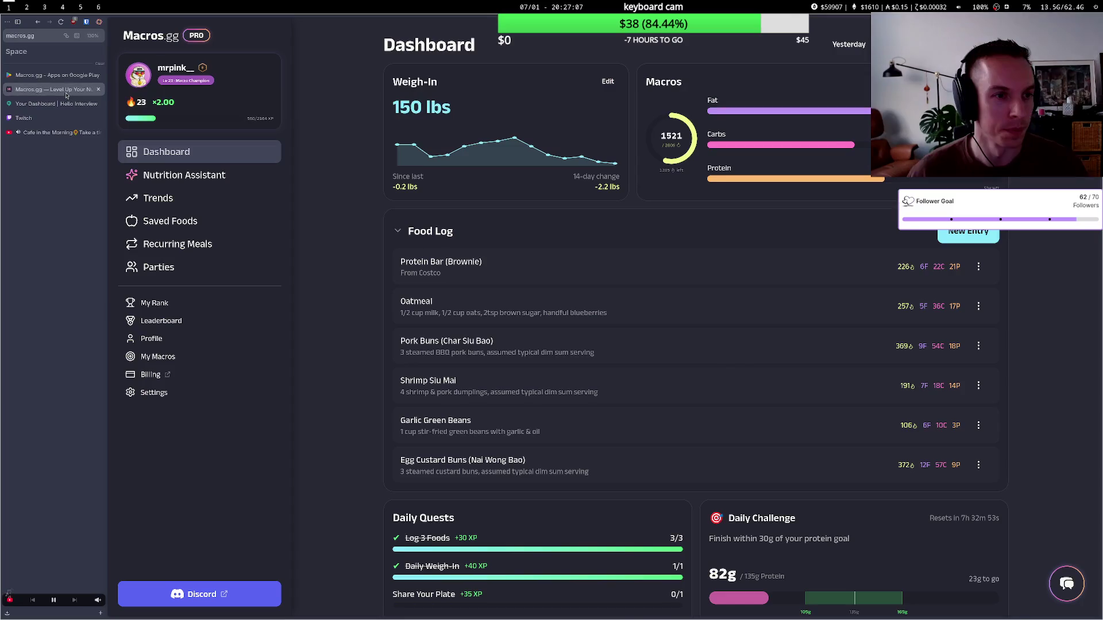
{"action": "key", "text": "ctrl+shift+Tab"}
{"action": "left_click", "coordinate": [47, 117]}
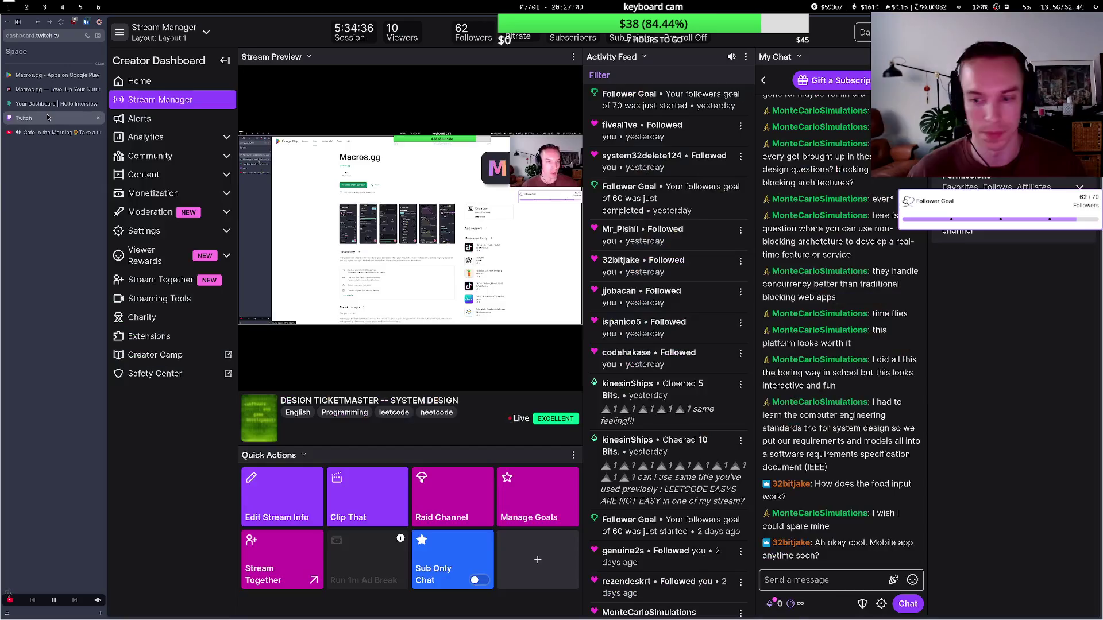
{"action": "left_click", "coordinate": [42, 76]}
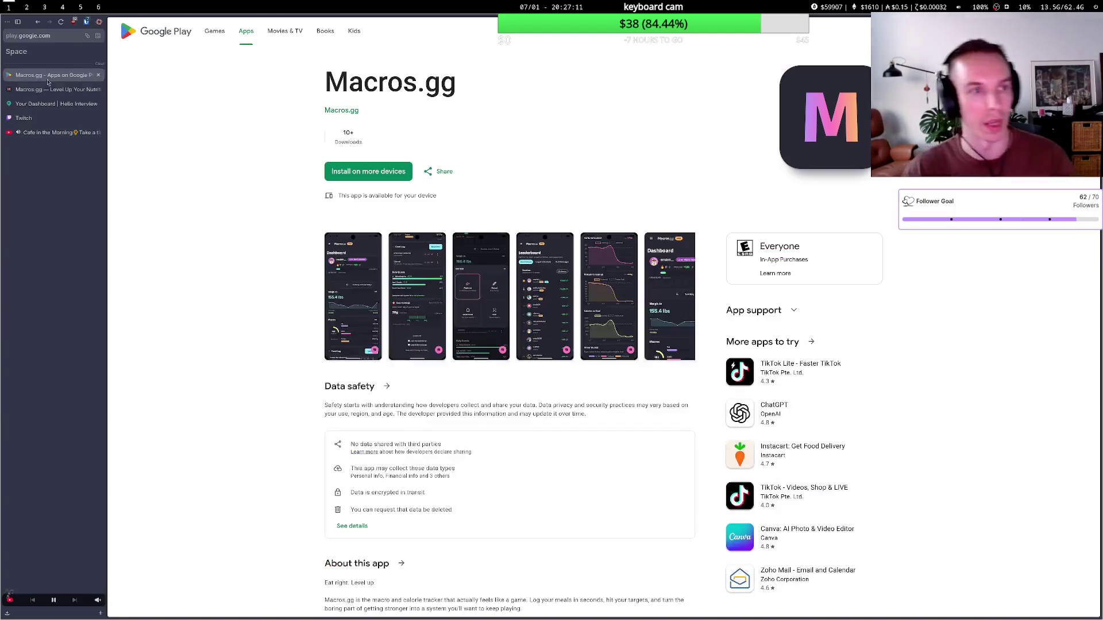
{"action": "left_click", "coordinate": [51, 90]}
- Log out from Settings, then sign back in with Discord and authorize Macros.gg
{"action": "scroll", "coordinate": [143, 259], "scroll_direction": "down", "scroll_amount": 1}
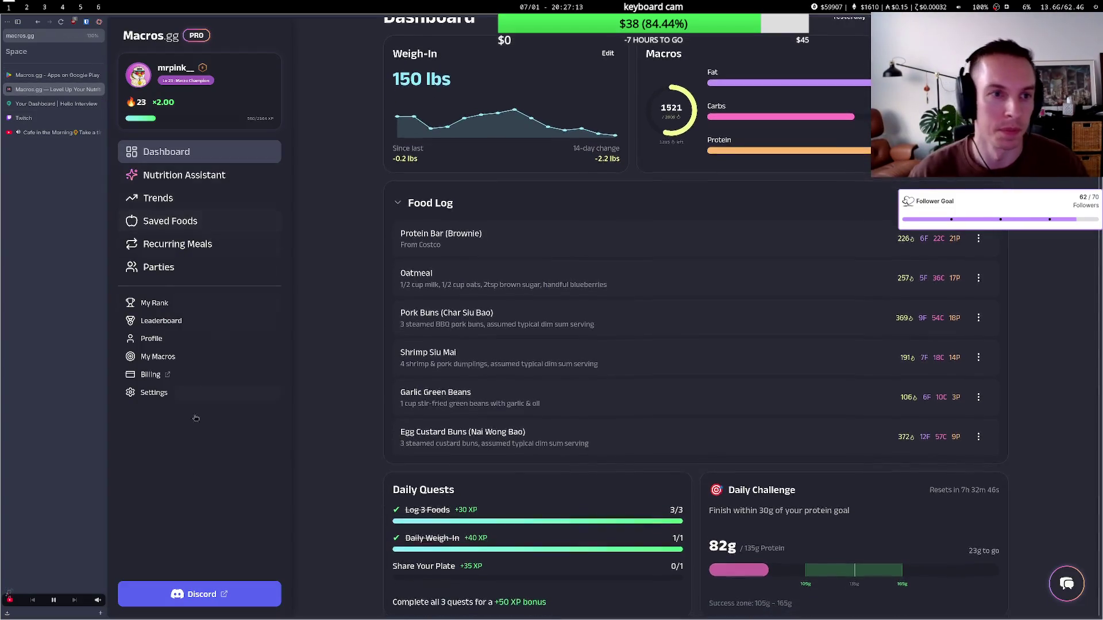
{"action": "scroll", "coordinate": [421, 438], "scroll_direction": "down", "scroll_amount": 5}
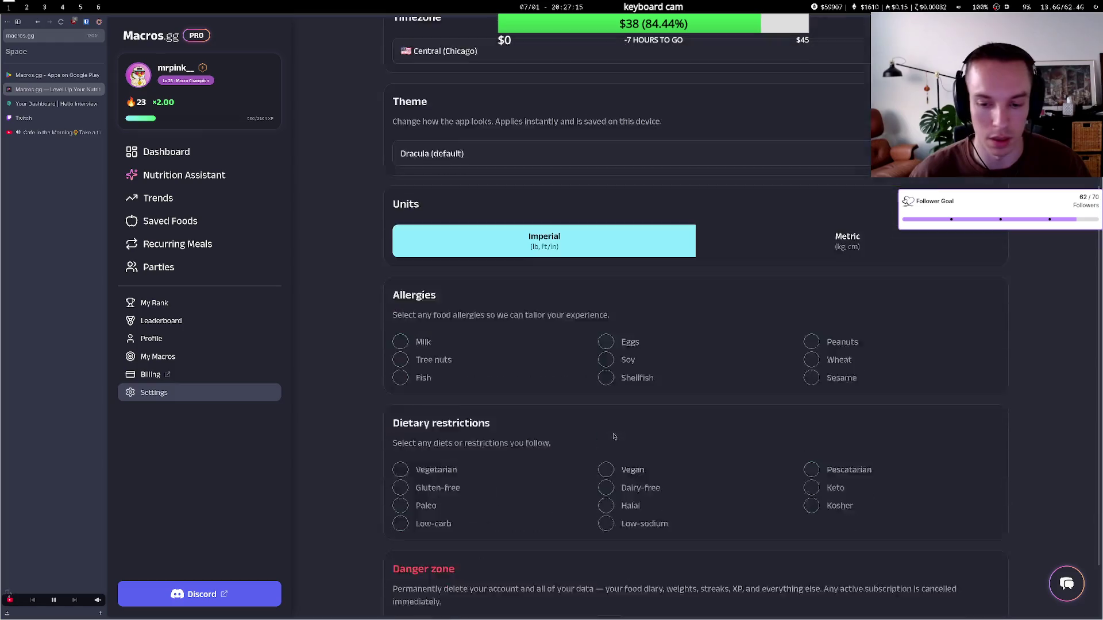
{"action": "left_click", "coordinate": [781, 613]}
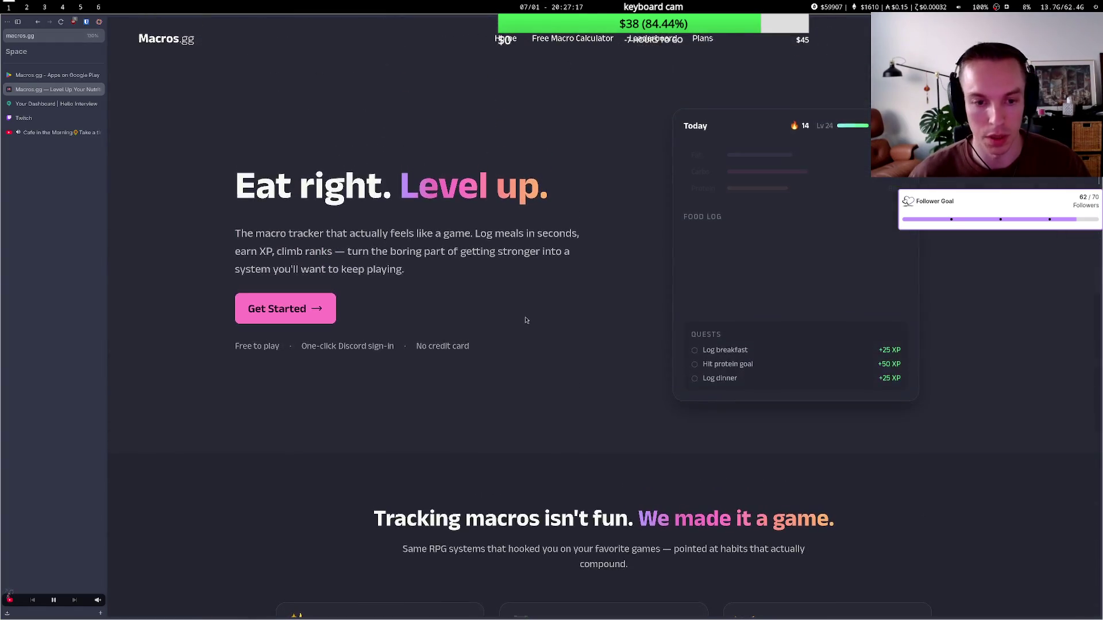
{"action": "left_click", "coordinate": [286, 312]}
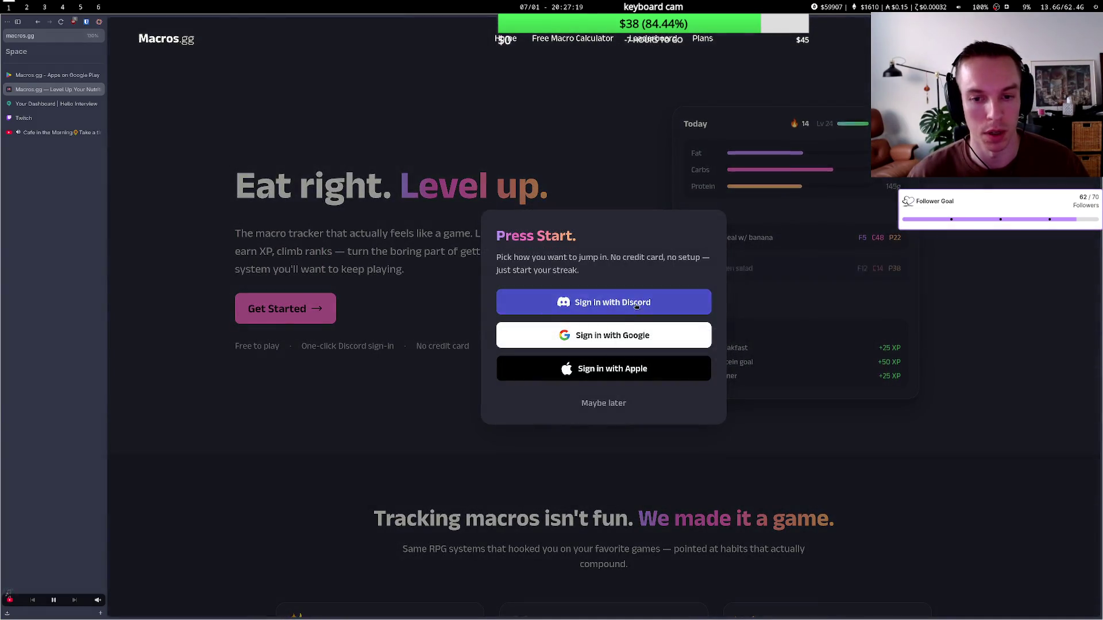
{"action": "left_click", "coordinate": [604, 301]}
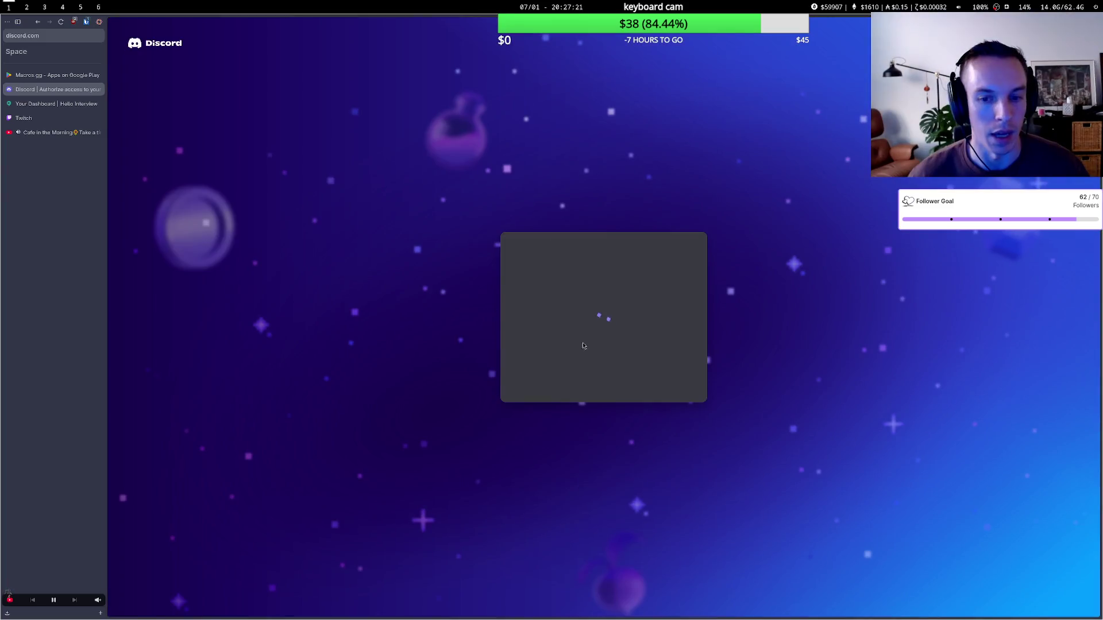
{"action": "left_click", "coordinate": [653, 461]}
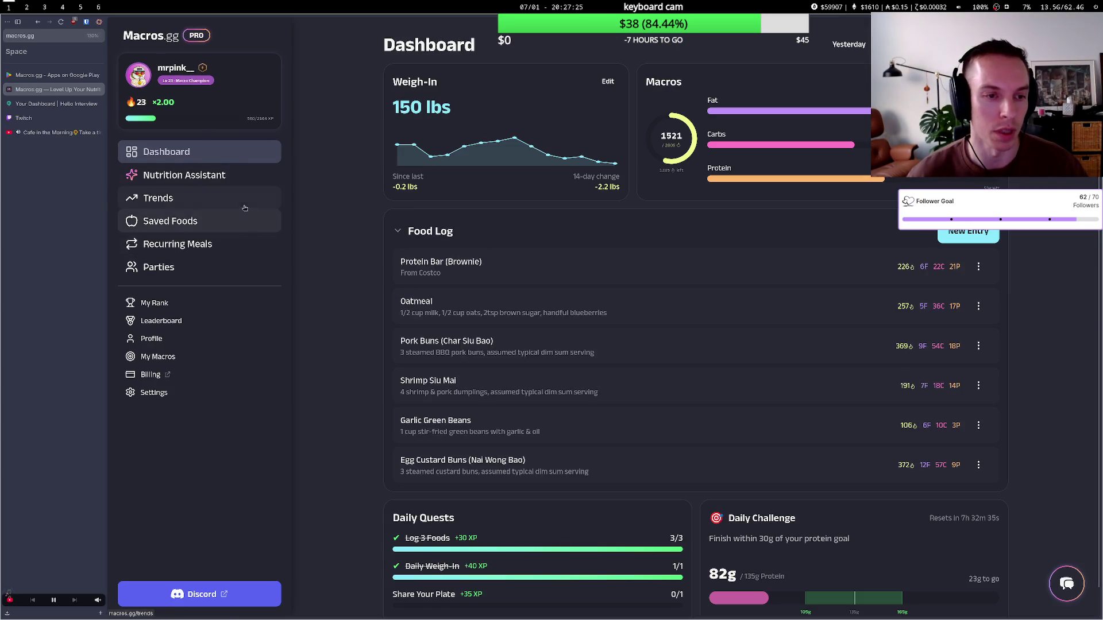
- Open the Nutrition Assistant, then return to the Dashboard and dismiss a new food entry
{"action": "left_click", "coordinate": [234, 176]}
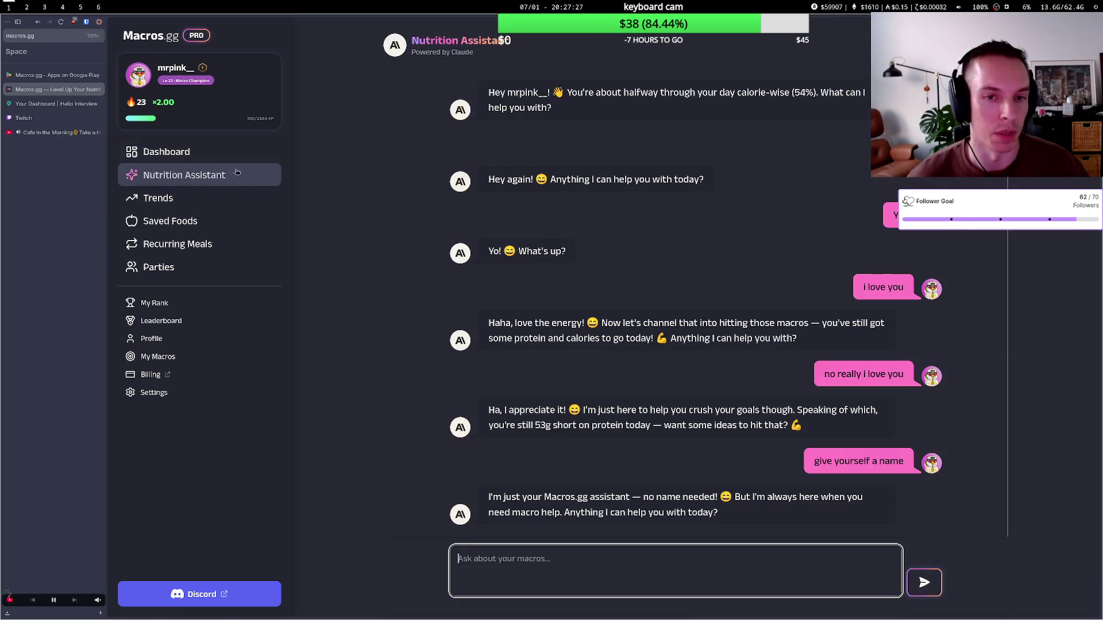
{"action": "left_click_drag", "start_coordinate": [431, 46], "coordinate": [488, 41]}
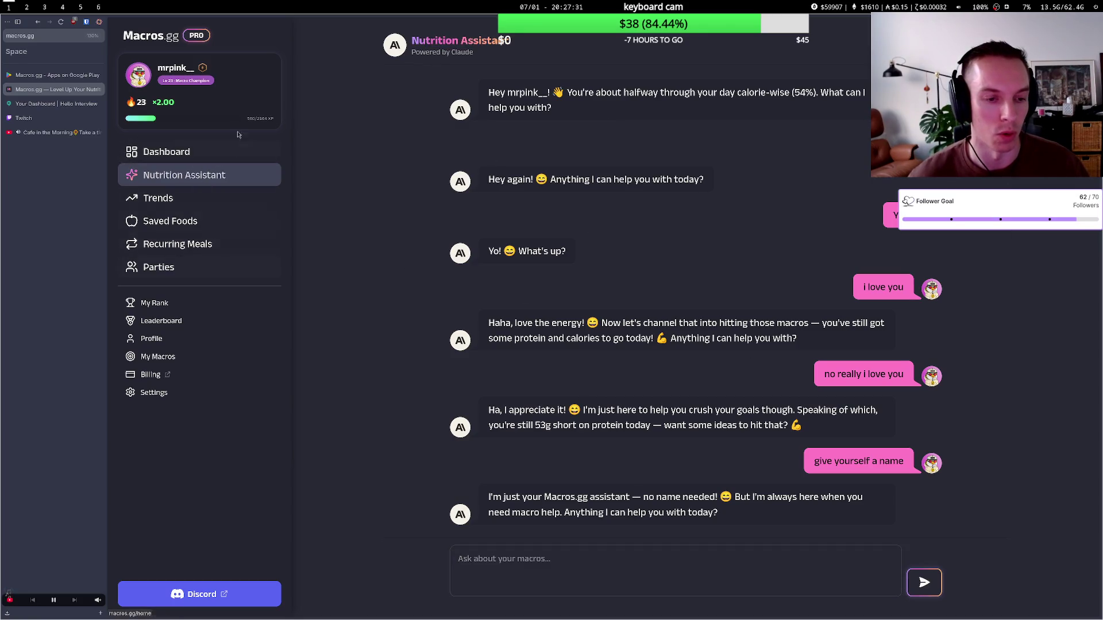
{"action": "left_click", "coordinate": [200, 156]}
{"action": "left_click", "coordinate": [969, 231]}
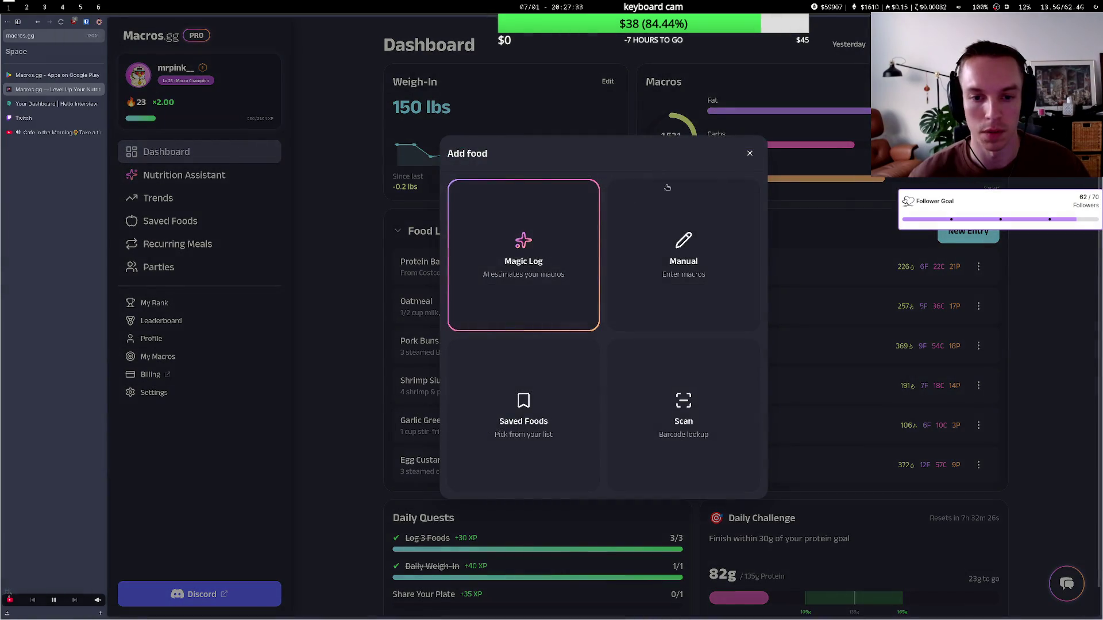
{"action": "left_click", "coordinate": [749, 154]}
- Generate an AI summary of the Trends insights, then view the Settings page
{"action": "left_click", "coordinate": [184, 175]}
{"action": "left_click", "coordinate": [158, 198]}
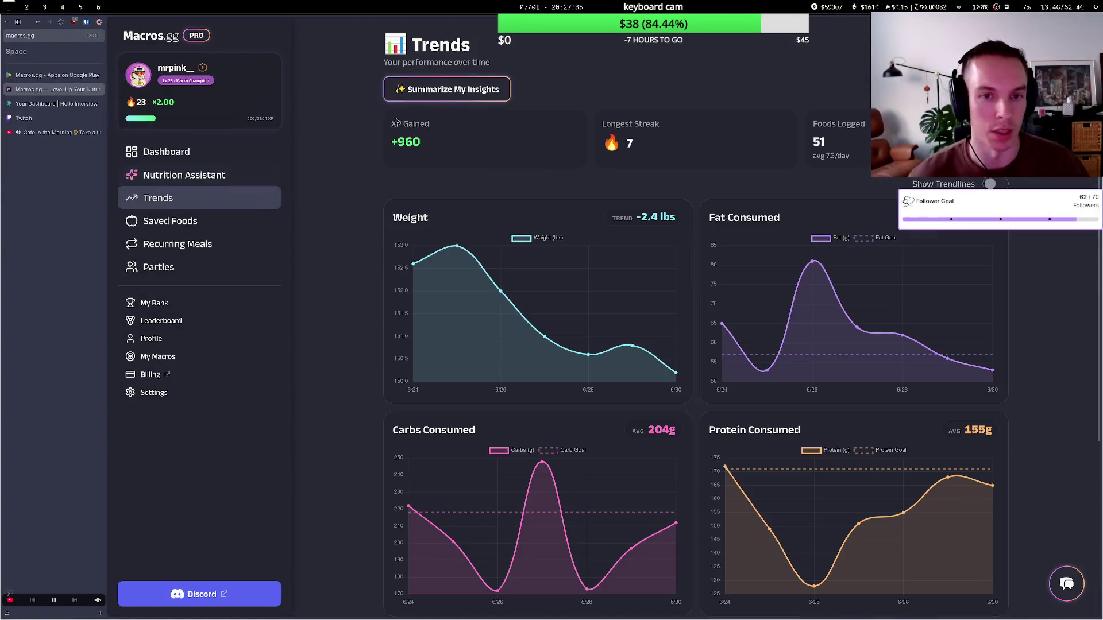
{"action": "left_click", "coordinate": [455, 89]}
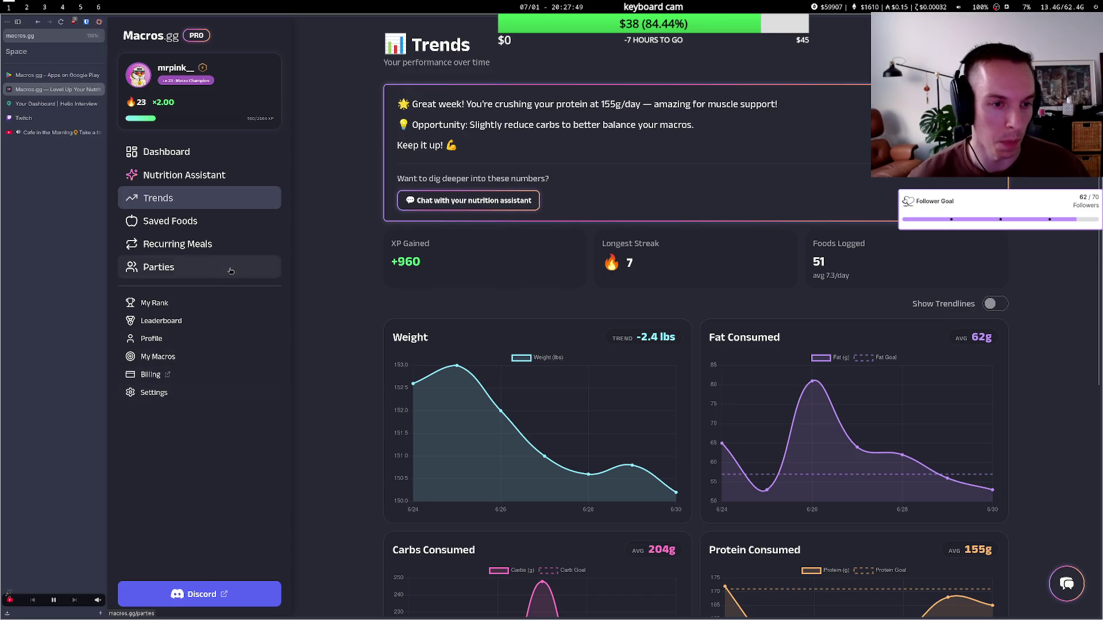
{"action": "left_click", "coordinate": [205, 396]}
{"action": "scroll", "coordinate": [714, 524], "scroll_direction": "down", "scroll_amount": 5}
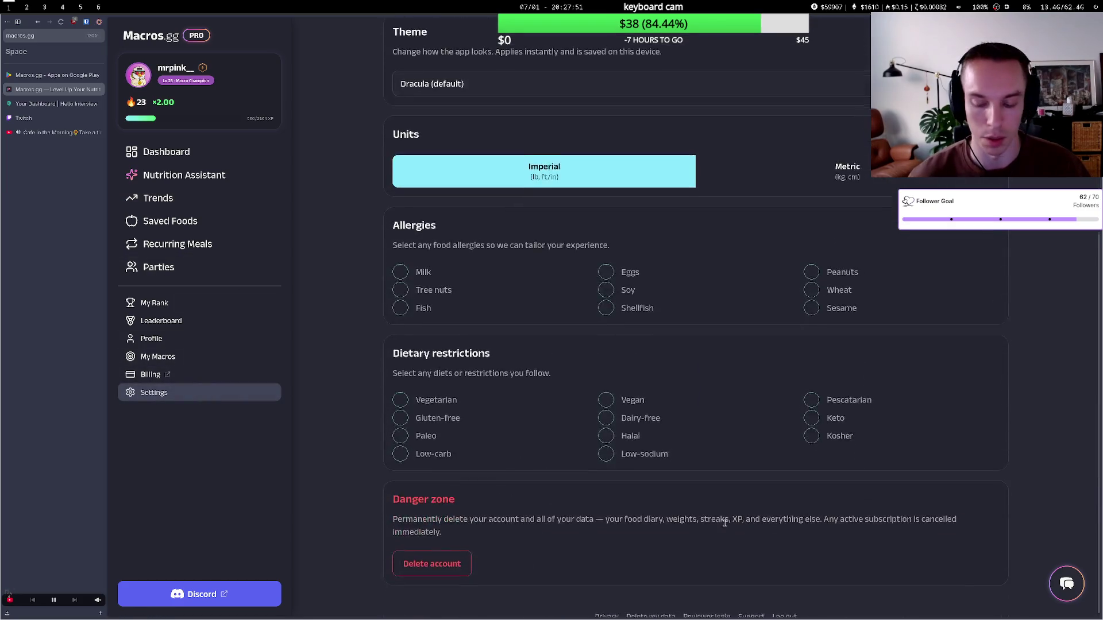
- Log out of Macros.gg and review the Free and $60/year Pro pricing plans
{"action": "left_click", "coordinate": [777, 613]}
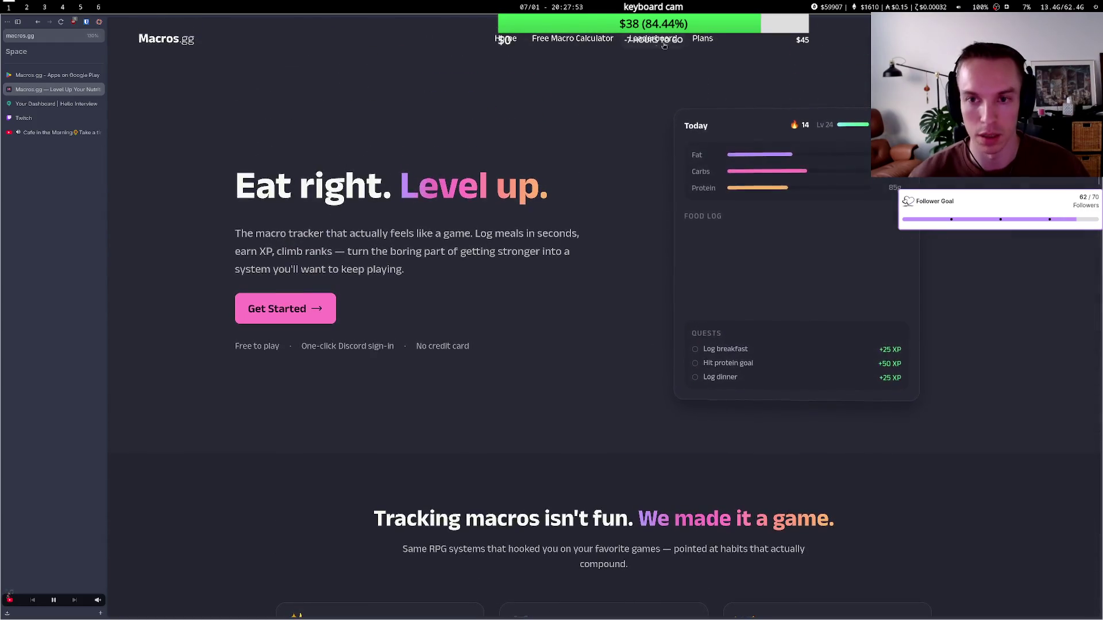
{"action": "left_click", "coordinate": [701, 39]}
{"action": "scroll", "coordinate": [442, 196], "scroll_direction": "down", "scroll_amount": 3}
{"action": "scroll", "coordinate": [443, 196], "scroll_direction": "up", "scroll_amount": 1}
{"action": "left_click_drag", "start_coordinate": [655, 216], "coordinate": [827, 217]}
{"action": "left_click", "coordinate": [769, 262]}
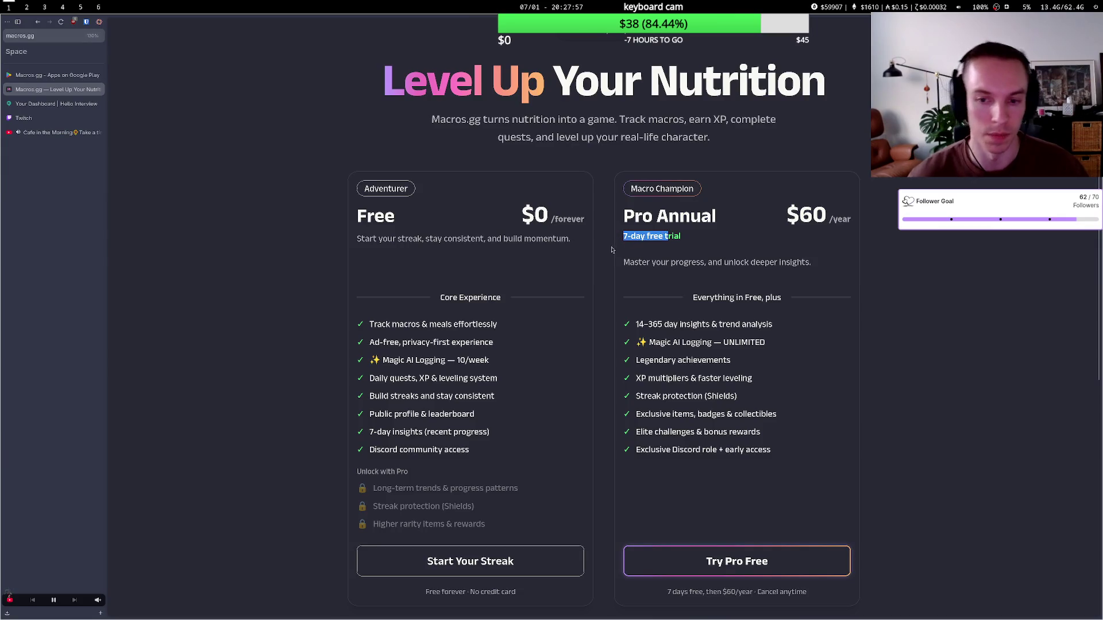
{"action": "scroll", "coordinate": [509, 248], "scroll_direction": "up", "scroll_amount": 1}
{"action": "left_click", "coordinate": [509, 79]}
{"action": "scroll", "coordinate": [510, 77], "scroll_direction": "down", "scroll_amount": 2}
{"action": "scroll", "coordinate": [511, 75], "scroll_direction": "down", "scroll_amount": 4}
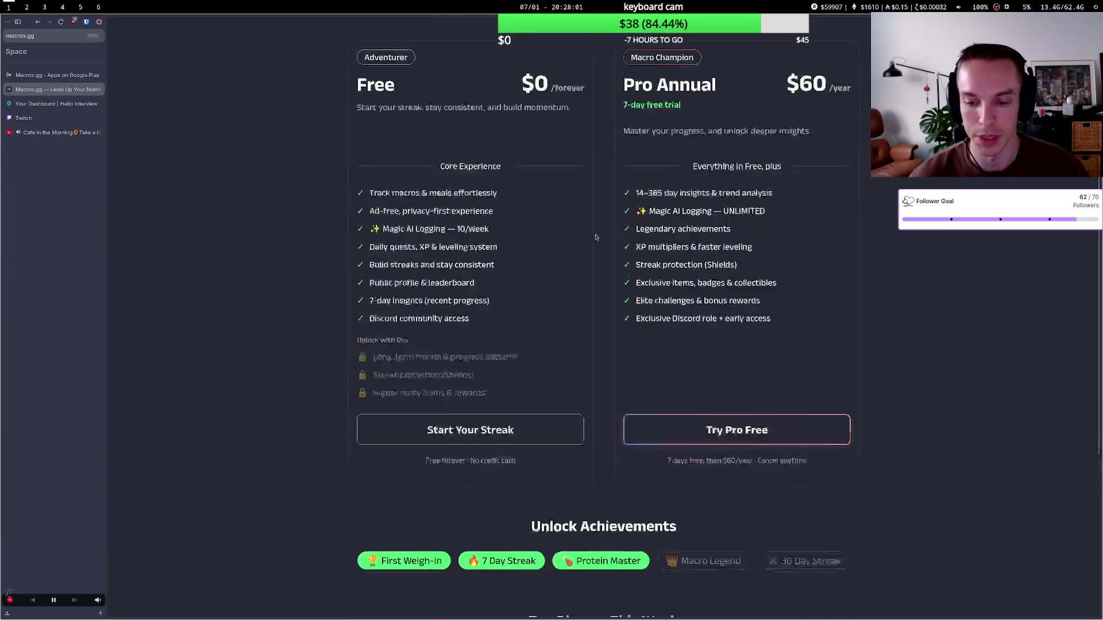
{"action": "scroll", "coordinate": [519, 74], "scroll_direction": "up", "scroll_amount": 8}
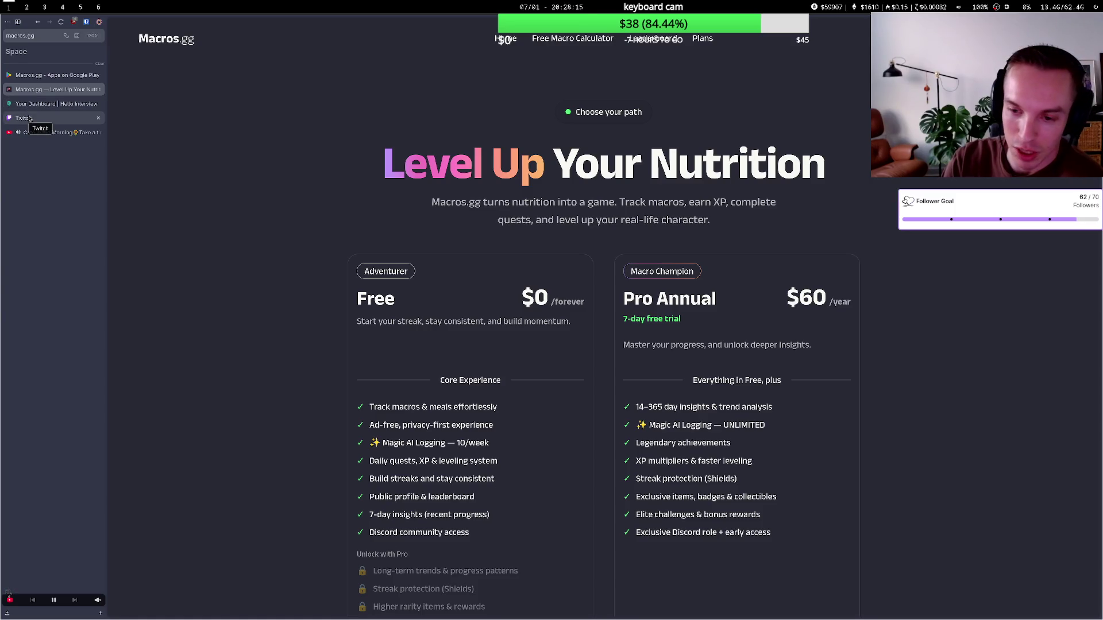
- Glance at the Twitch dashboard, then go to the Macros.gg homepage 'Eat right. Level up.'
{"action": "left_click", "coordinate": [30, 118]}
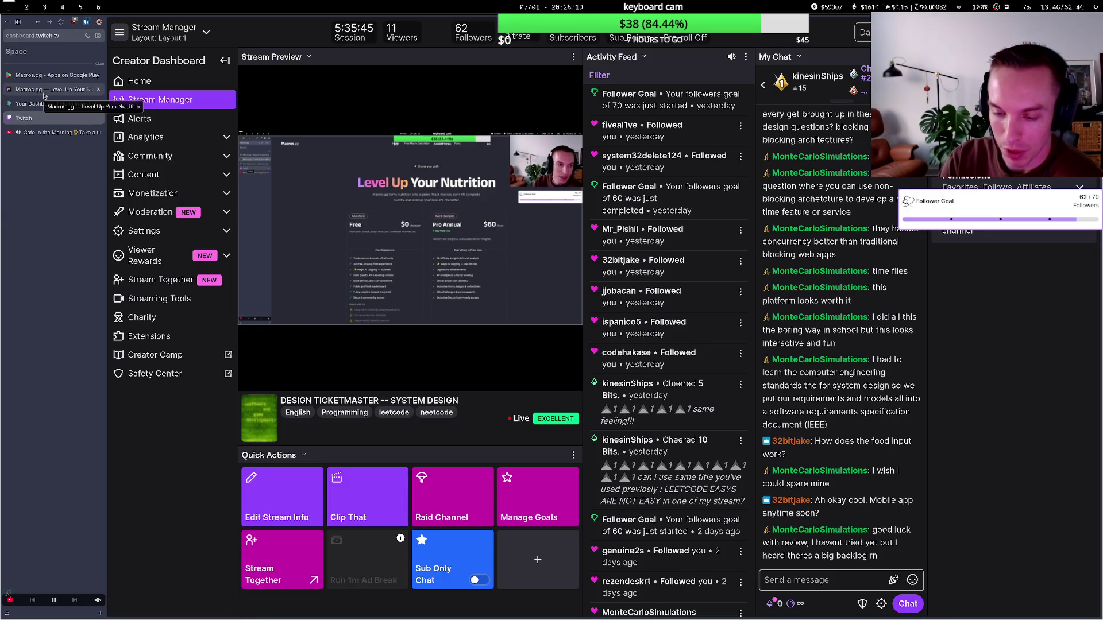
{"action": "left_click", "coordinate": [46, 95]}
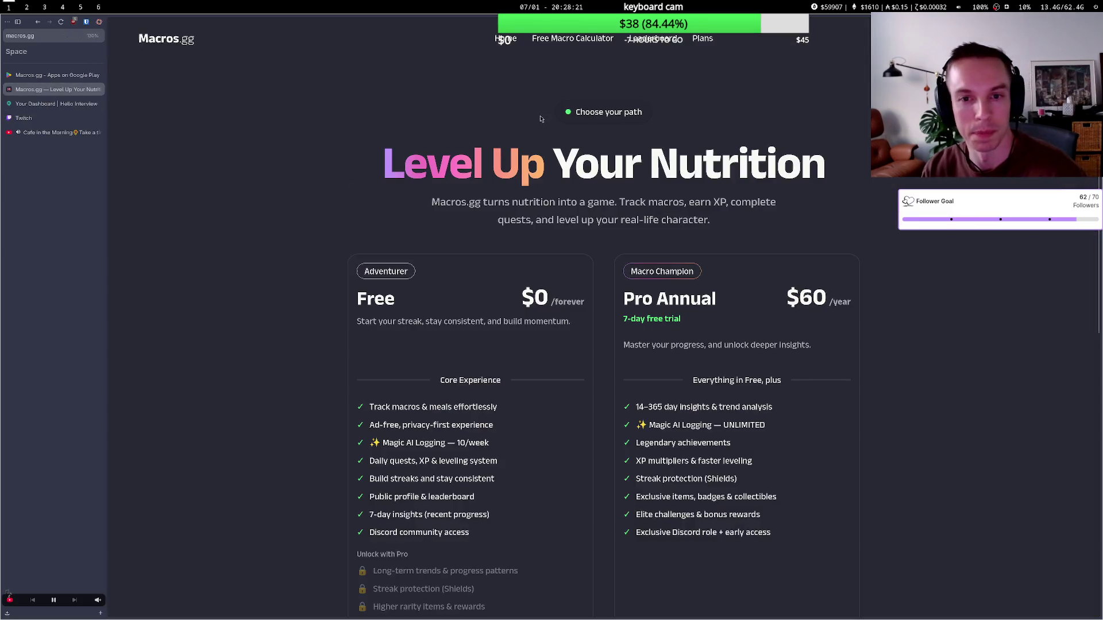
{"action": "left_click", "coordinate": [506, 38]}
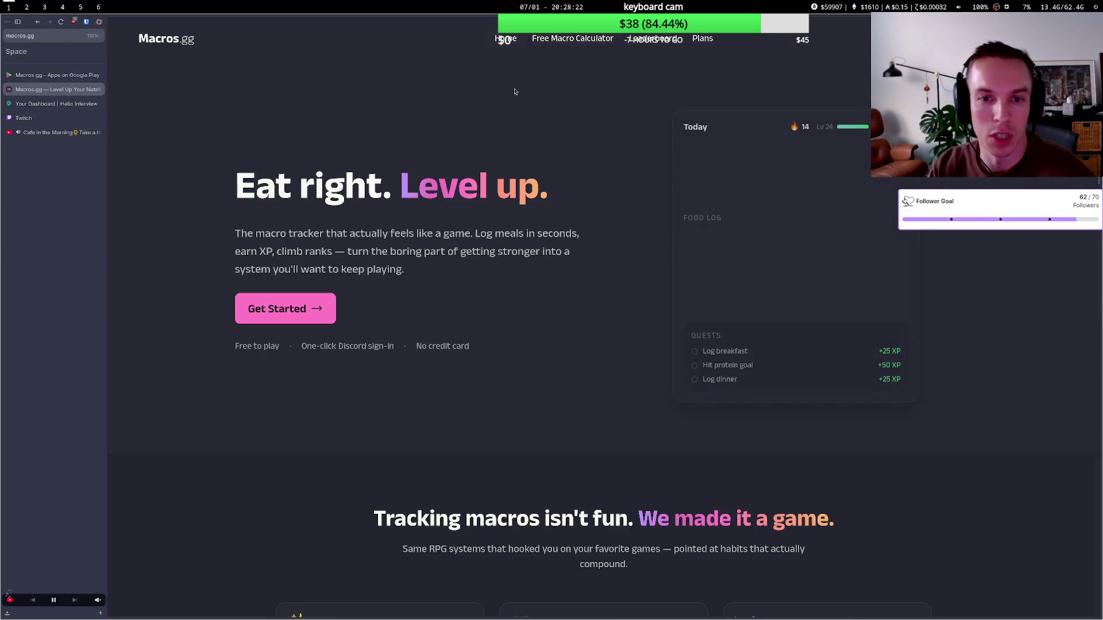
- Try the free macro calculator, entering a weight and attempting Calculate Macros
{"action": "left_click", "coordinate": [584, 38]}
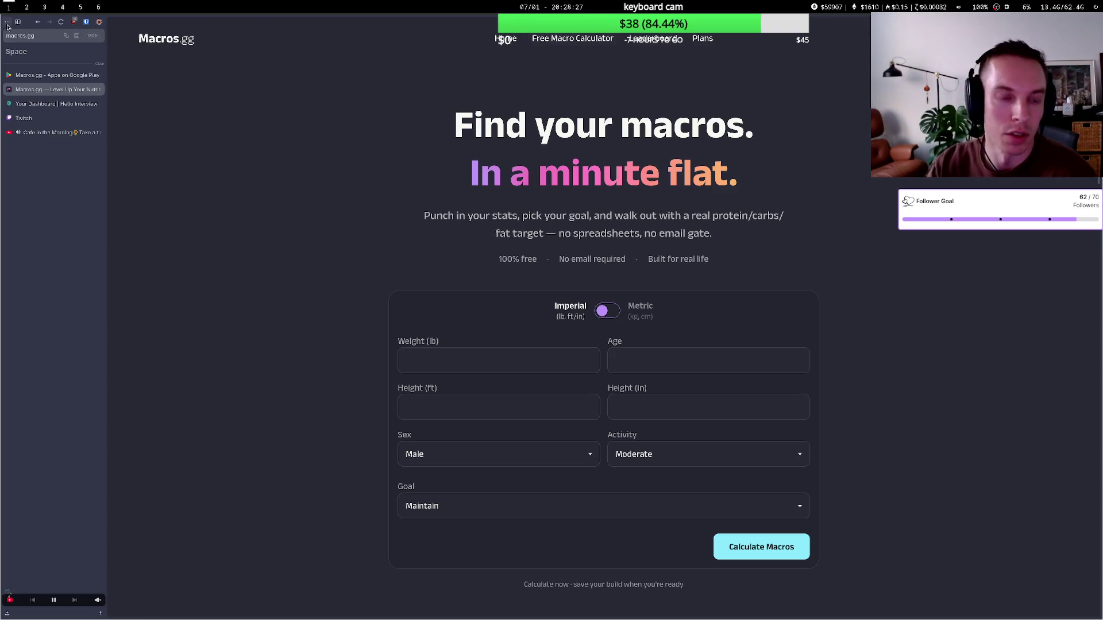
{"action": "scroll", "coordinate": [399, 136], "scroll_direction": "down", "scroll_amount": 2}
{"action": "scroll", "coordinate": [574, 57], "scroll_direction": "up", "scroll_amount": 2}
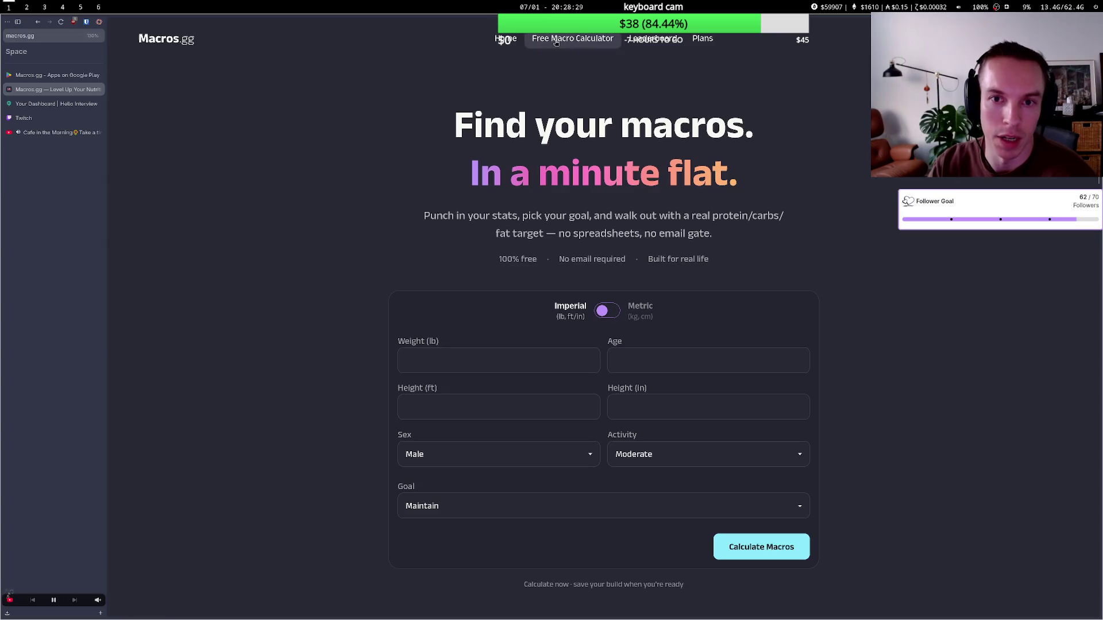
{"action": "scroll", "coordinate": [500, 183], "scroll_direction": "down", "scroll_amount": 3}
{"action": "left_click", "coordinate": [488, 187]}
{"action": "scroll", "coordinate": [472, 191], "scroll_direction": "down", "scroll_amount": 1}
{"action": "scroll", "coordinate": [493, 177], "scroll_direction": "up", "scroll_amount": 1}
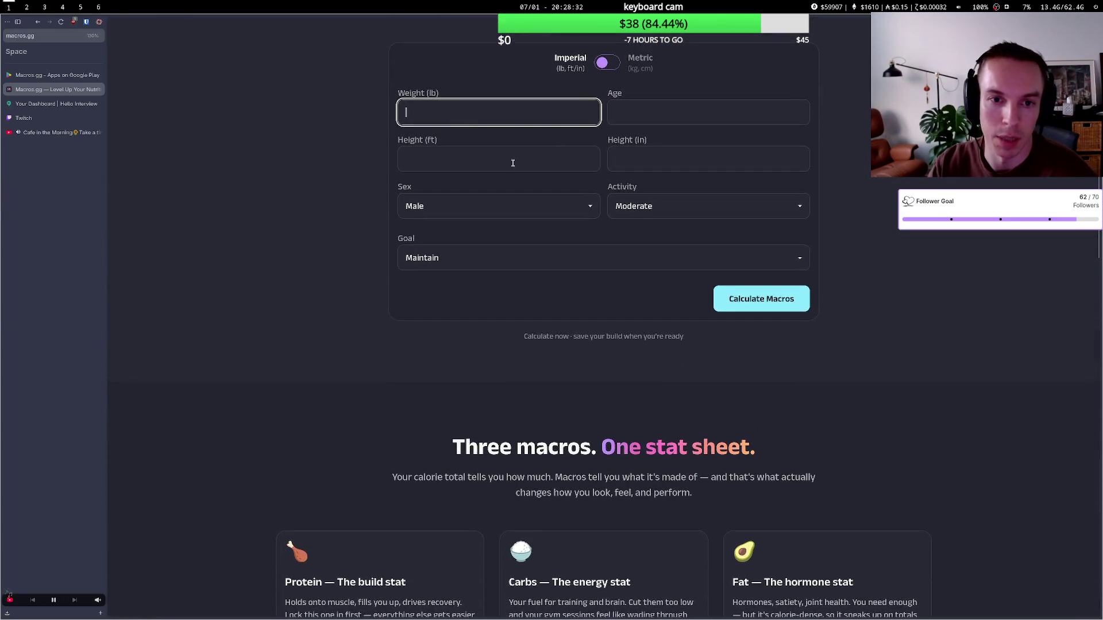
{"action": "left_click", "coordinate": [745, 305]}
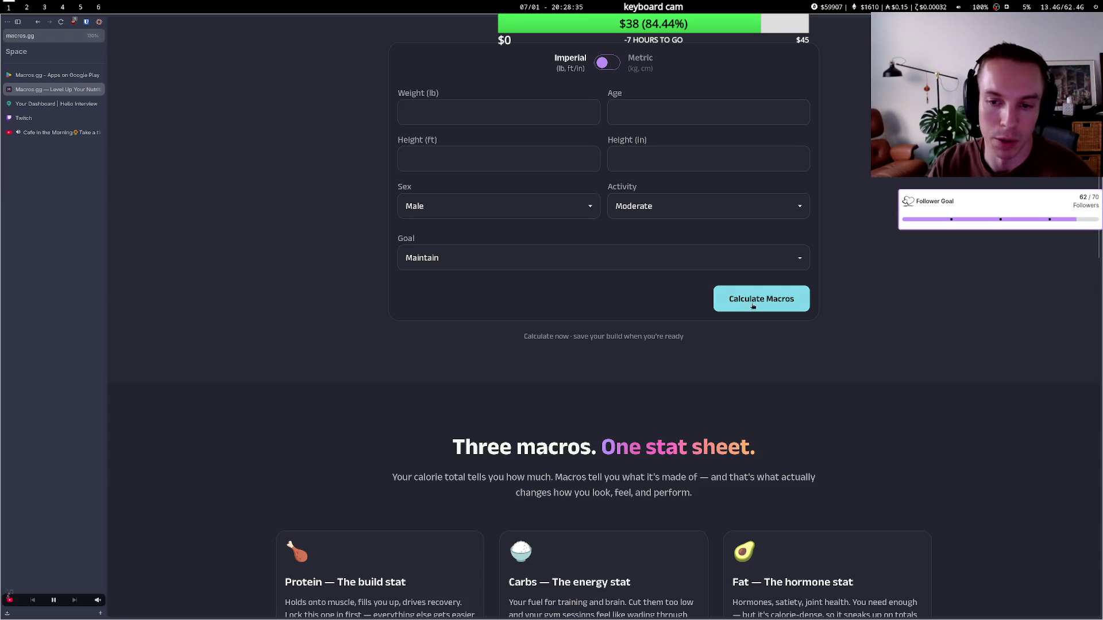
{"action": "scroll", "coordinate": [638, 313], "scroll_direction": "down", "scroll_amount": 5}
{"action": "scroll", "coordinate": [638, 313], "scroll_direction": "up", "scroll_amount": 1}
{"action": "scroll", "coordinate": [609, 305], "scroll_direction": "down", "scroll_amount": 6}
{"action": "scroll", "coordinate": [597, 297], "scroll_direction": "down", "scroll_amount": 3}
{"action": "scroll", "coordinate": [597, 297], "scroll_direction": "up", "scroll_amount": 15}
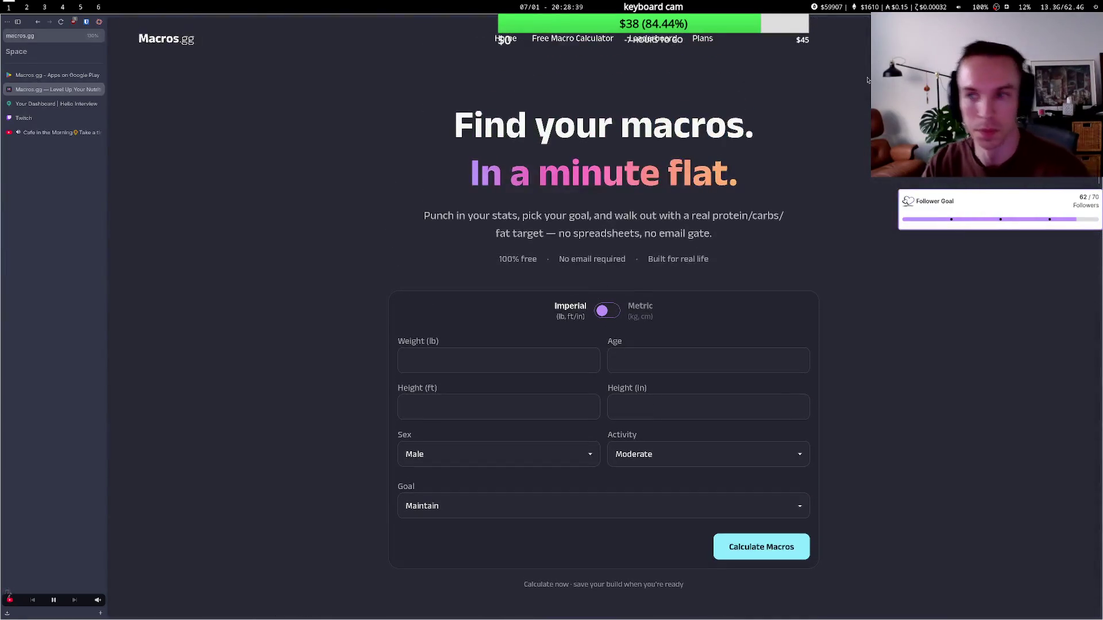
- Sign in to Macros.gg with Discord, authorize access, and switch to the Discord app
{"action": "left_click", "coordinate": [761, 547]}
{"action": "left_click", "coordinate": [603, 303]}
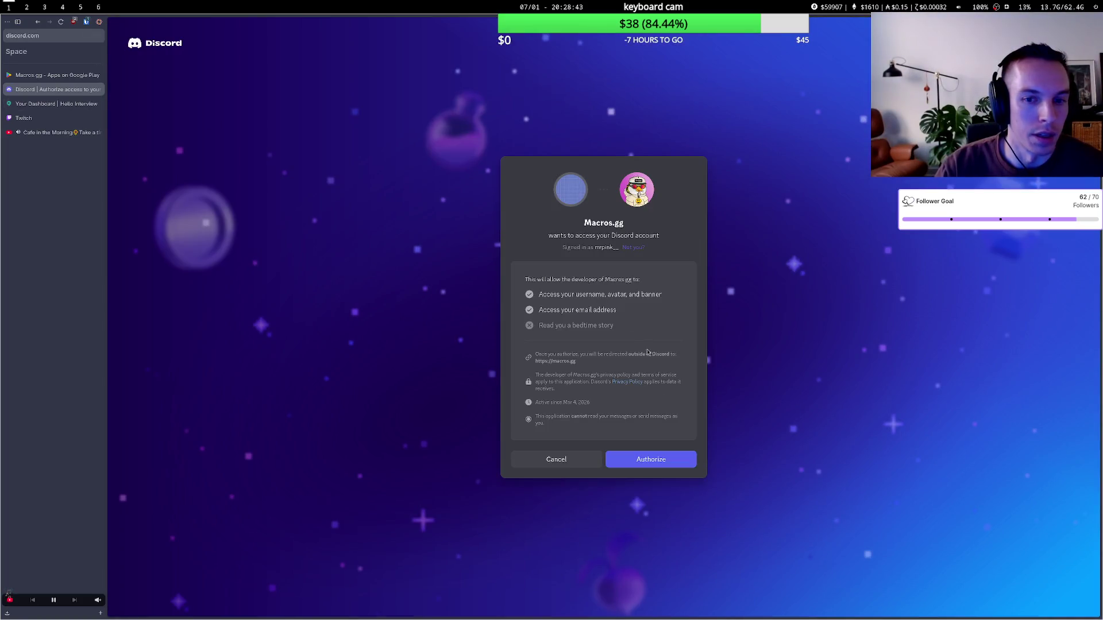
{"action": "left_click", "coordinate": [655, 459]}
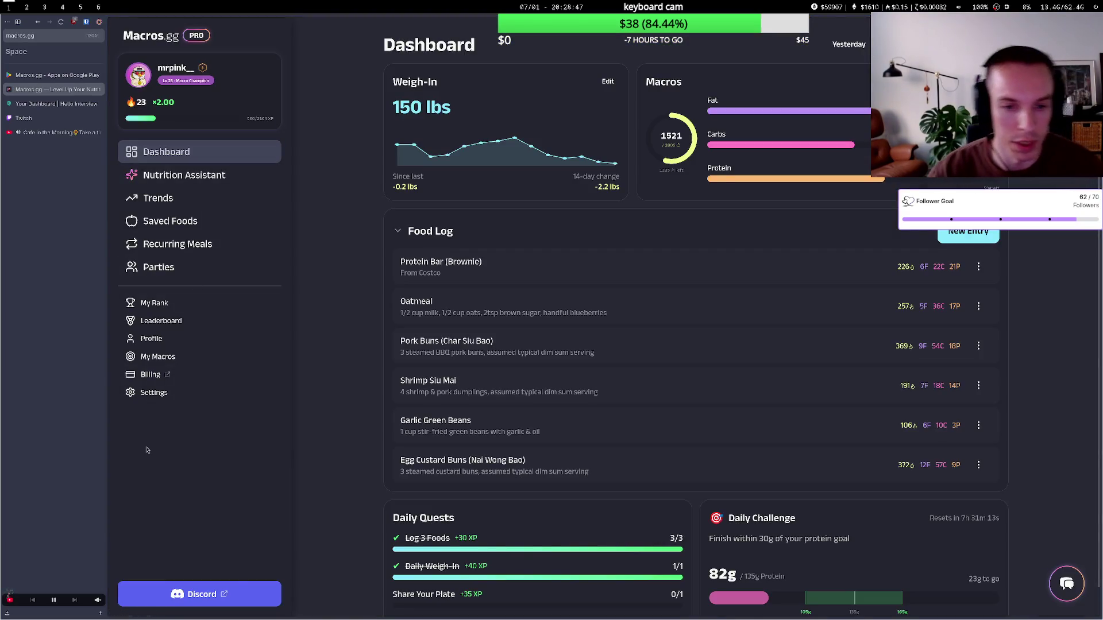
{"action": "key", "text": "super+4"}
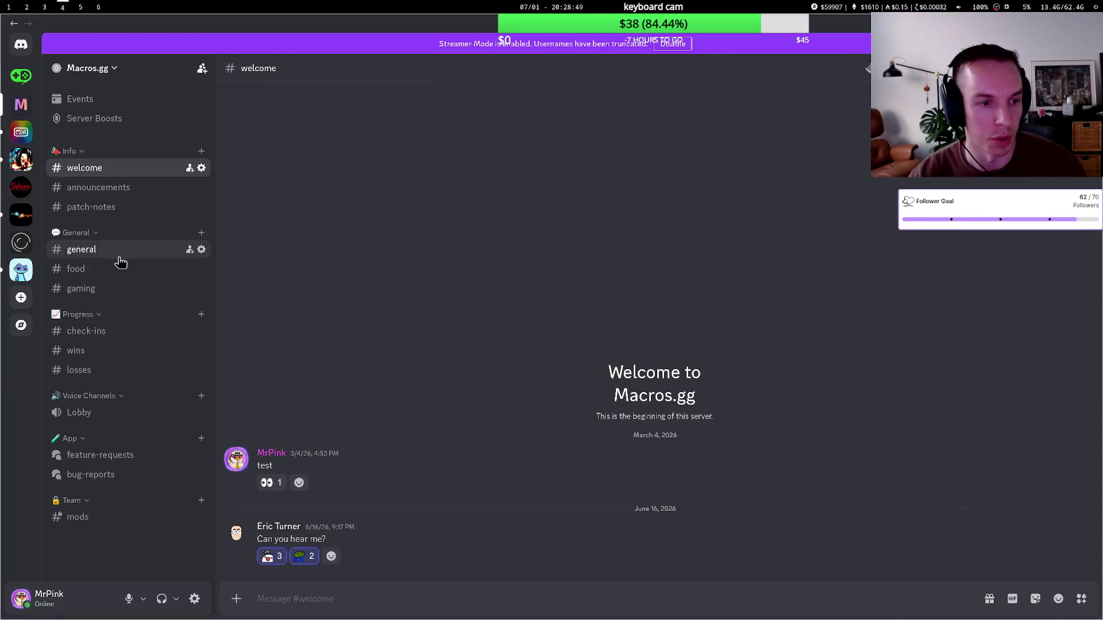
- In the food channel, enlarge the egg fried rice and salmon-and-broccoli photos
{"action": "left_click", "coordinate": [109, 269]}
{"action": "scroll", "coordinate": [413, 419], "scroll_direction": "up", "scroll_amount": 3}
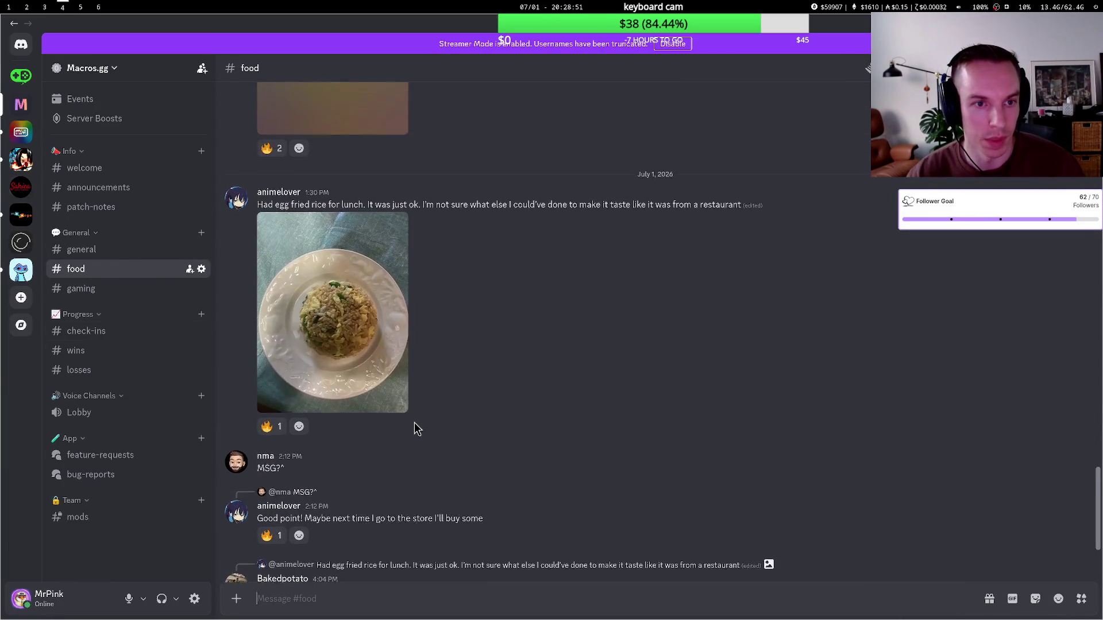
{"action": "left_click", "coordinate": [341, 339]}
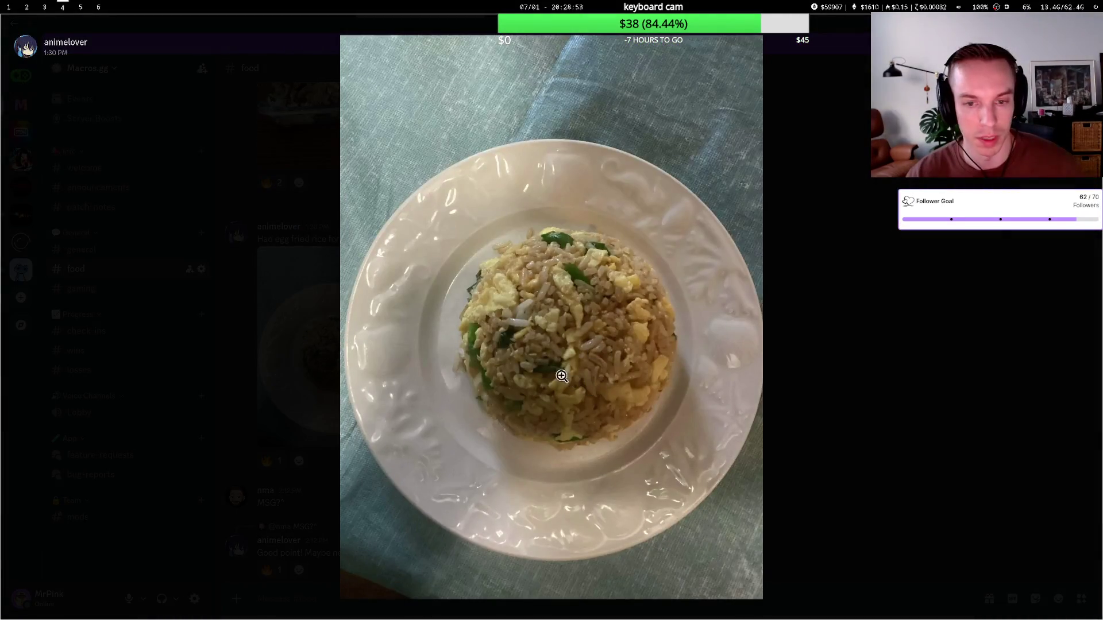
{"action": "key", "text": "Escape"}
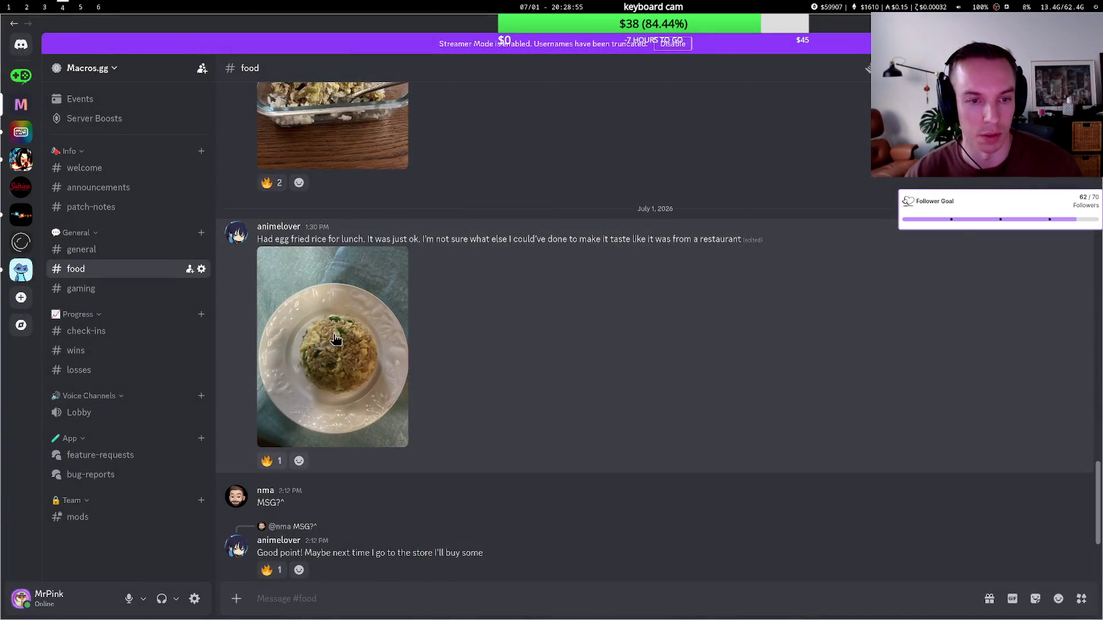
{"action": "scroll", "coordinate": [337, 339], "scroll_direction": "down", "scroll_amount": 3}
{"action": "scroll", "coordinate": [335, 340], "scroll_direction": "up", "scroll_amount": 8}
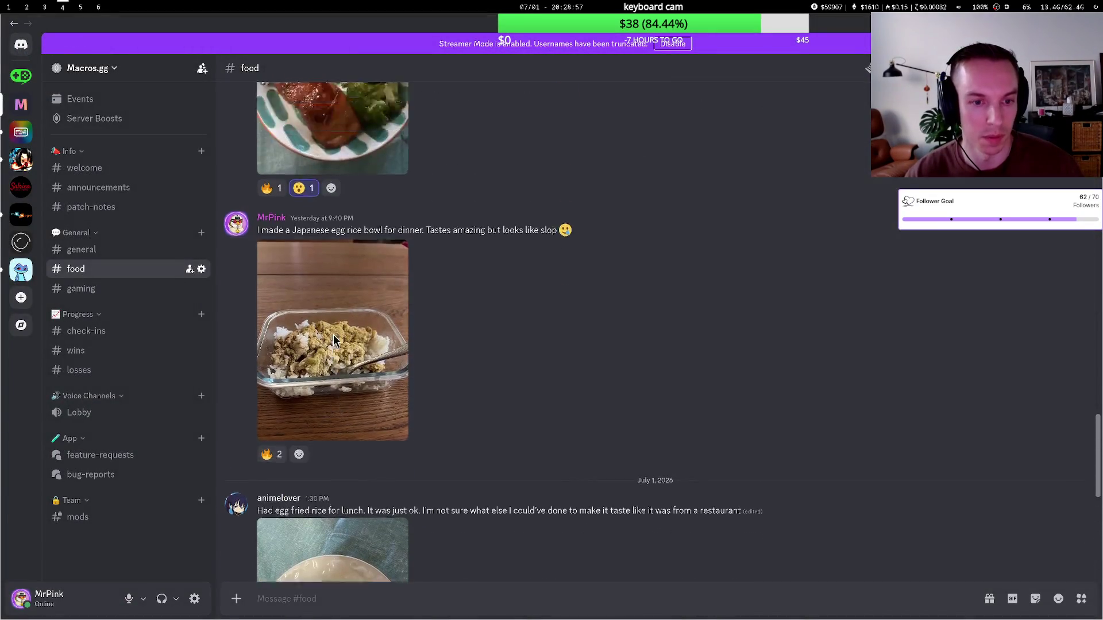
{"action": "scroll", "coordinate": [335, 340], "scroll_direction": "up", "scroll_amount": 4}
{"action": "left_click", "coordinate": [361, 319]}
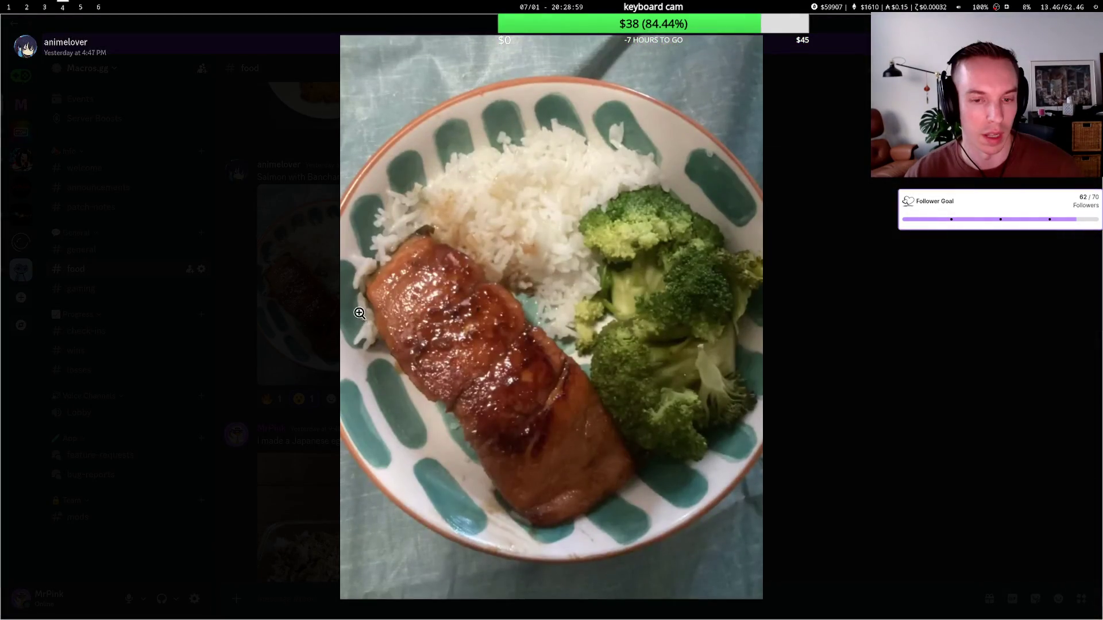
{"action": "key", "text": "Escape"}
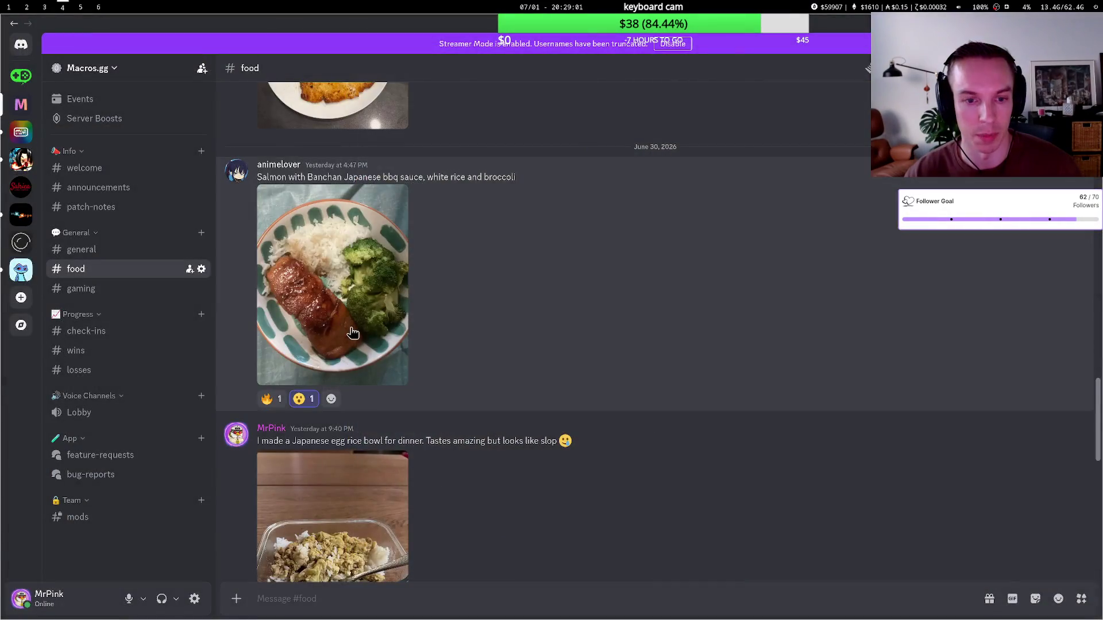
- Scroll back to view the Panko chicken, Mac n cheese and cinnamon rolls photos enlarged
{"action": "scroll", "coordinate": [351, 334], "scroll_direction": "up", "scroll_amount": 5}
{"action": "scroll", "coordinate": [352, 335], "scroll_direction": "up", "scroll_amount": 3}
{"action": "left_click", "coordinate": [350, 459]}
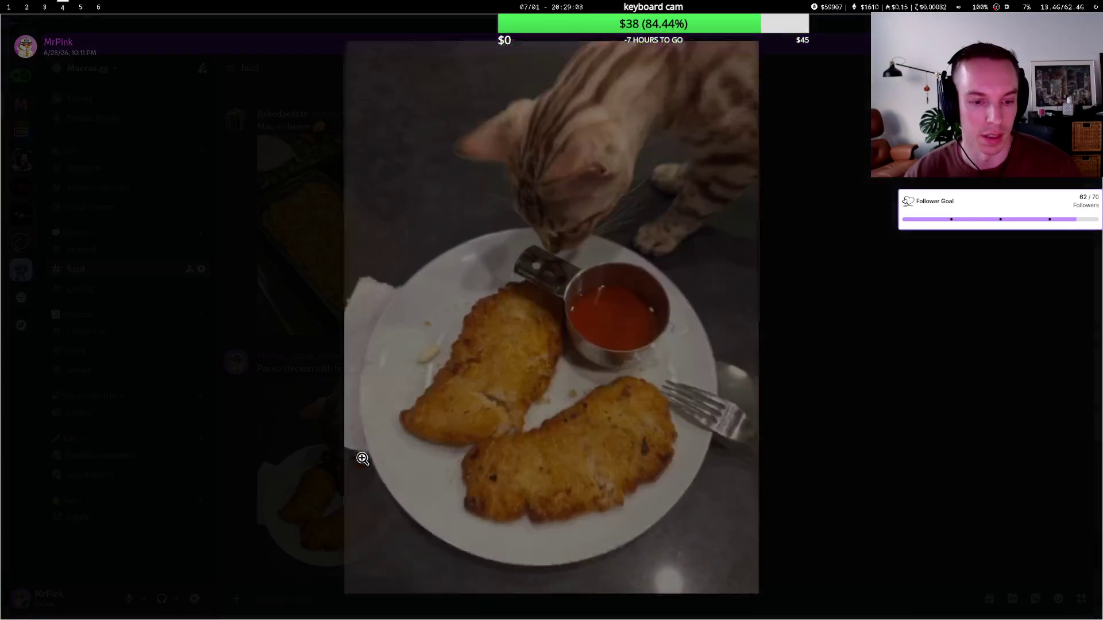
{"action": "key", "text": "Escape"}
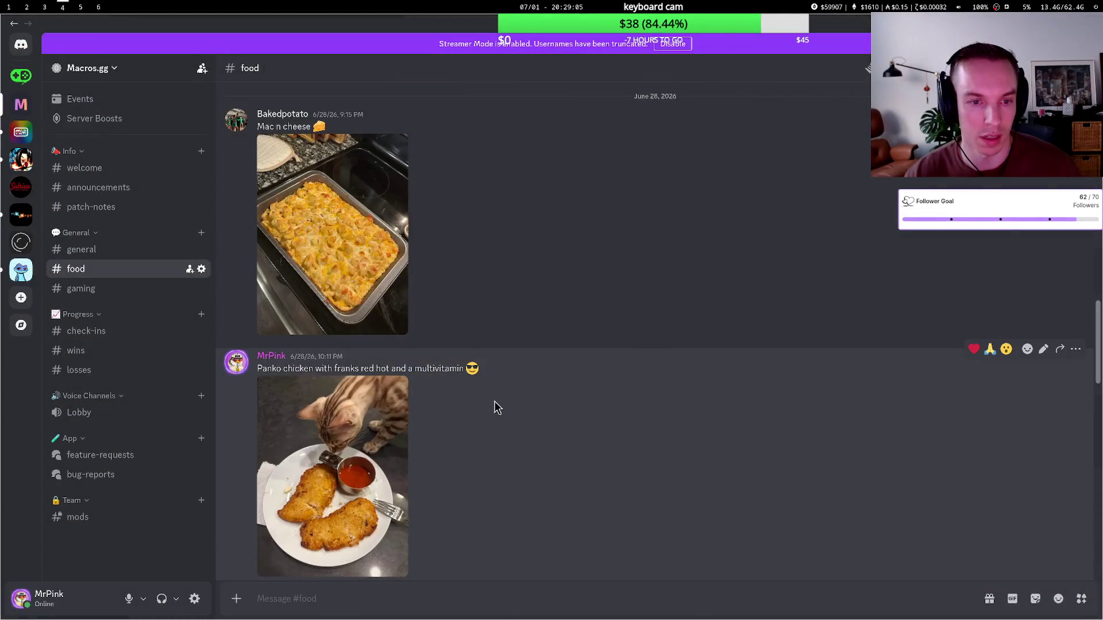
{"action": "scroll", "coordinate": [494, 406], "scroll_direction": "up", "scroll_amount": 3}
{"action": "left_click", "coordinate": [341, 425]}
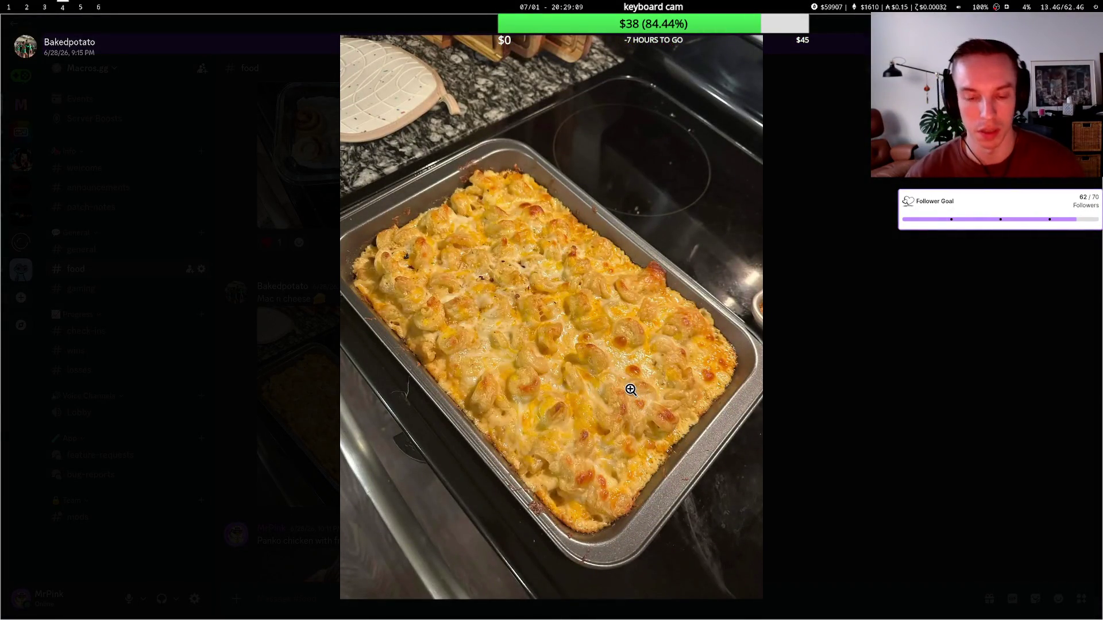
{"action": "key", "text": "Escape"}
{"action": "scroll", "coordinate": [529, 374], "scroll_direction": "up", "scroll_amount": 5}
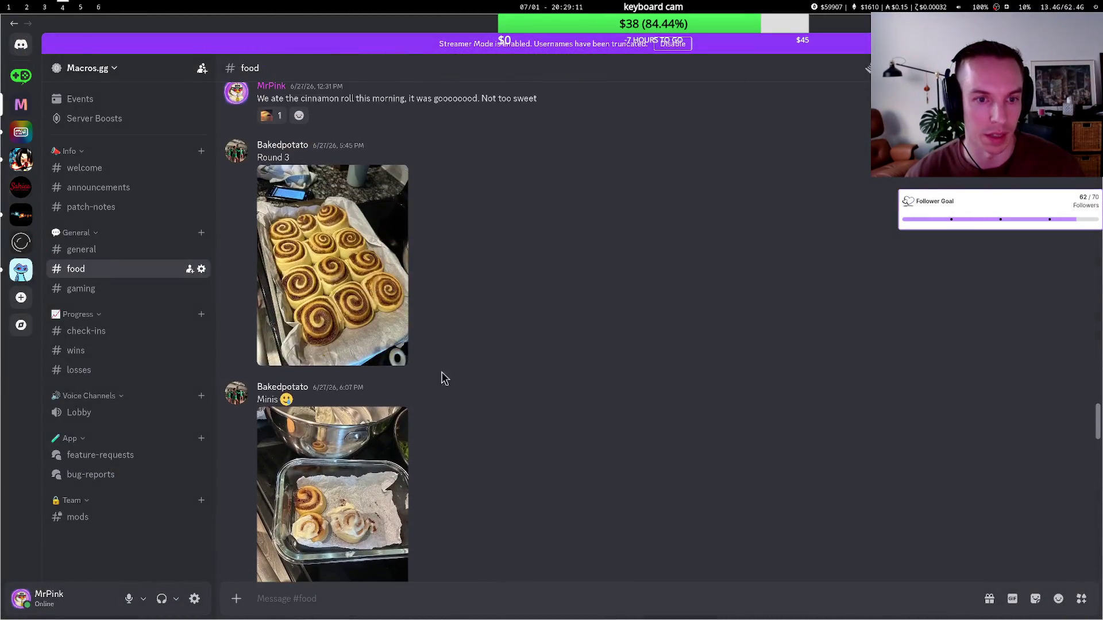
{"action": "left_click", "coordinate": [347, 320]}
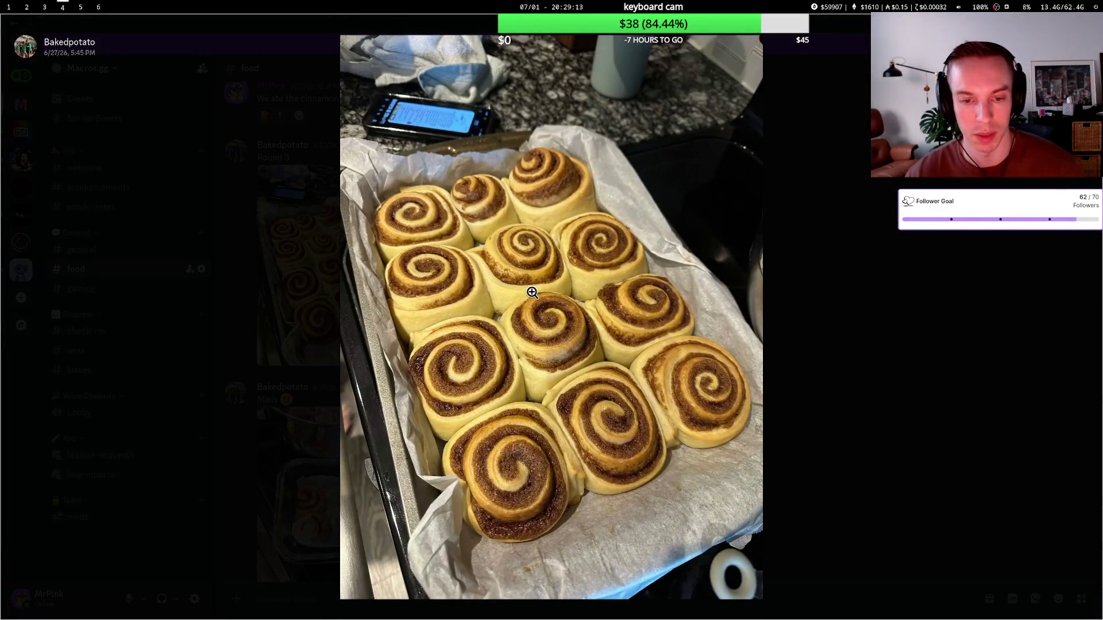
{"action": "key", "text": "Escape"}
- Enlarge the Breakfast salad photo, browse older posts, then check the terminal's finished deploy
{"action": "scroll", "coordinate": [492, 328], "scroll_direction": "up", "scroll_amount": 10}
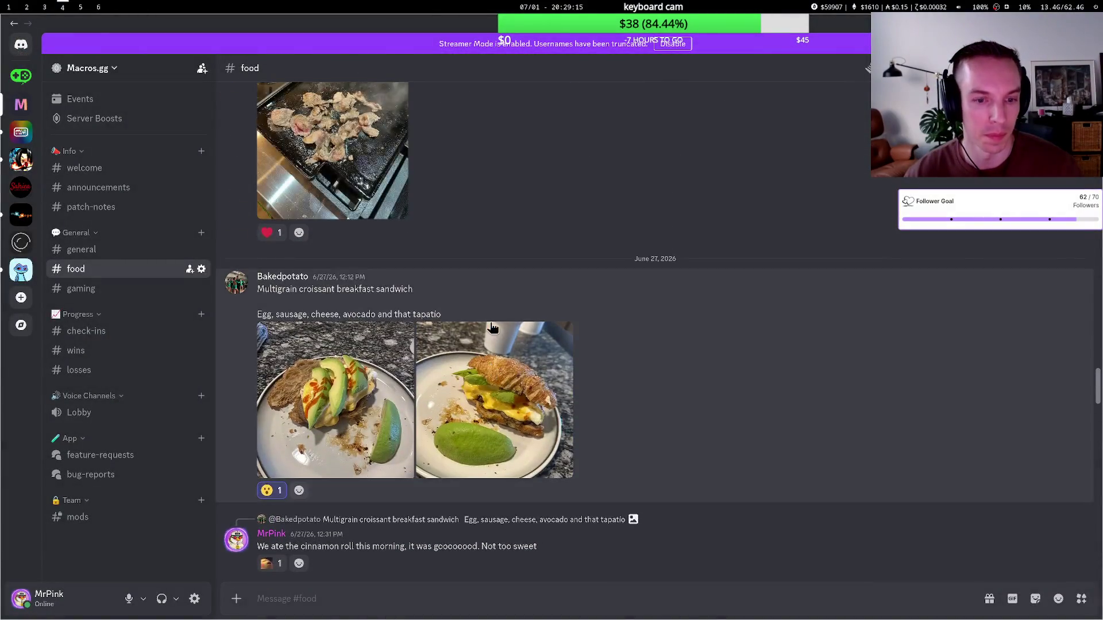
{"action": "scroll", "coordinate": [492, 329], "scroll_direction": "up", "scroll_amount": 15}
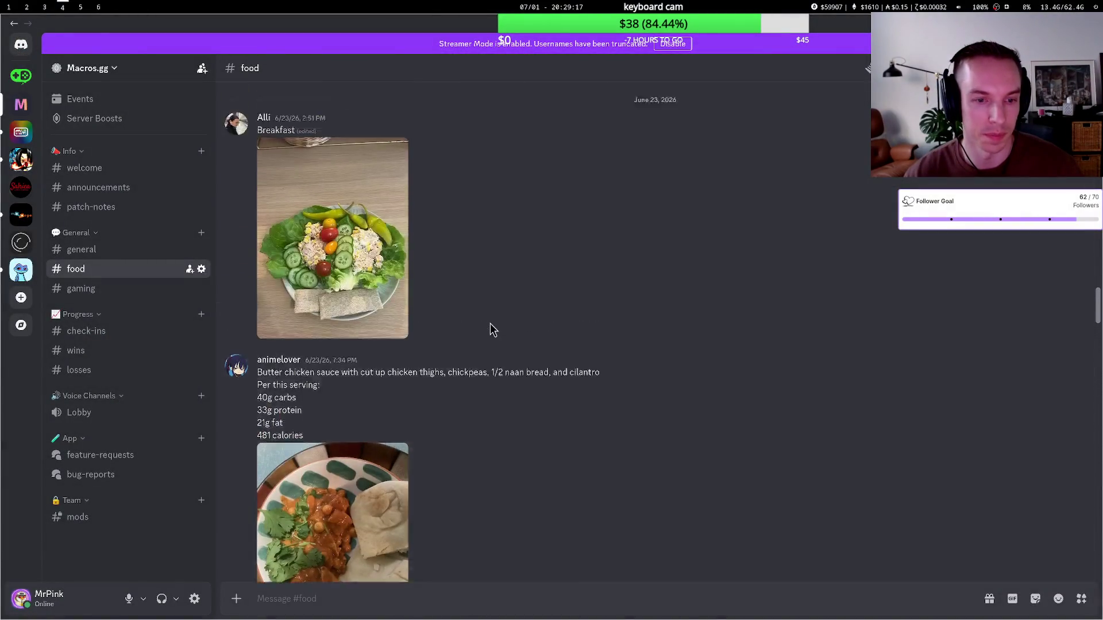
{"action": "left_click", "coordinate": [362, 410]}
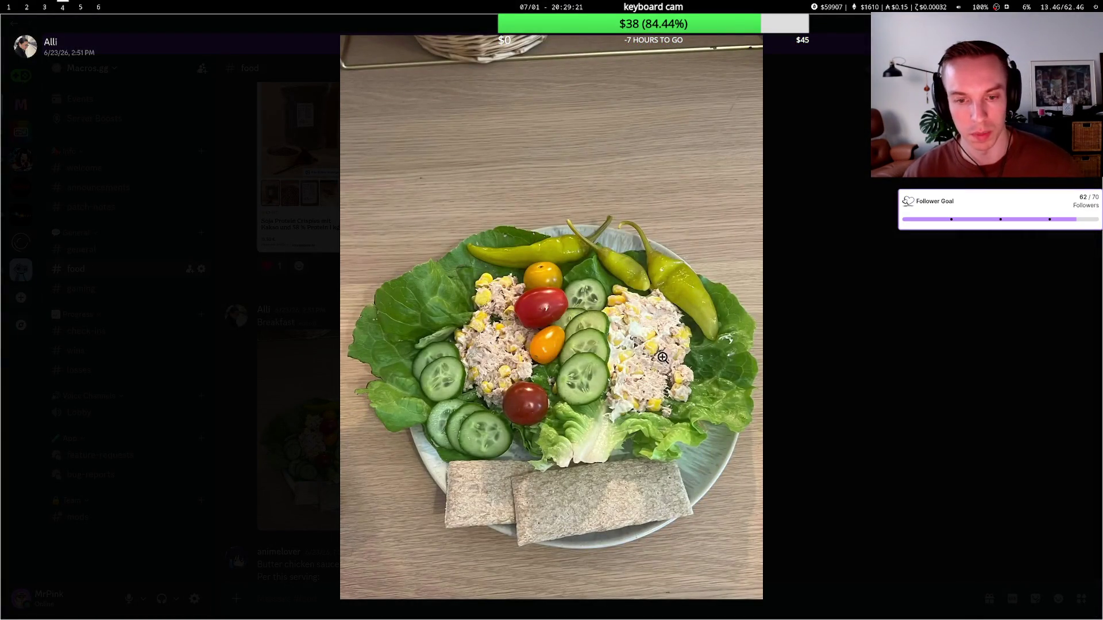
{"action": "key", "text": "Escape"}
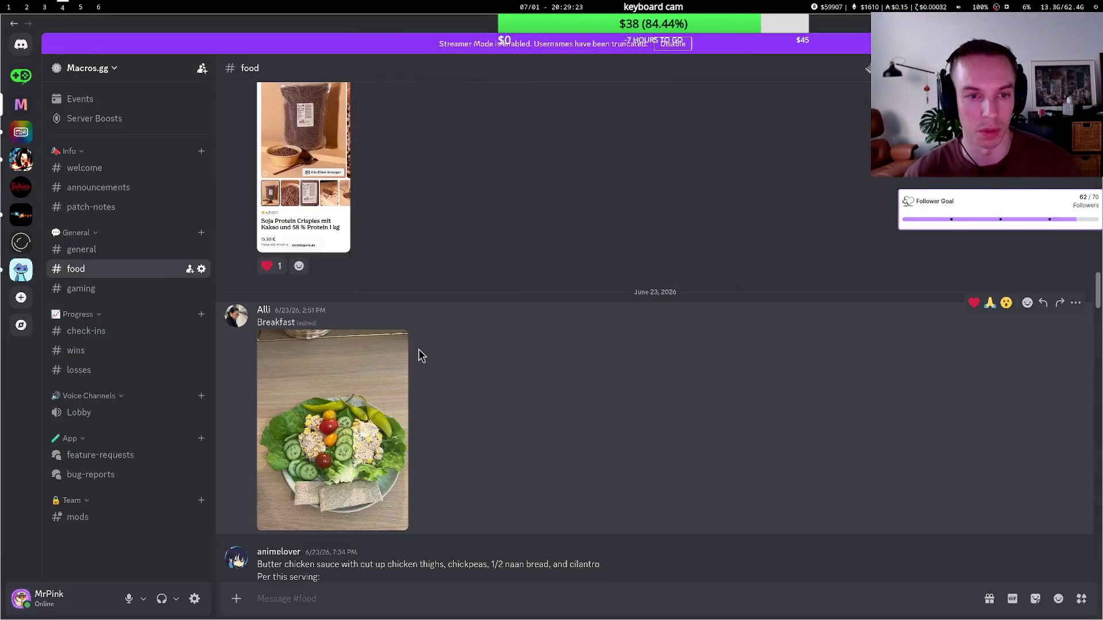
{"action": "scroll", "coordinate": [430, 336], "scroll_direction": "up", "scroll_amount": 10}
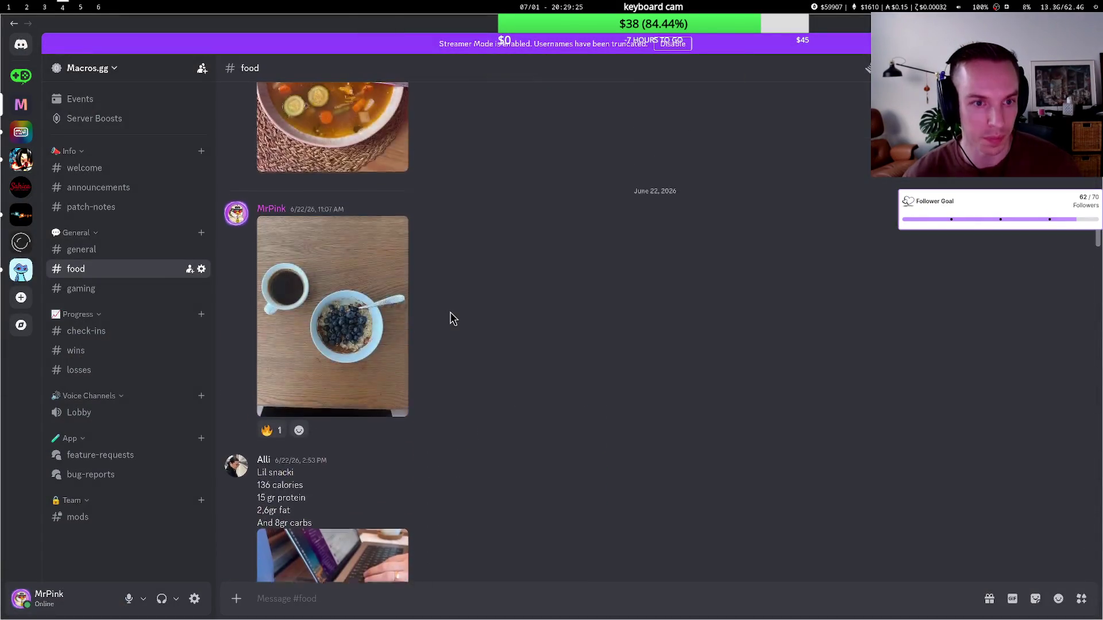
{"action": "scroll", "coordinate": [431, 325], "scroll_direction": "down", "scroll_amount": 3}
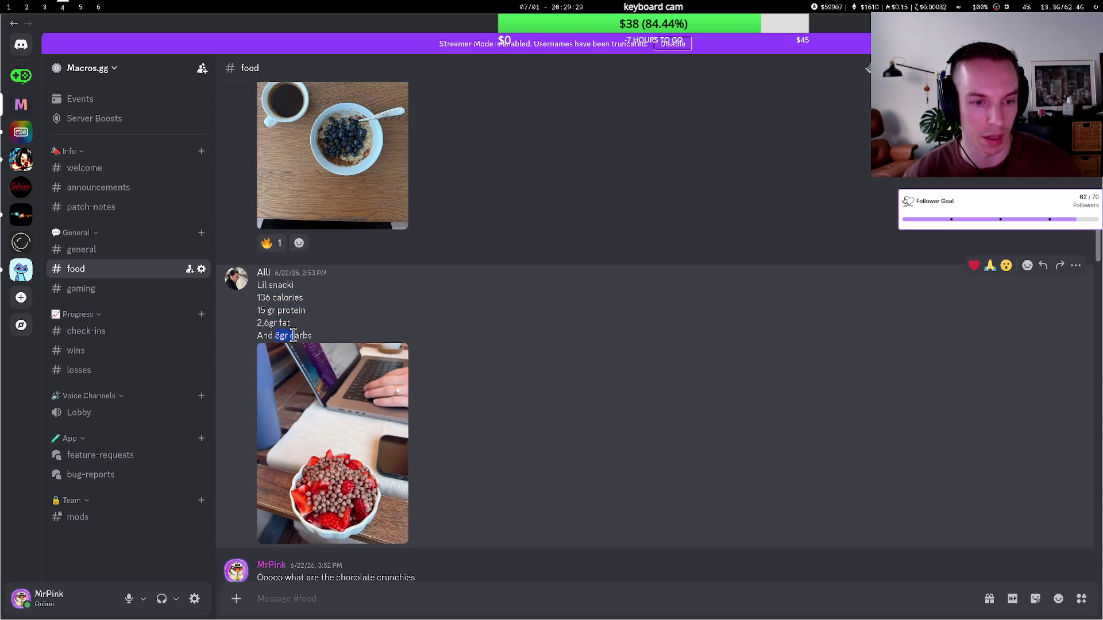
{"action": "scroll", "coordinate": [315, 340], "scroll_direction": "up", "scroll_amount": 5}
{"action": "scroll", "coordinate": [541, 345], "scroll_direction": "up", "scroll_amount": 5}
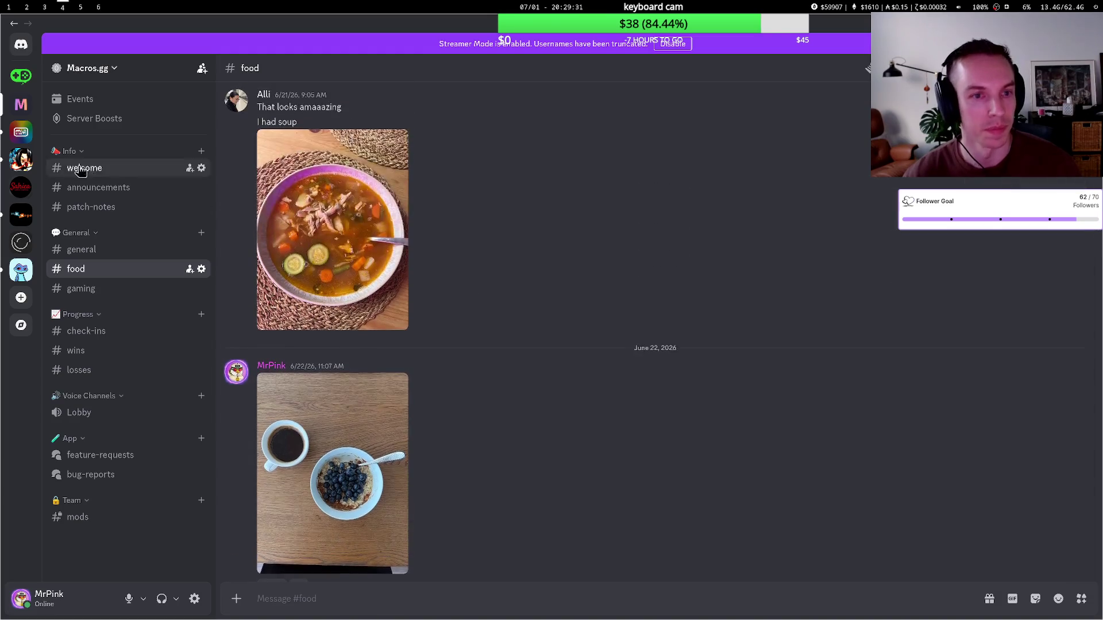
{"action": "key", "text": "super+2"}
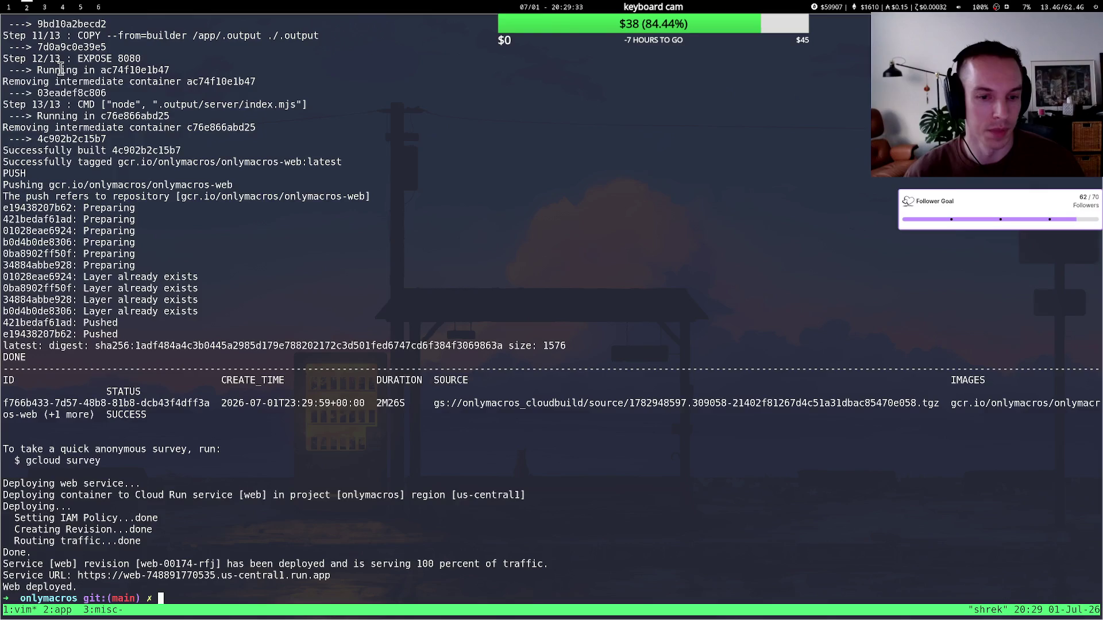
- Flip between workspaces to the Macros.gg dashboard, then bring up the Twitch stream manager
{"action": "key", "text": "super+3"}
{"action": "key", "text": "super+4"}
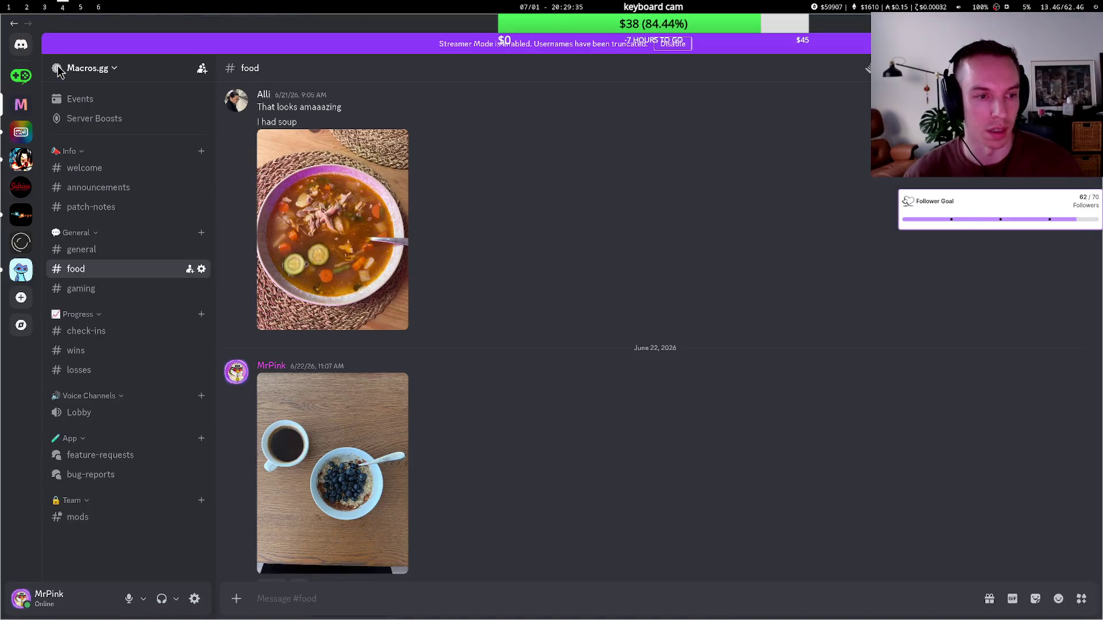
{"action": "left_click", "coordinate": [10, 7]}
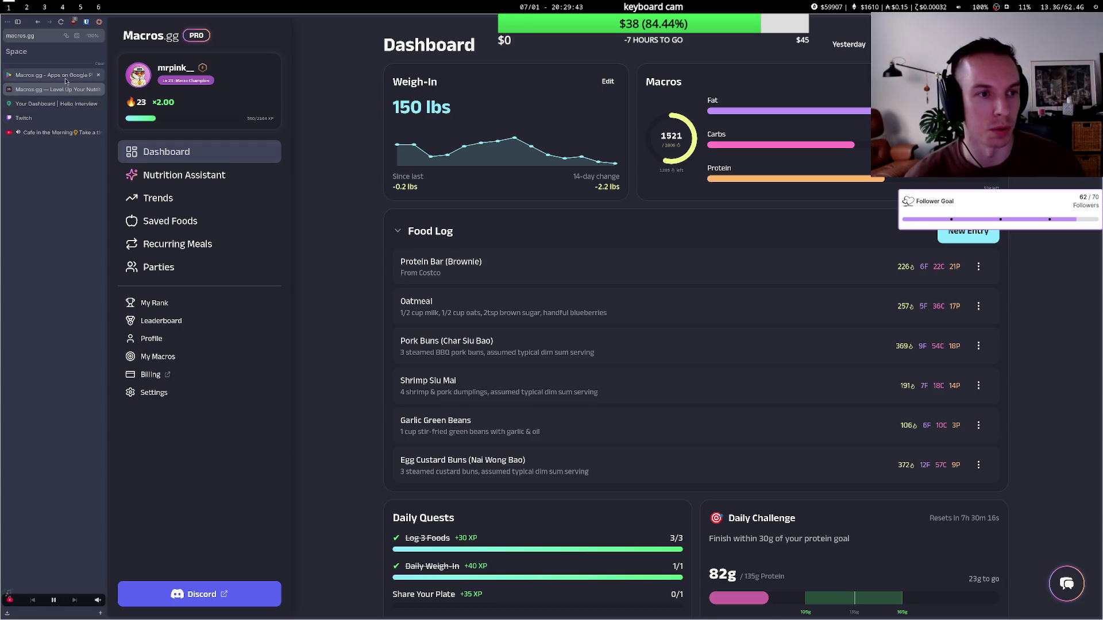
{"action": "left_click", "coordinate": [43, 118]}
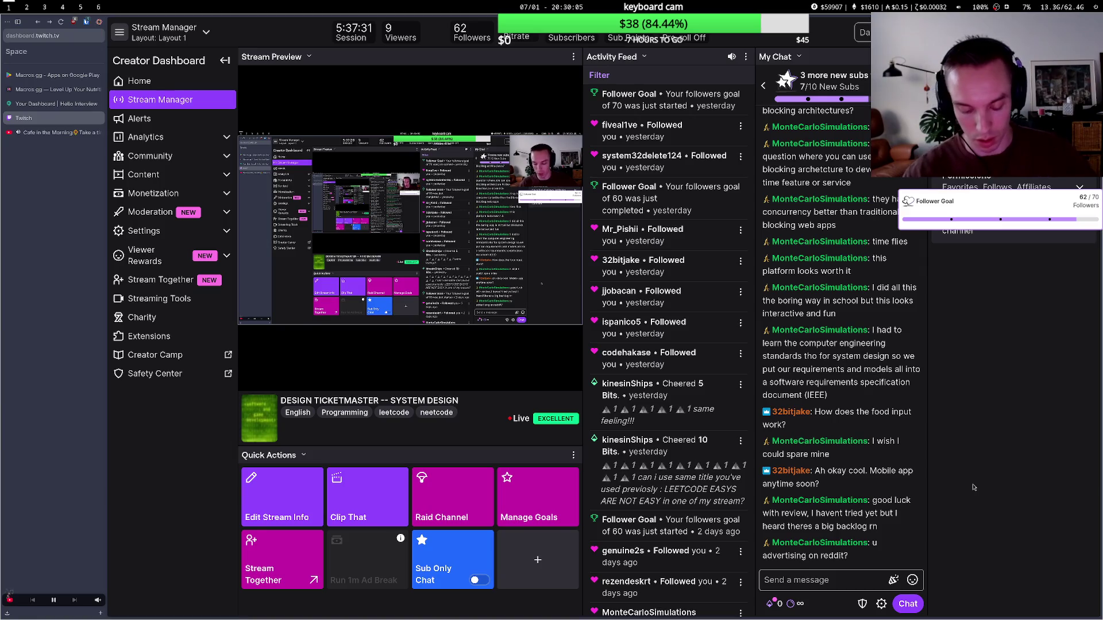
- Read the Twitch chat, briefly open and dismiss quick search, then switch to Hello Interview
{"action": "key", "text": "ctrl+t"}
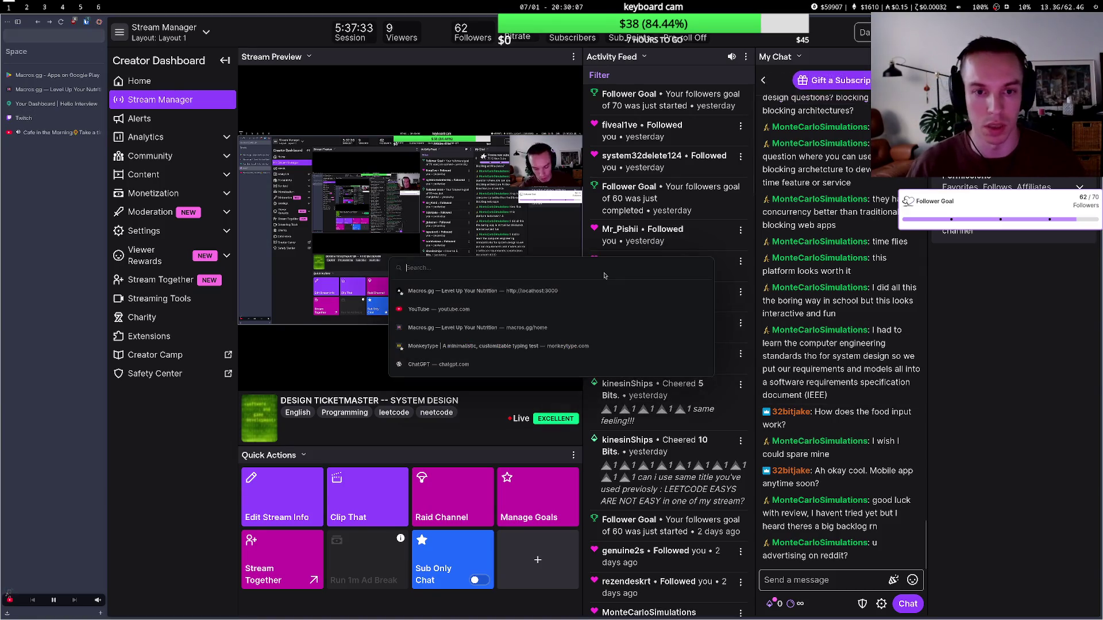
{"action": "key", "text": "Escape"}
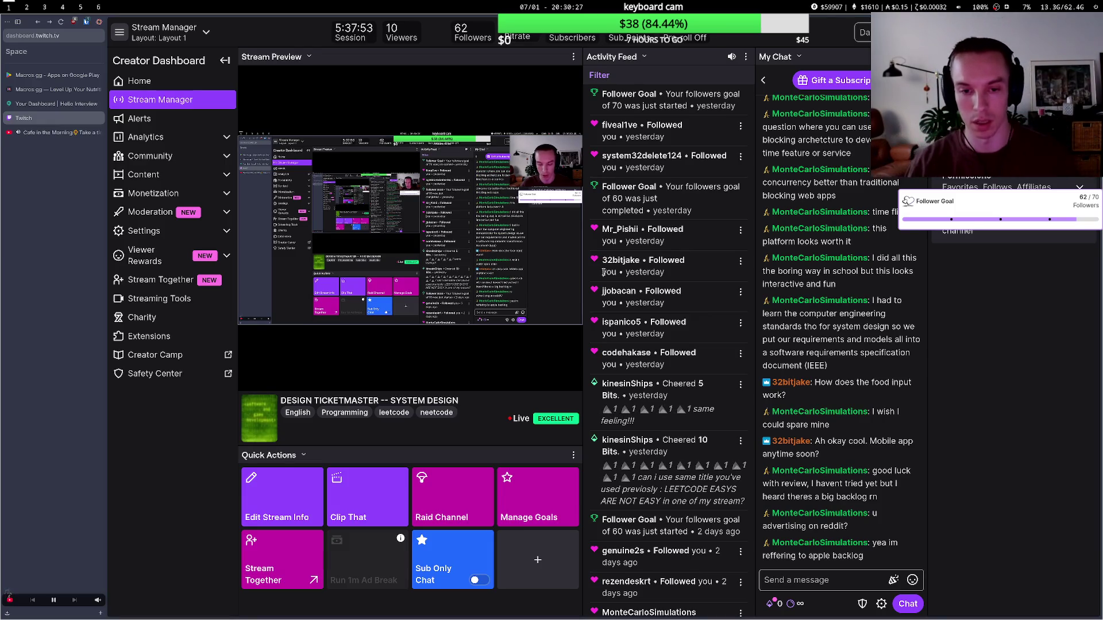
{"action": "mouse_move", "coordinate": [519, 170]}
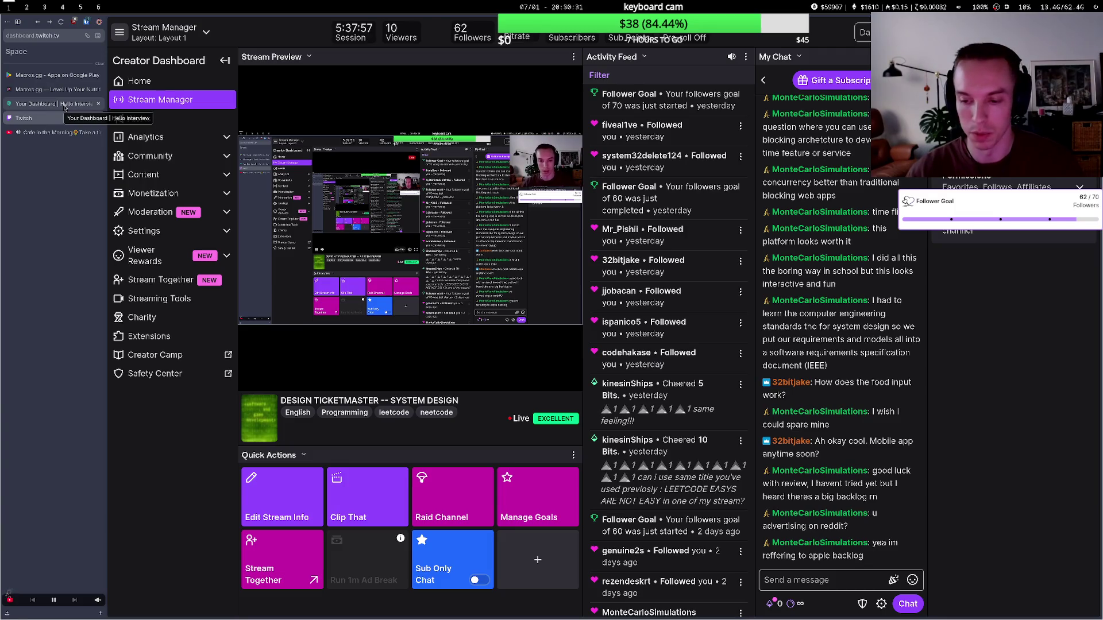
{"action": "left_click", "coordinate": [65, 104]}
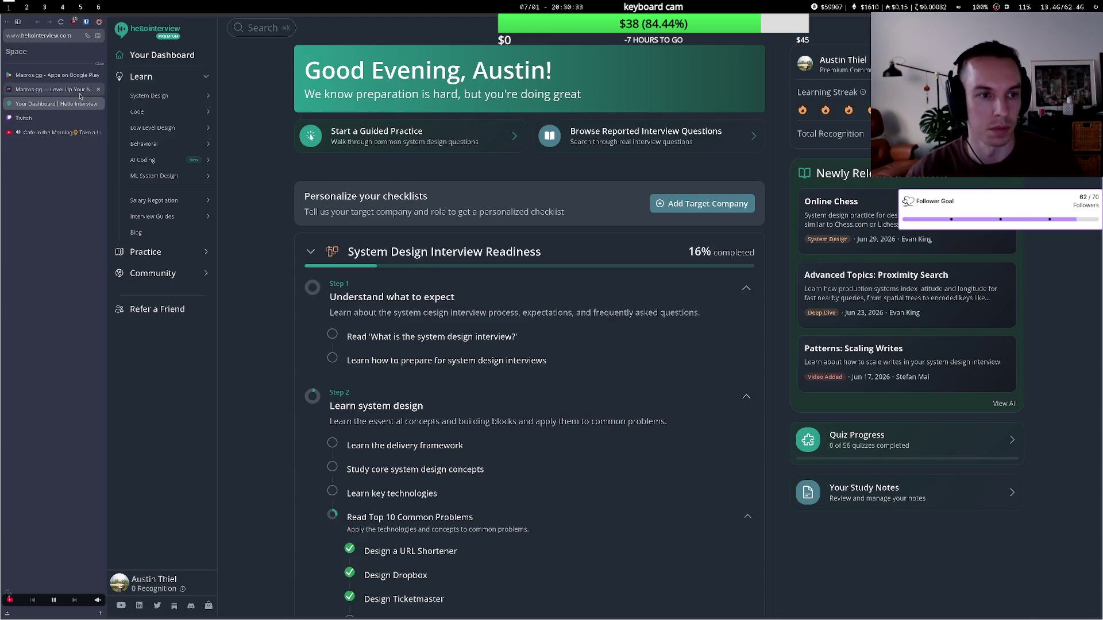
- Browse the Macros.gg Parties, Recurring Meals, Saved Foods, Trends and Nutrition Assistant pages
{"action": "left_click", "coordinate": [80, 94]}
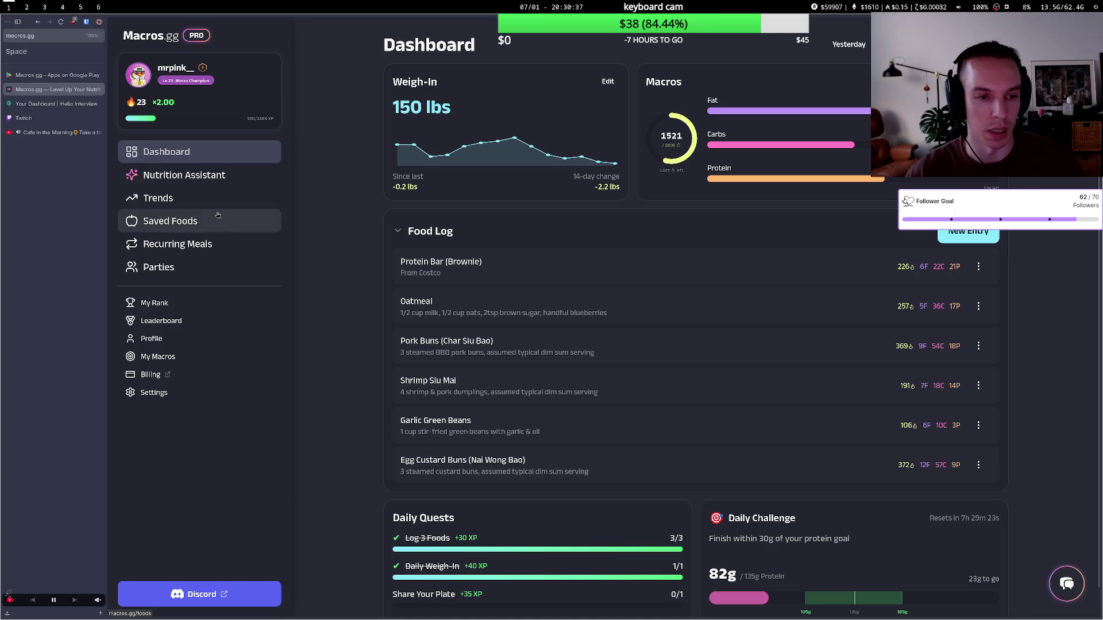
{"action": "left_click", "coordinate": [218, 267]}
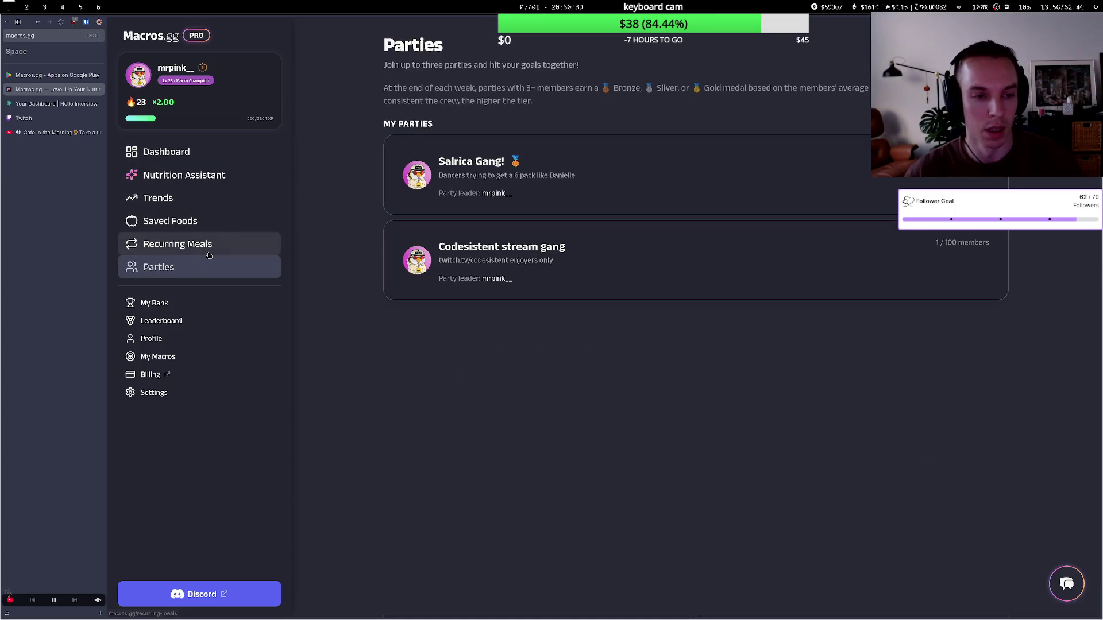
{"action": "left_click", "coordinate": [183, 243]}
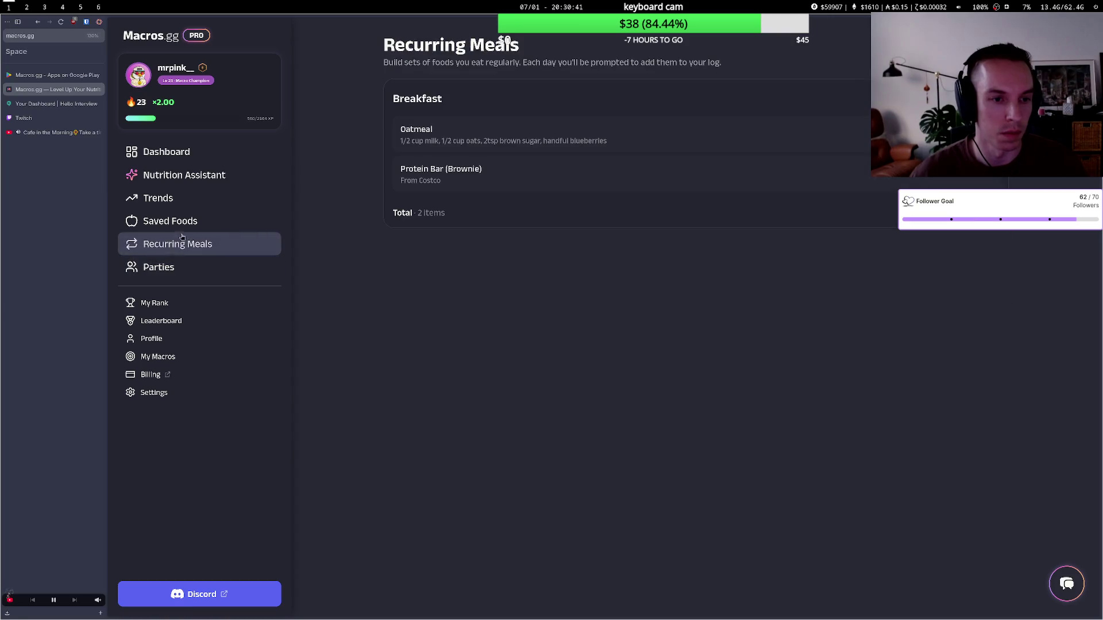
{"action": "left_click", "coordinate": [187, 228]}
{"action": "left_click", "coordinate": [166, 198]}
{"action": "left_click", "coordinate": [151, 177]}
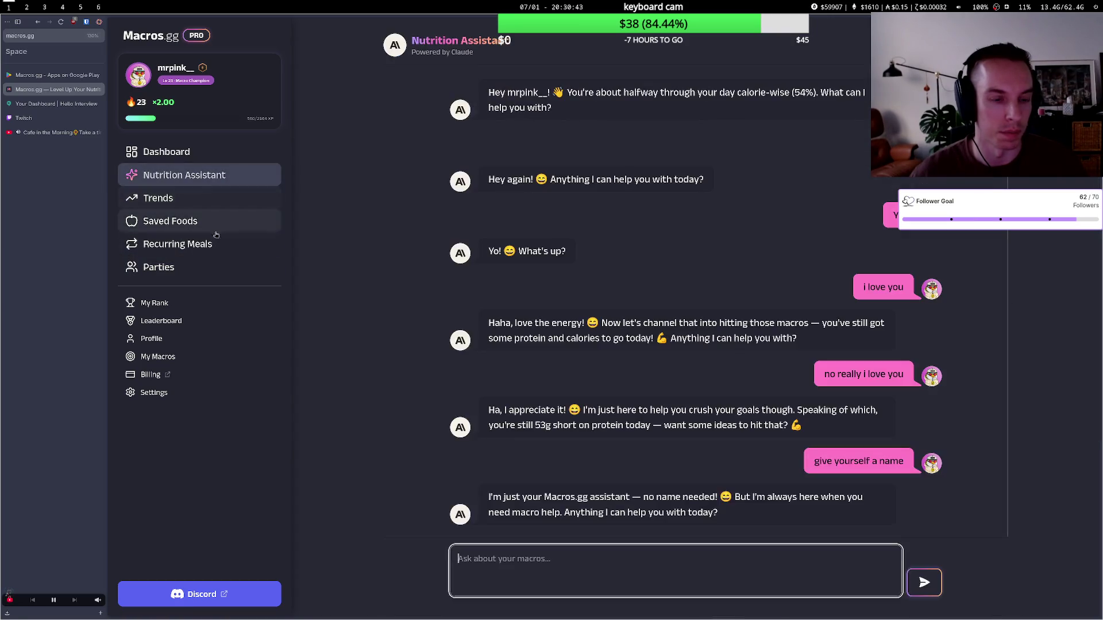
- Open the Salrica Gang party page and inspect the owner's macro stats
{"action": "left_click", "coordinate": [198, 275]}
{"action": "left_click", "coordinate": [517, 178]}
{"action": "scroll", "coordinate": [518, 266], "scroll_direction": "down", "scroll_amount": 1}
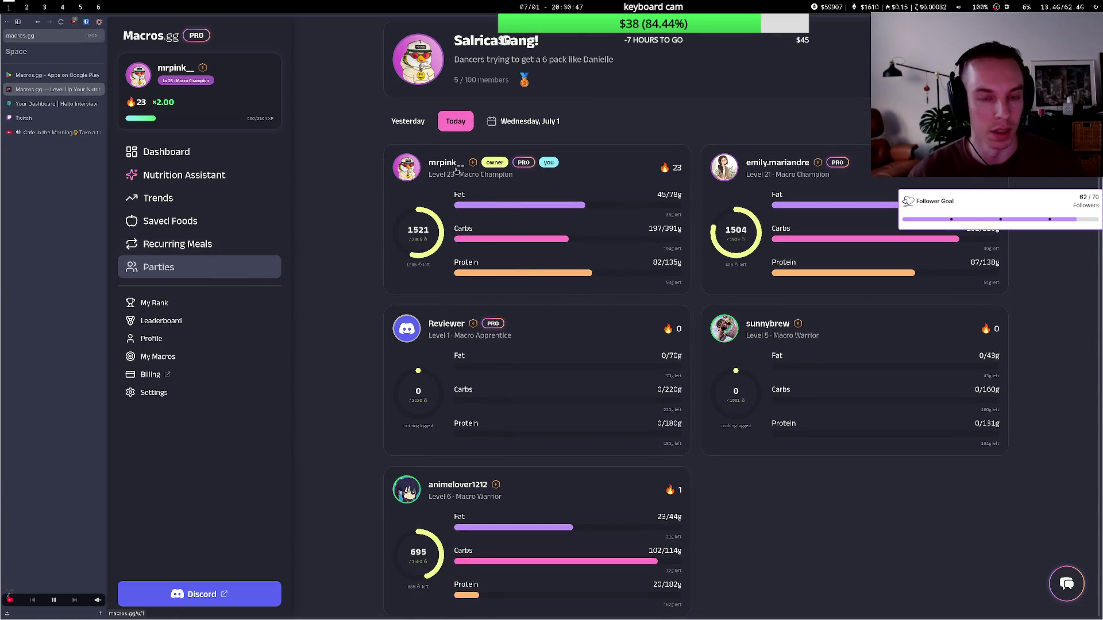
{"action": "left_click_drag", "start_coordinate": [498, 226], "coordinate": [520, 275]}
{"action": "left_click", "coordinate": [524, 289]}
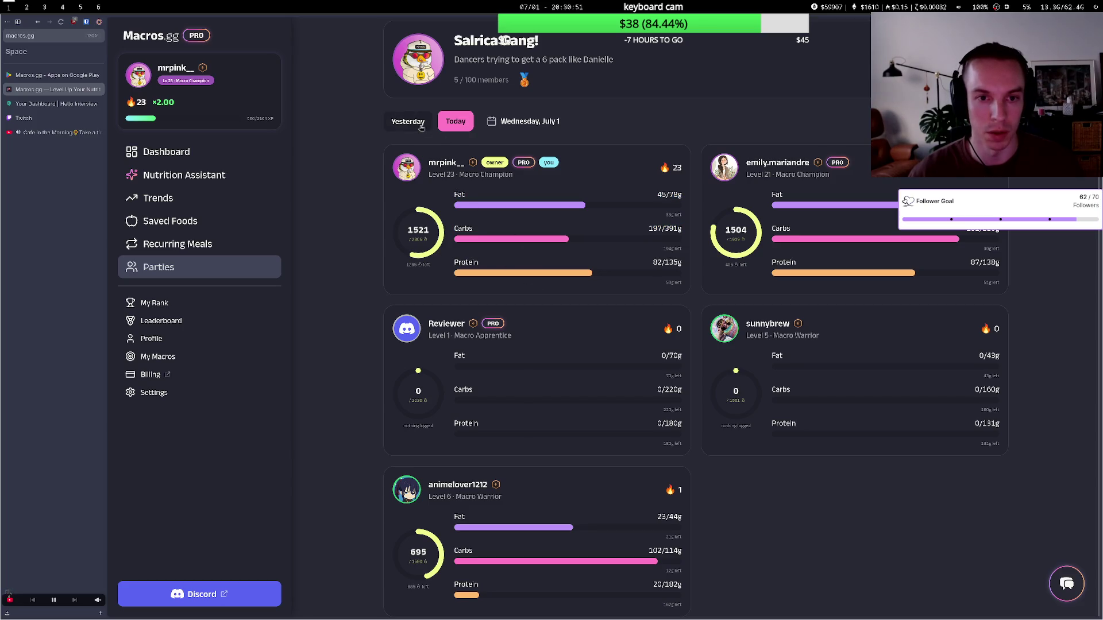
- Load macros.gg in a new tab and open the Rank Progression page
{"action": "key", "text": "ctrl+t"}
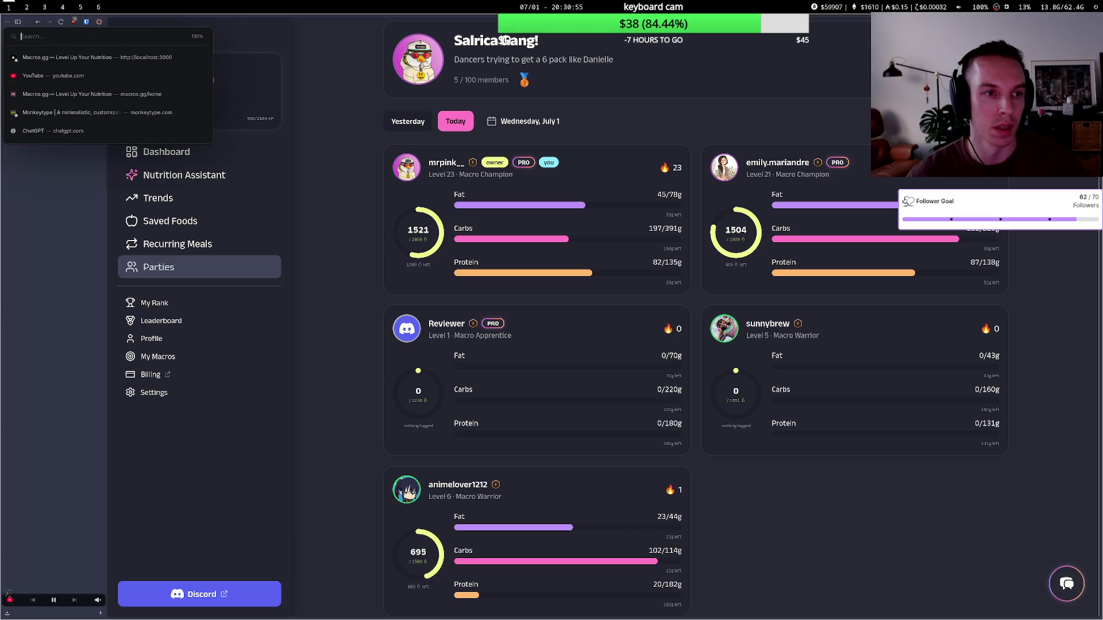
{"action": "key", "text": "Escape"}
{"action": "key", "text": "ctrl+t"}
{"action": "type", "text": "m"}
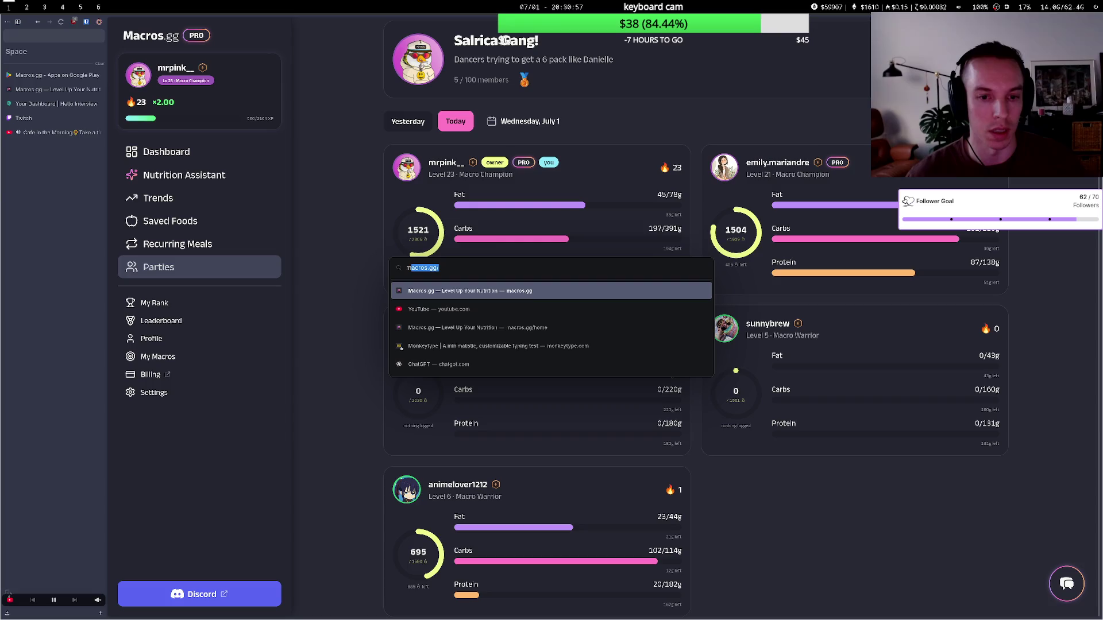
{"action": "key", "text": "Return"}
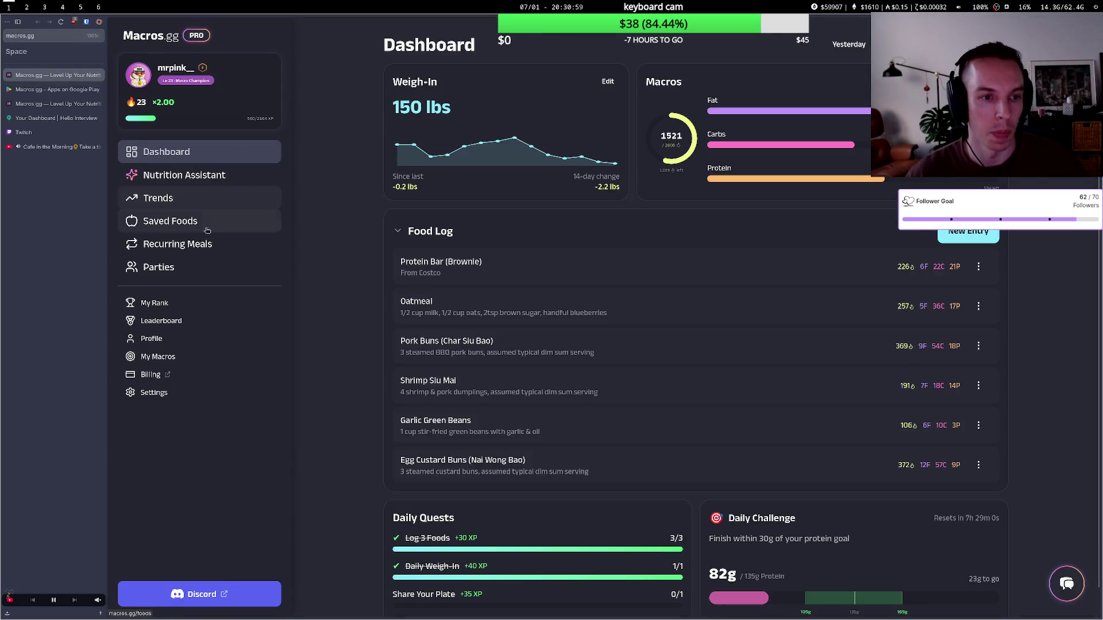
{"action": "left_click", "coordinate": [188, 306]}
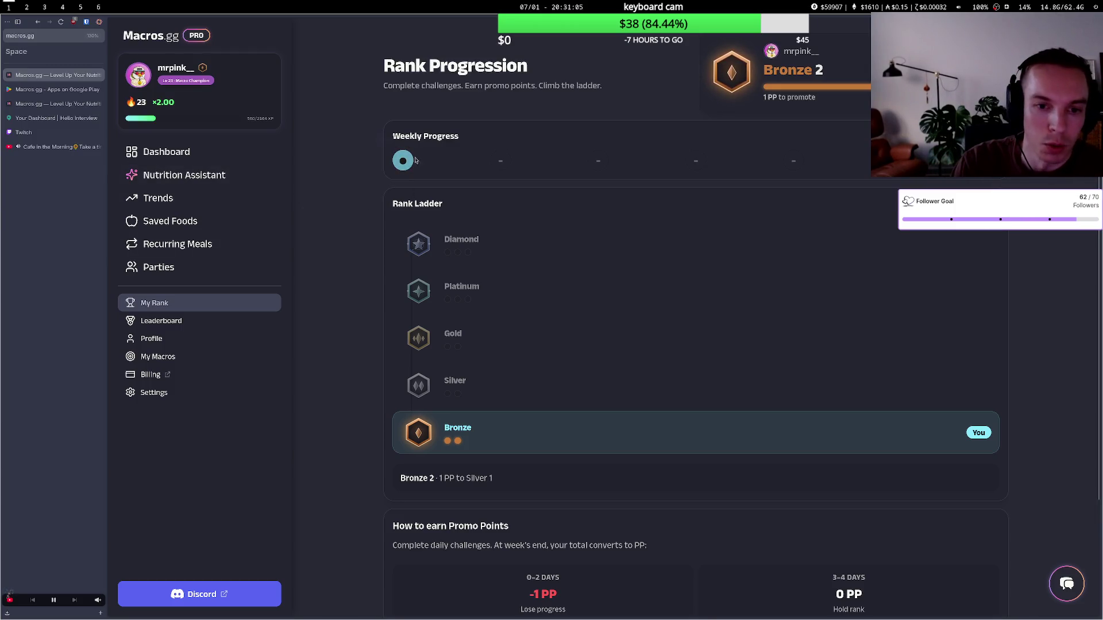
- Read the Weekly Progress section and Bronze 2 rank on the Rank Progression page
{"action": "left_click", "coordinate": [536, 446]}
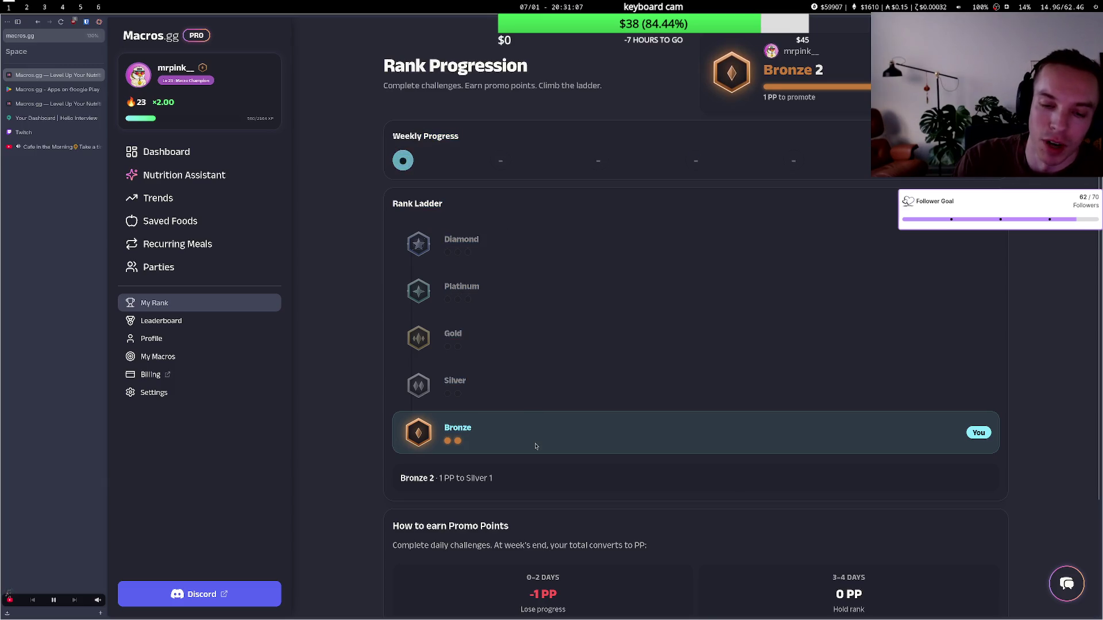
{"action": "mouse_move", "coordinate": [476, 403]}
{"action": "left_mouse_down"}
{"action": "mouse_move", "coordinate": [382, 199]}
{"action": "mouse_move", "coordinate": [376, 60]}
{"action": "left_mouse_up"}
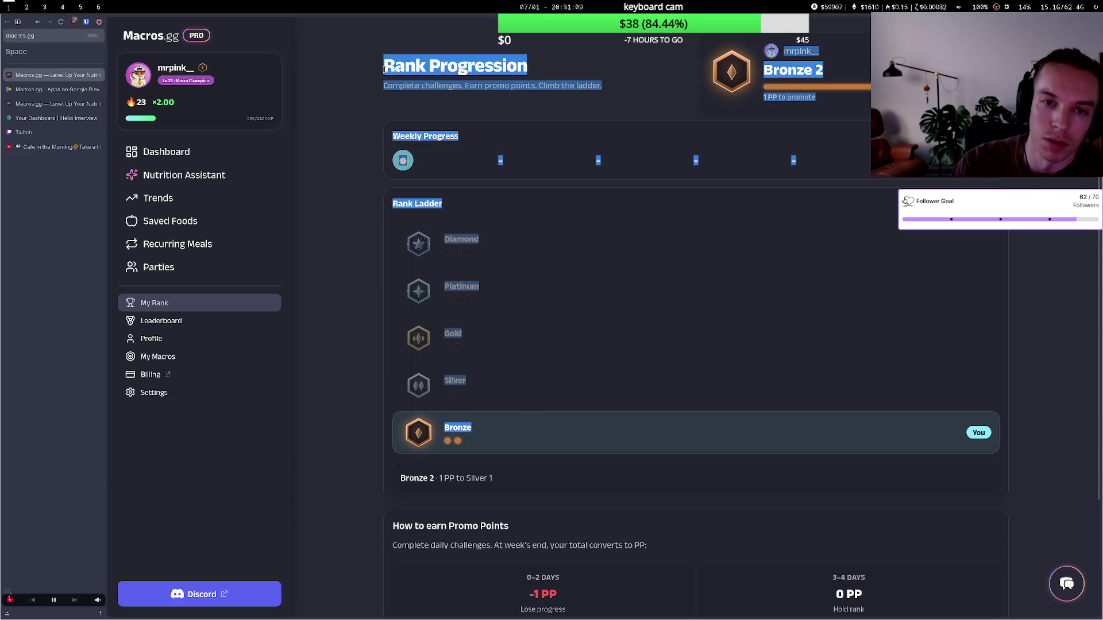
{"action": "left_click", "coordinate": [376, 137]}
{"action": "left_click_drag", "start_coordinate": [379, 149], "coordinate": [488, 164]}
{"action": "left_click", "coordinate": [584, 169]}
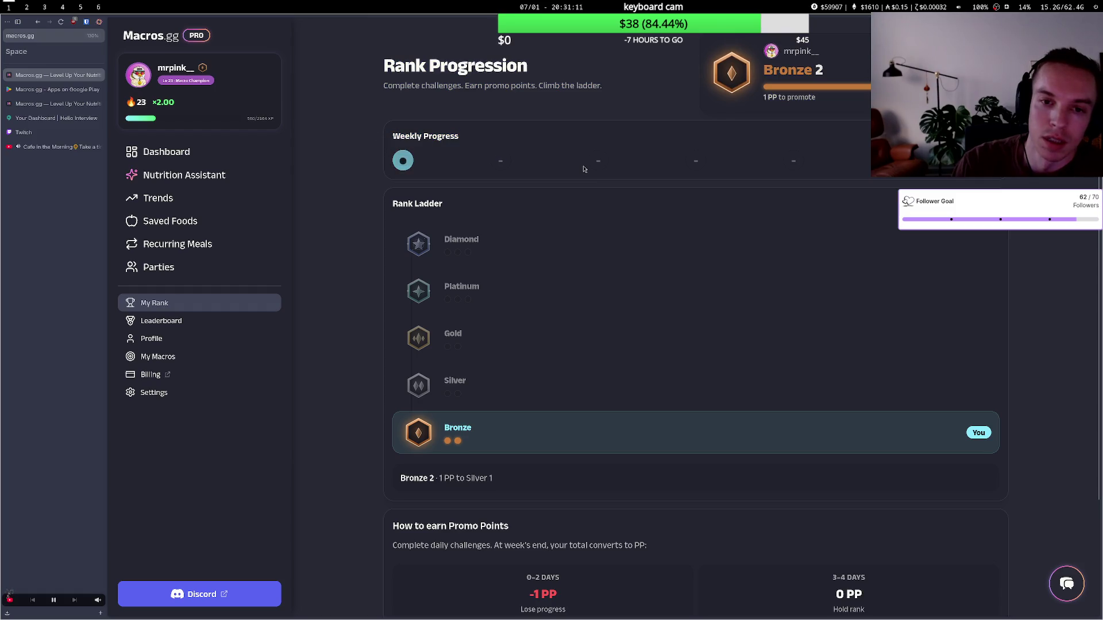
{"action": "scroll", "coordinate": [511, 166], "scroll_direction": "down", "scroll_amount": 3}
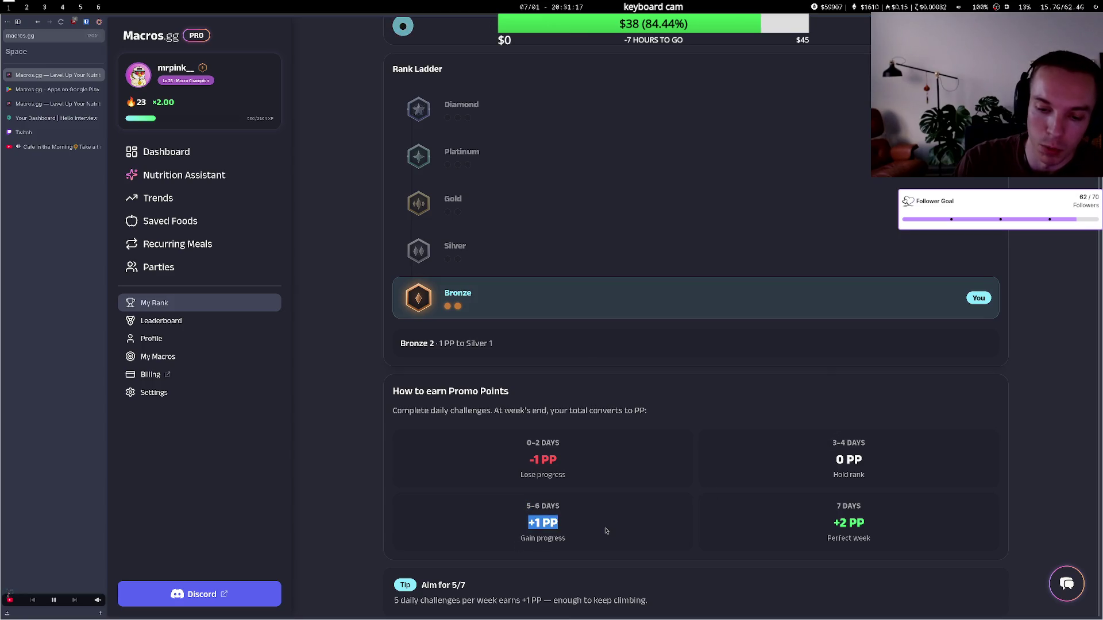
{"action": "left_click", "coordinate": [606, 531]}
{"action": "scroll", "coordinate": [535, 488], "scroll_direction": "up", "scroll_amount": 3}
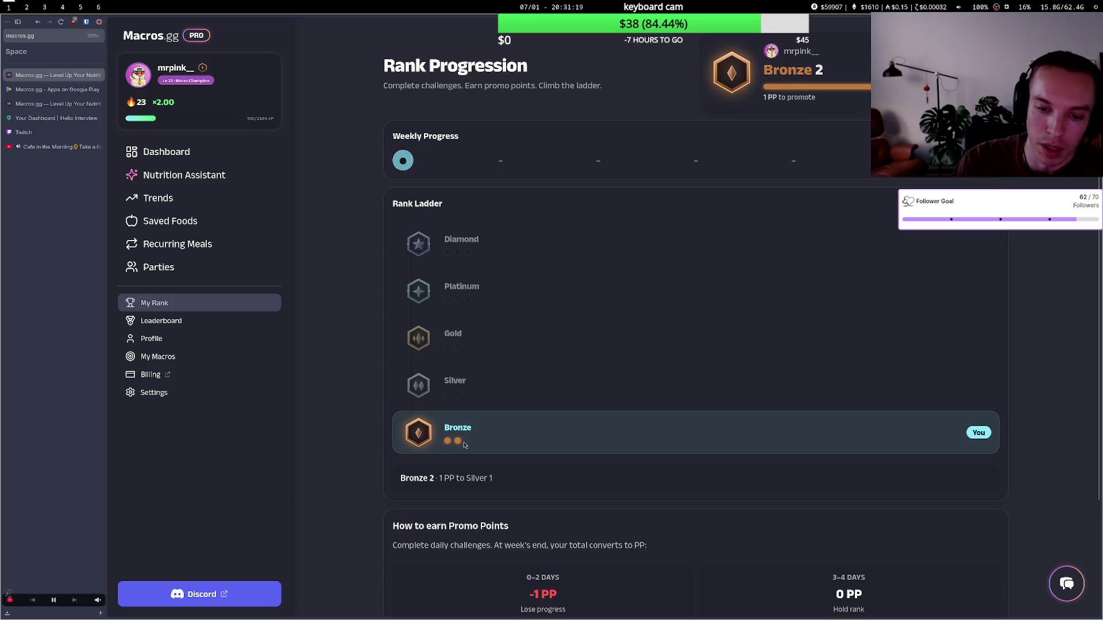
- Review the promo-point rules grid, then switch to the Twitch stream manager
{"action": "scroll", "coordinate": [844, 508], "scroll_direction": "down", "scroll_amount": 3}
{"action": "left_click", "coordinate": [854, 515]}
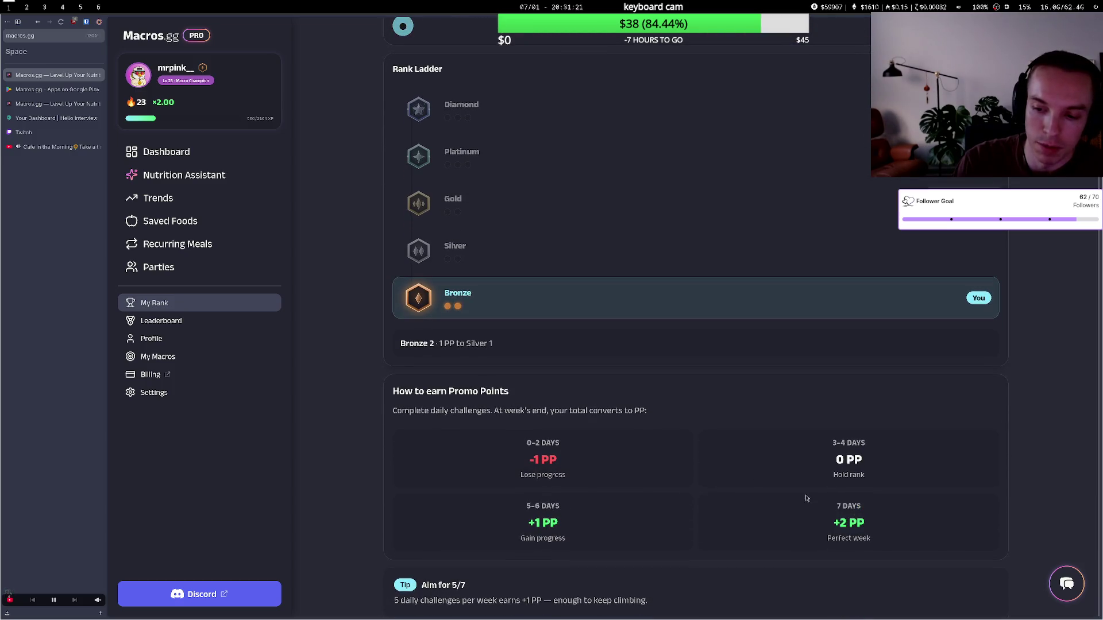
{"action": "scroll", "coordinate": [449, 400], "scroll_direction": "up", "scroll_amount": 2}
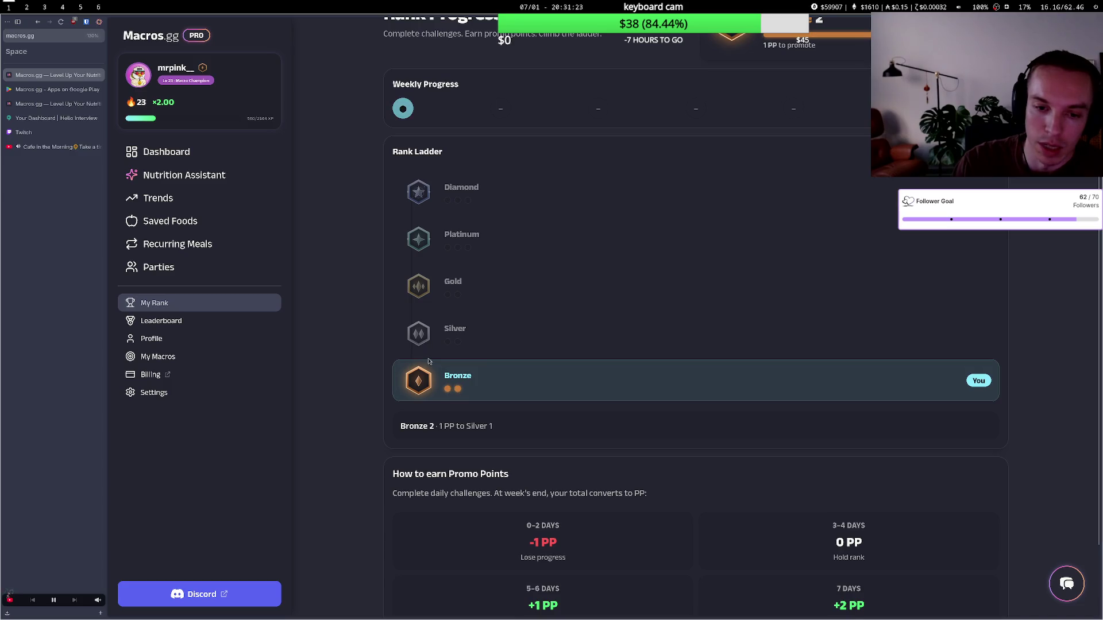
{"action": "scroll", "coordinate": [433, 219], "scroll_direction": "up", "scroll_amount": 1}
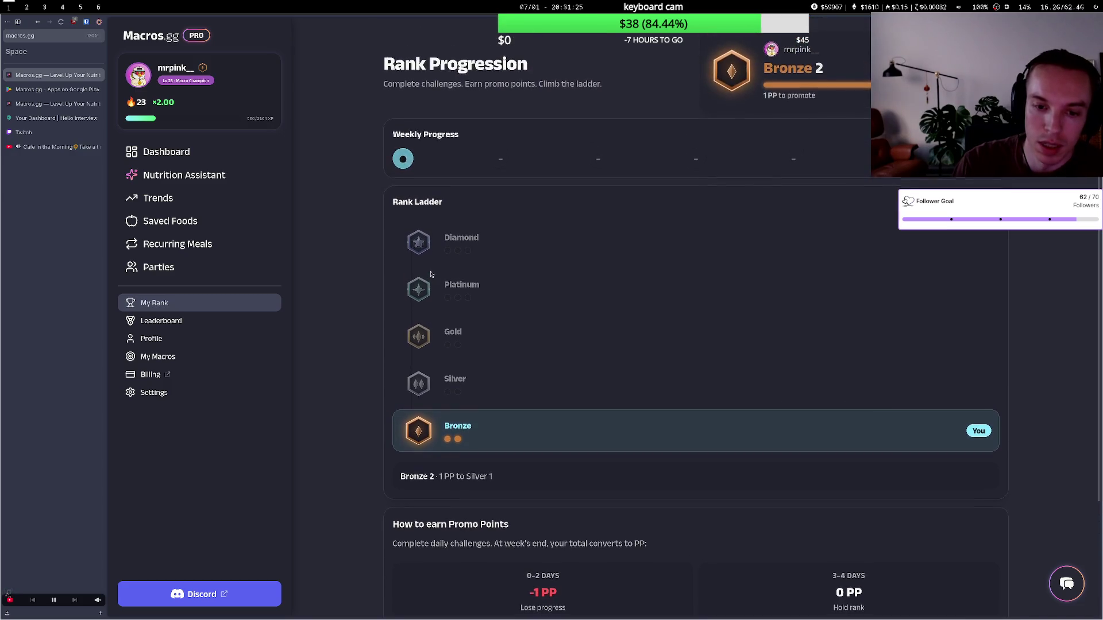
{"action": "scroll", "coordinate": [432, 247], "scroll_direction": "down", "scroll_amount": 4}
{"action": "scroll", "coordinate": [431, 275], "scroll_direction": "up", "scroll_amount": 3}
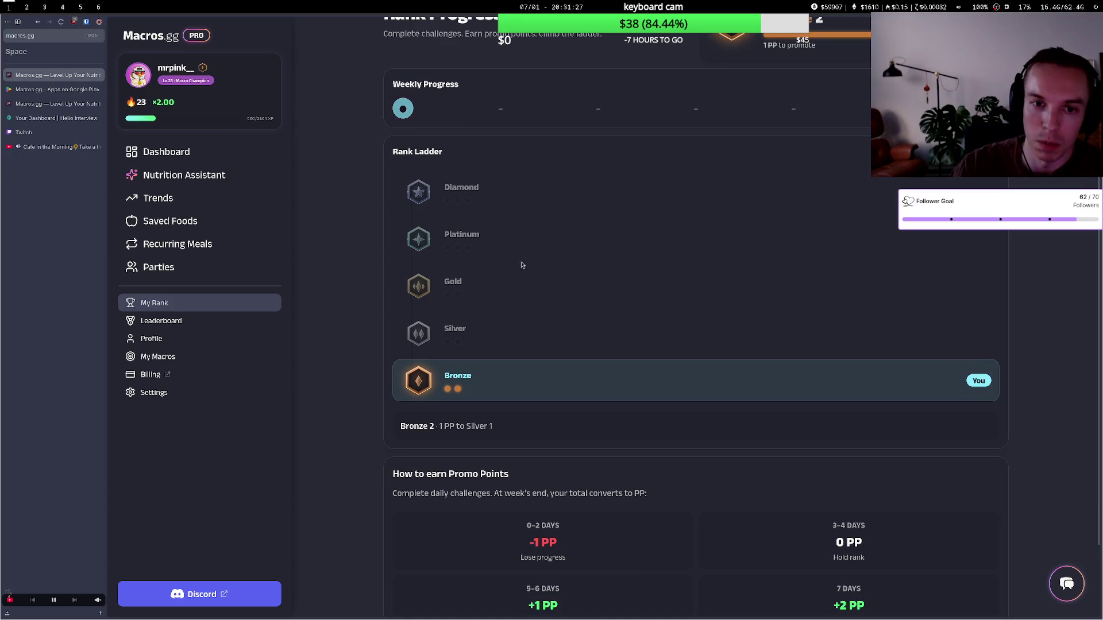
{"action": "scroll", "coordinate": [494, 270], "scroll_direction": "down", "scroll_amount": 2}
{"action": "scroll", "coordinate": [454, 298], "scroll_direction": "up", "scroll_amount": 3}
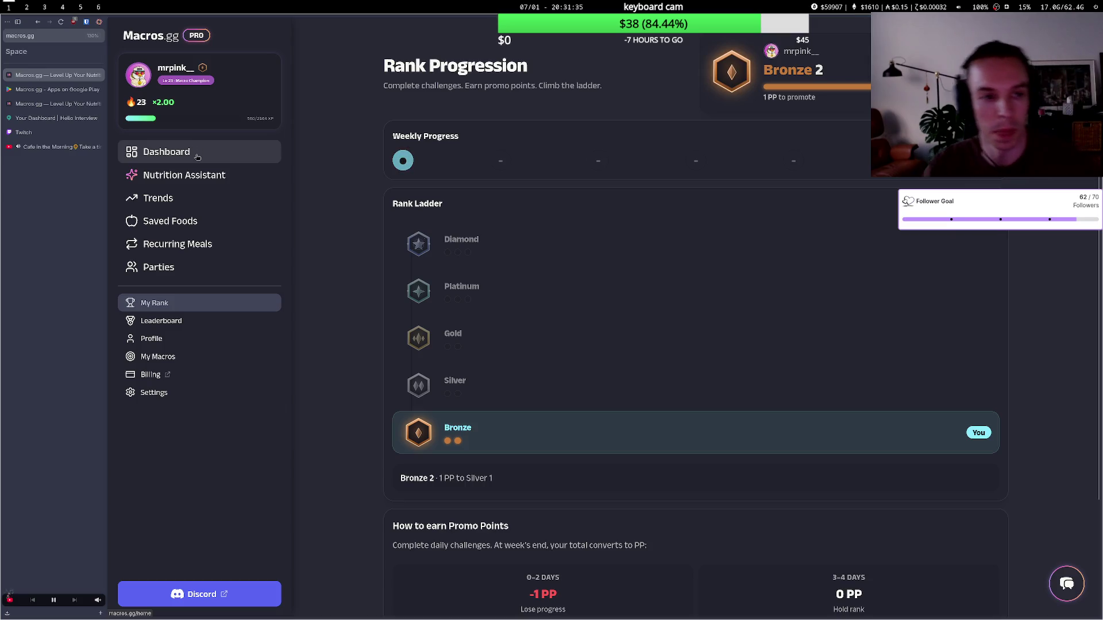
{"action": "left_click", "coordinate": [43, 117]}
{"action": "left_click", "coordinate": [42, 132]}
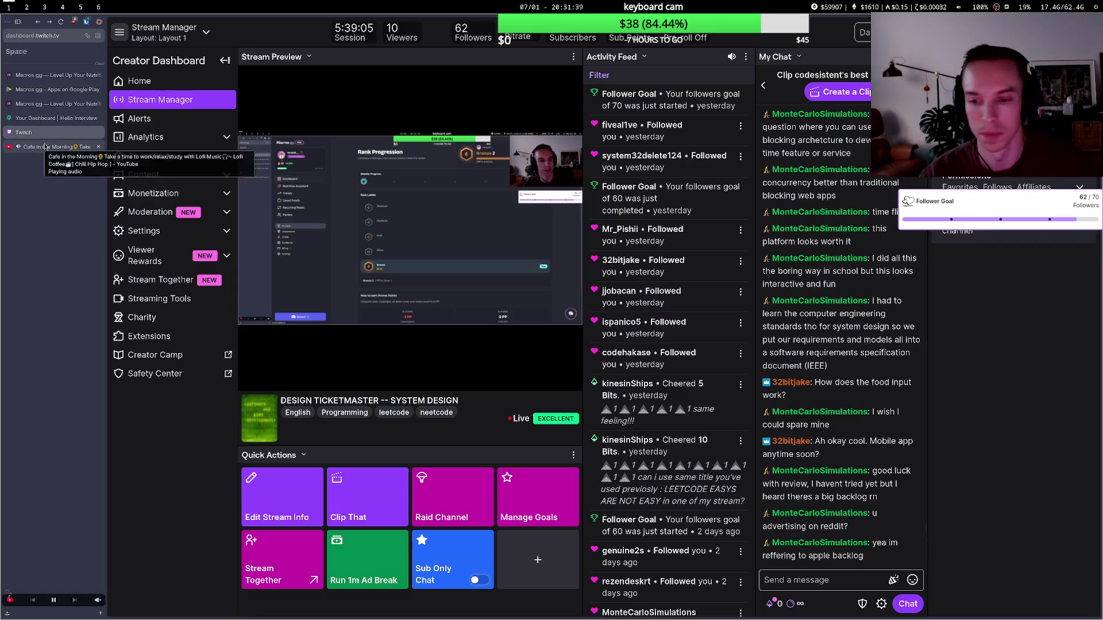